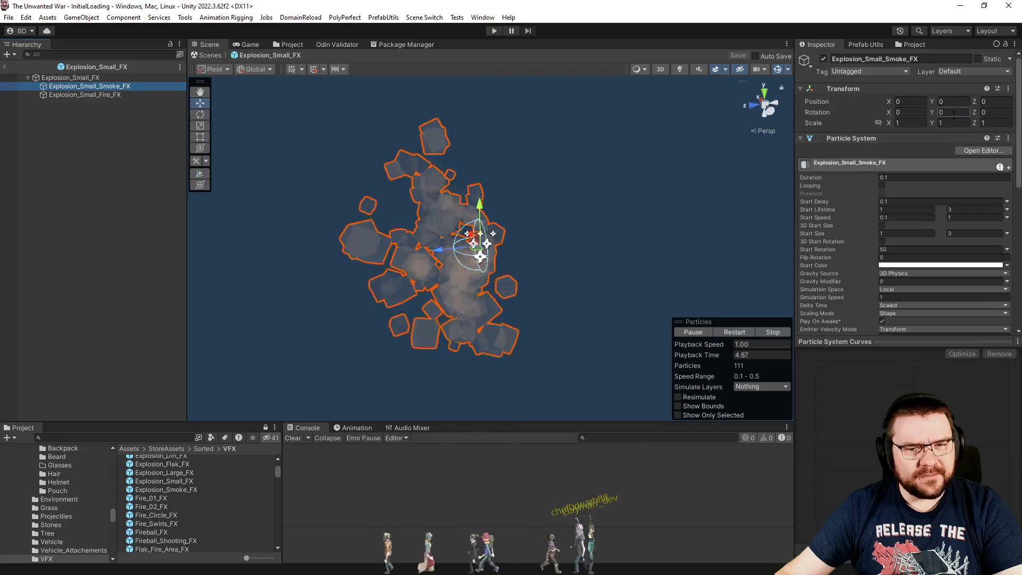
# - Undo the 90 rotation and tilt the Explosion_Small_Smoke_FX child to Rotation X -90
pyautogui.write('90')
pyautogui.hotkey('ctrl', 'z')
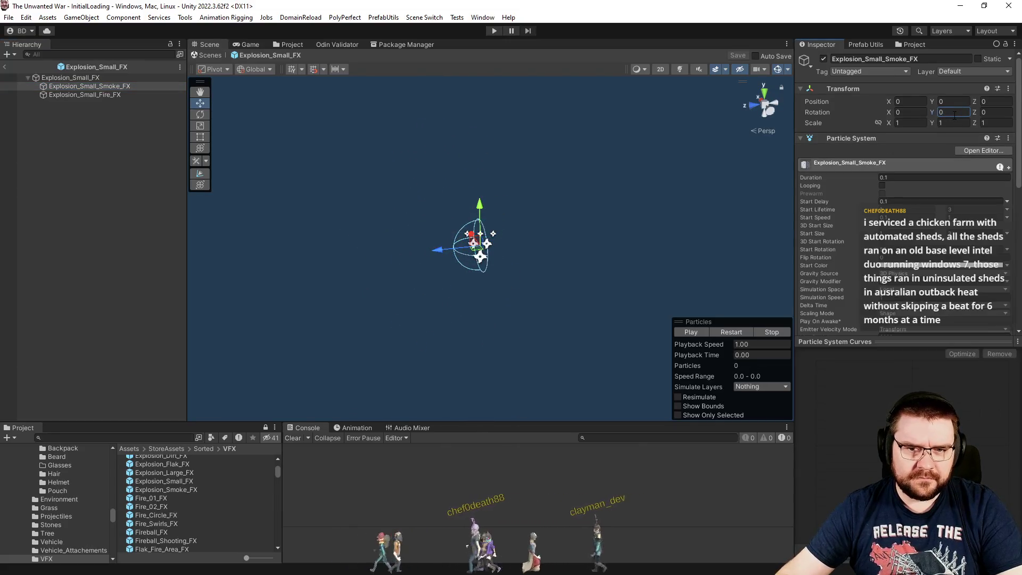
pyautogui.press('e')
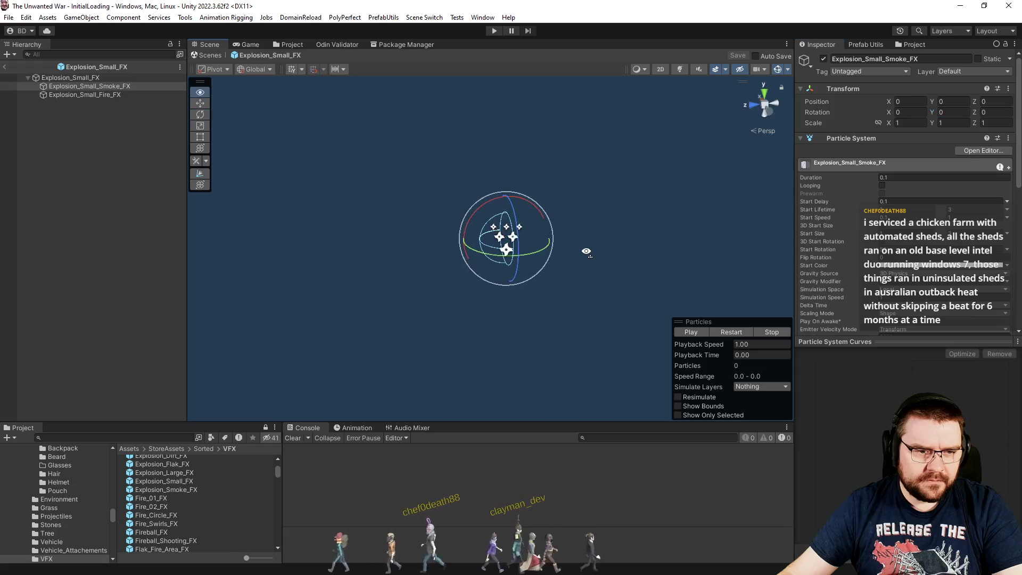
pyautogui.moveTo(458, 190)
pyautogui.mouseDown()
pyautogui.moveTo(549, 269)
pyautogui.moveTo(669, 218)
pyautogui.mouseUp()
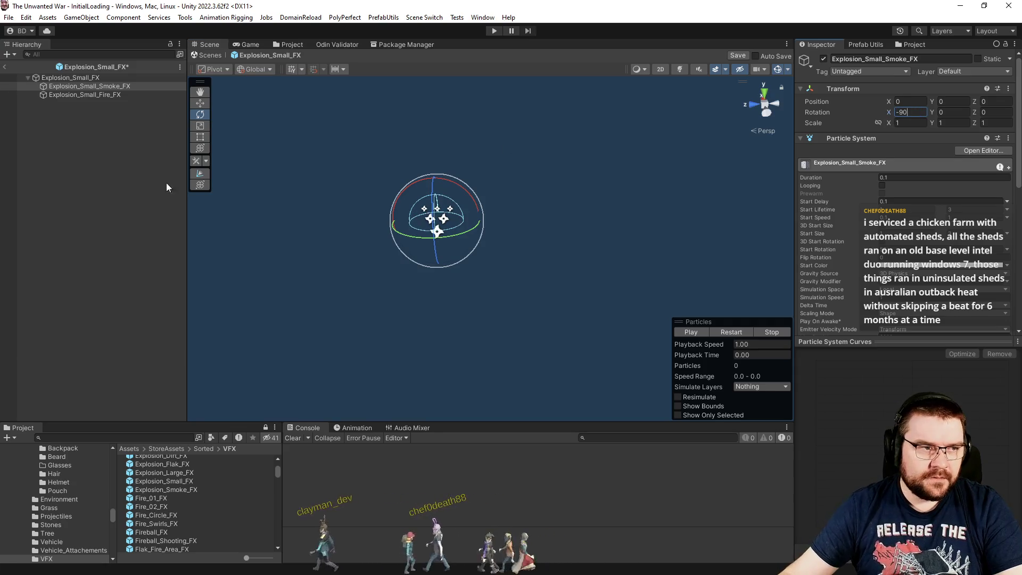
# - Replay Explosion_Small_FX from the root to check the rising smoke, then save the prefab
pyautogui.click(70, 77)
pyautogui.click(723, 334)
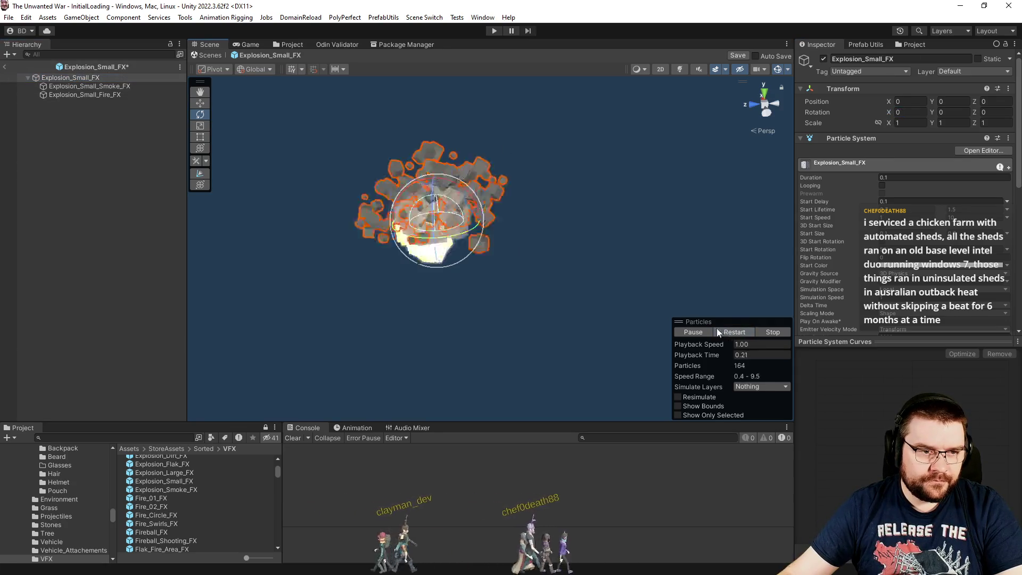
pyautogui.moveTo(577, 264)
pyautogui.mouseDown()
pyautogui.moveTo(621, 260)
pyautogui.moveTo(612, 264)
pyautogui.mouseUp()
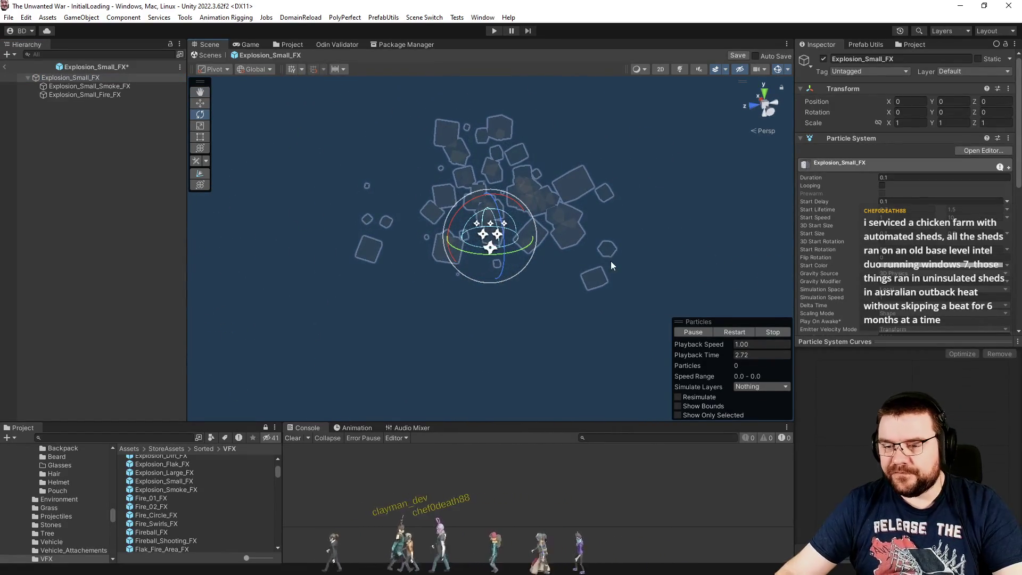
pyautogui.hotkey('ctrl', 's')
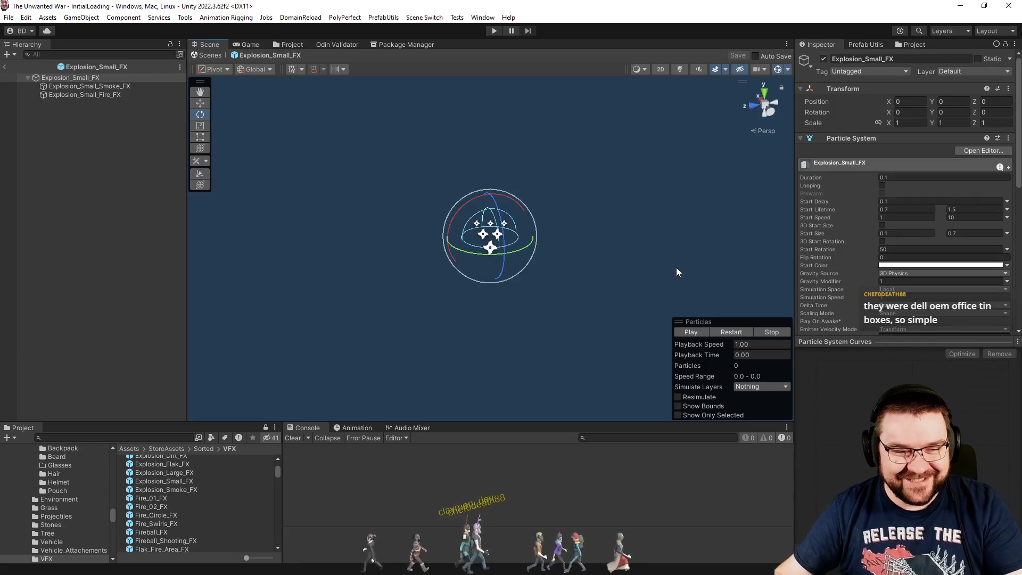
# - Exit Explosion_Small_FX and open FX_ShardRock_Explosion_01 from the Project's VFX list
pyautogui.click(4, 67)
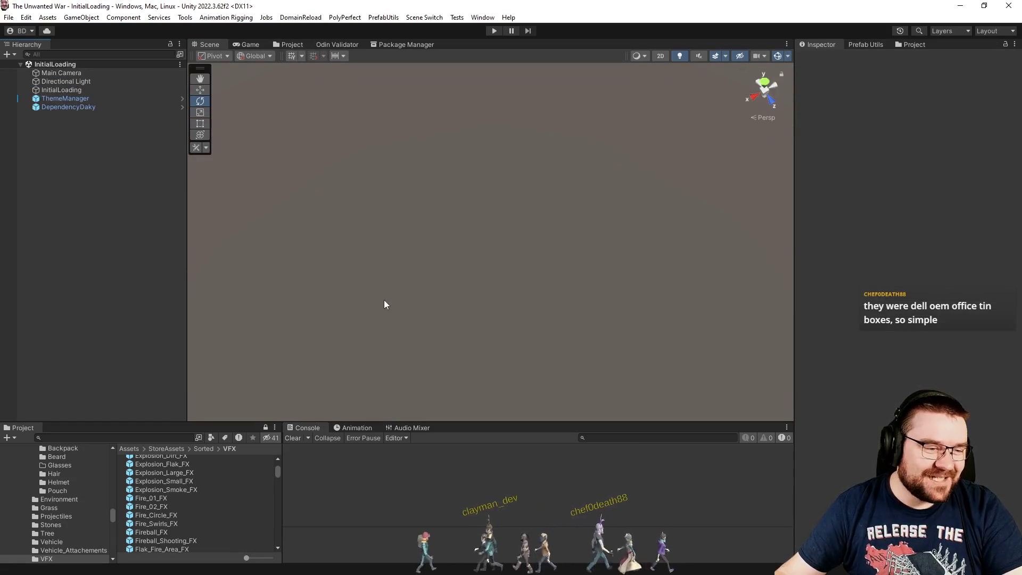
pyautogui.click(276, 46)
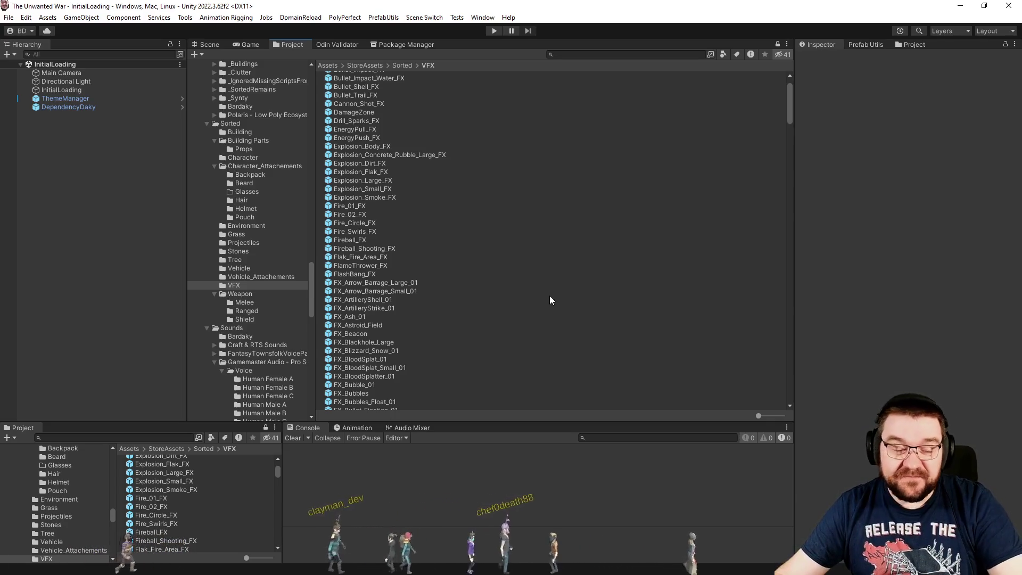
pyautogui.scroll(-5, 520, 322)
pyautogui.scroll(-10, 521, 323)
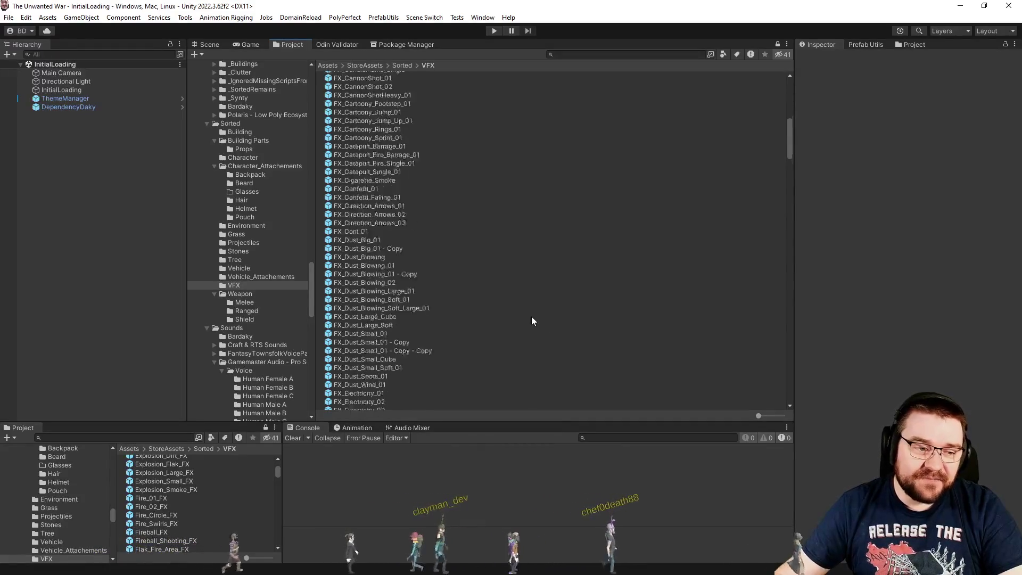
pyautogui.scroll(-15, 429, 347)
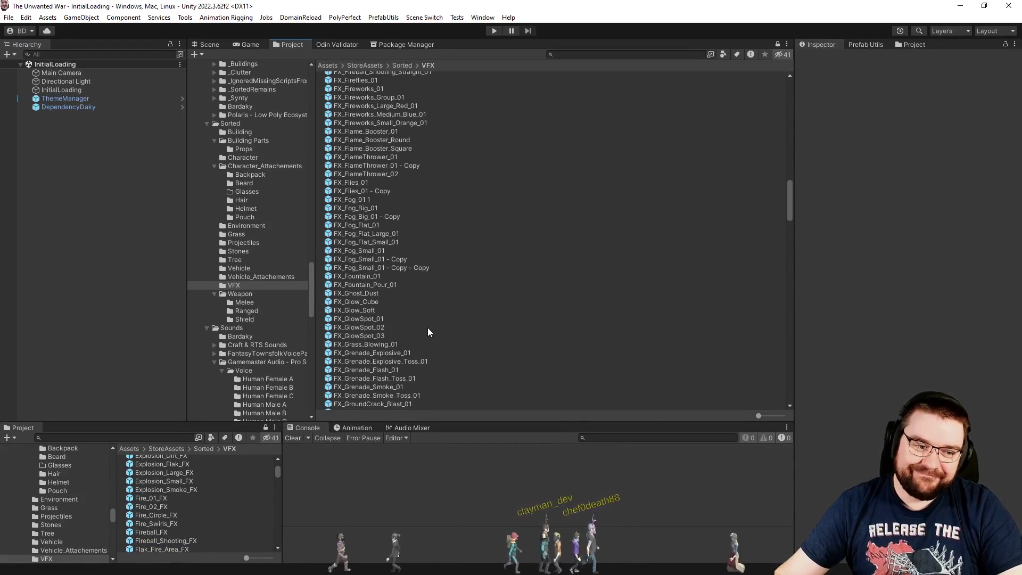
pyautogui.scroll(-6, 432, 341)
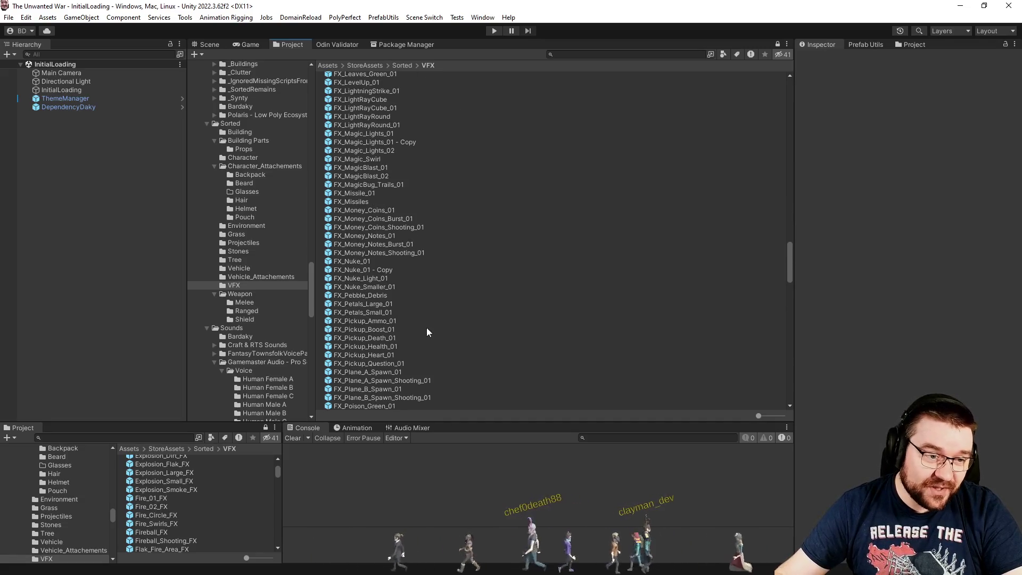
pyautogui.scroll(-10, 449, 321)
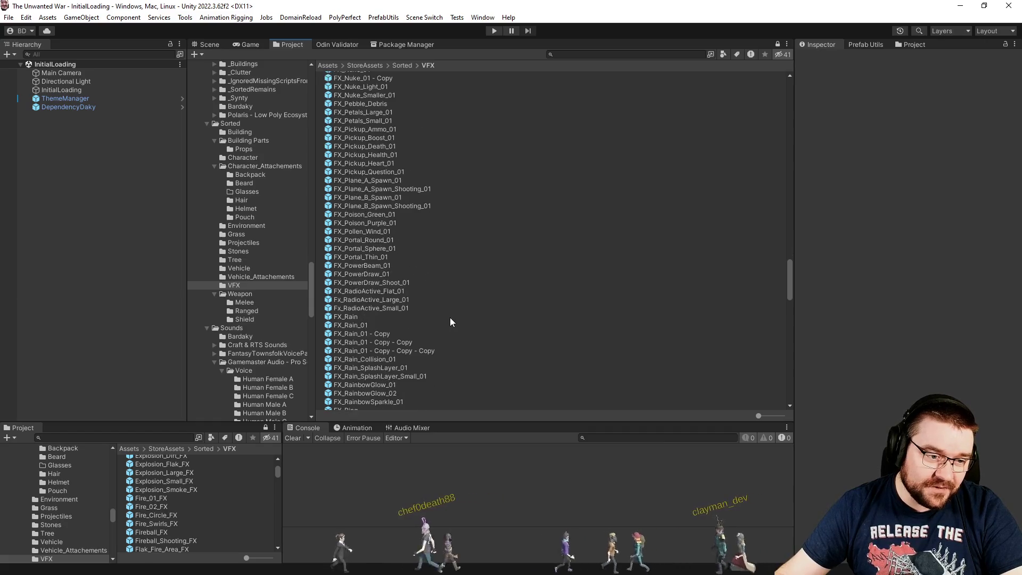
pyautogui.scroll(-8, 450, 322)
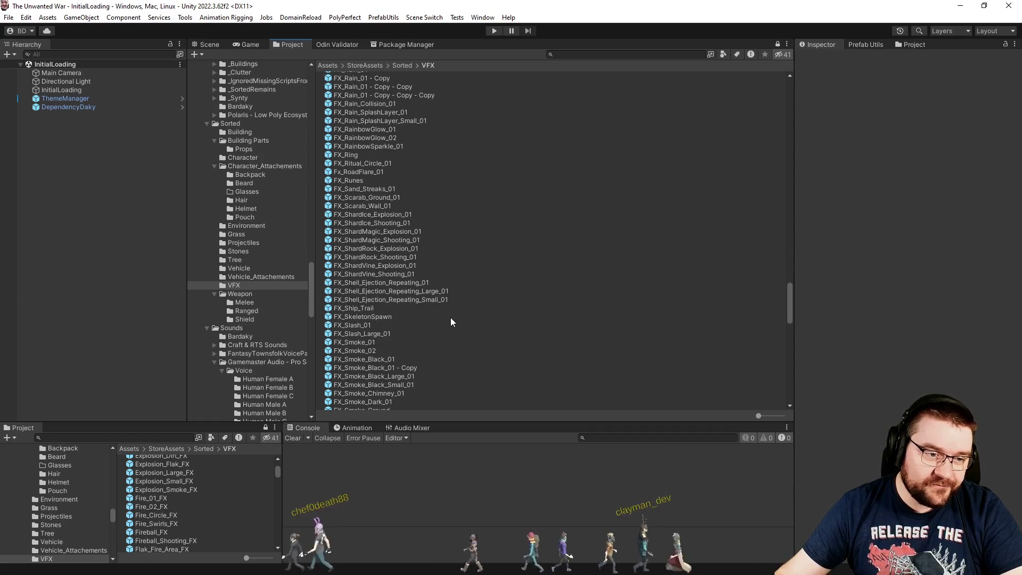
pyautogui.click(413, 241)
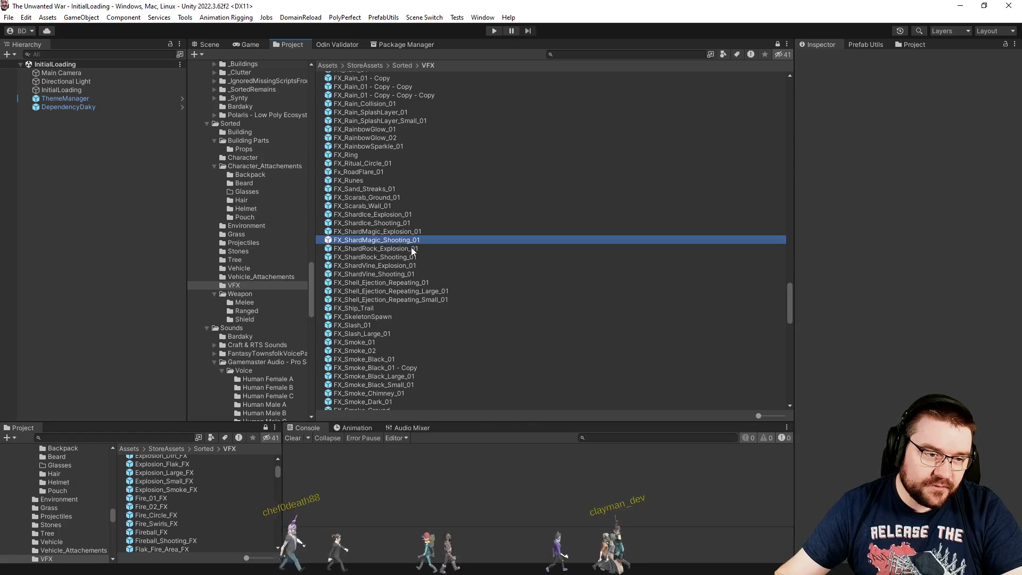
pyautogui.doubleClick(411, 247)
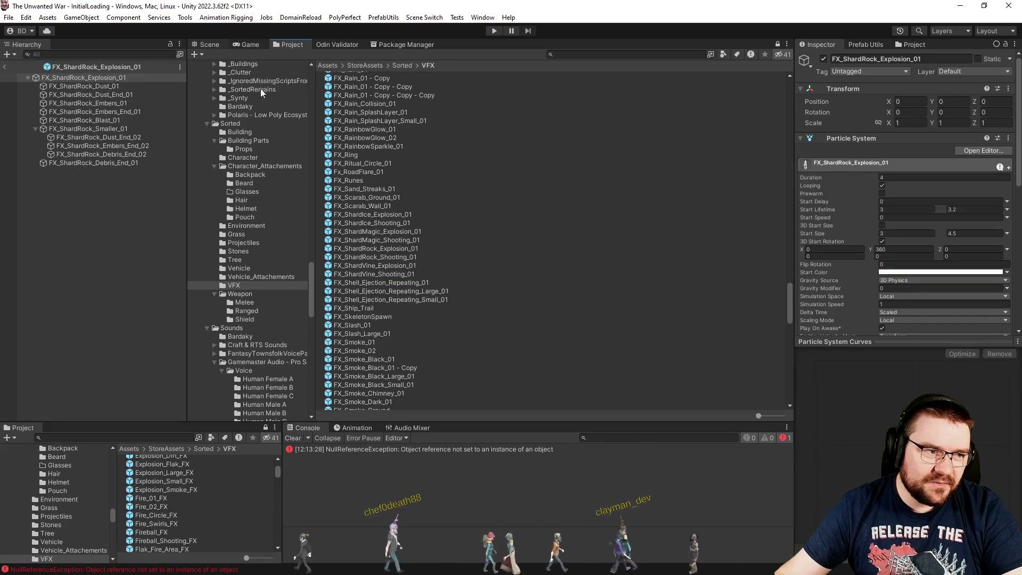
# - Replay the FX_ShardRock_Explosion_01 burst, then scroll down and select FX_Grenade_Explosive_01
pyautogui.click(731, 322)
pyautogui.moveTo(527, 285); pyautogui.dragTo(513, 252)
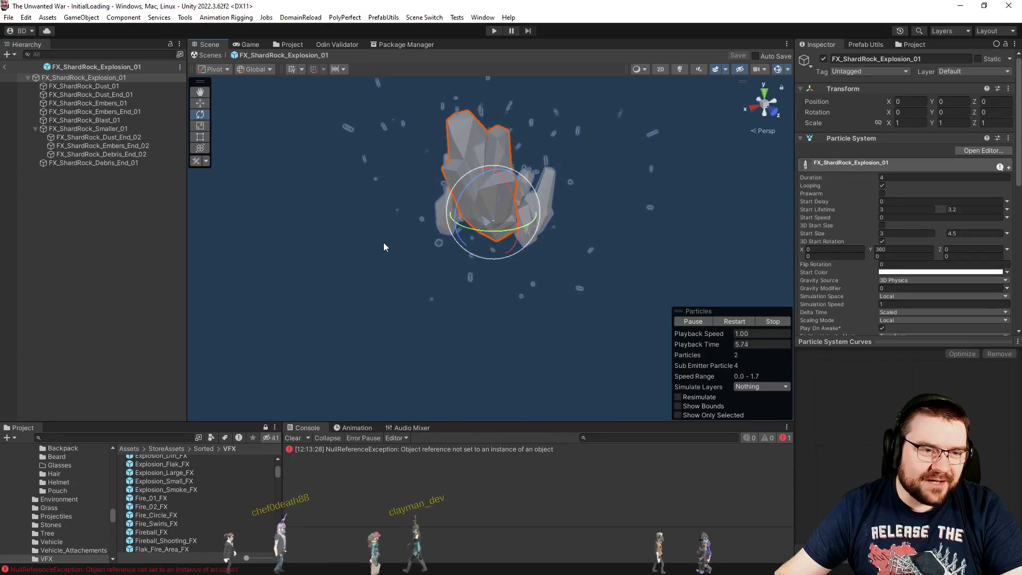
pyautogui.scroll(-5, 206, 510)
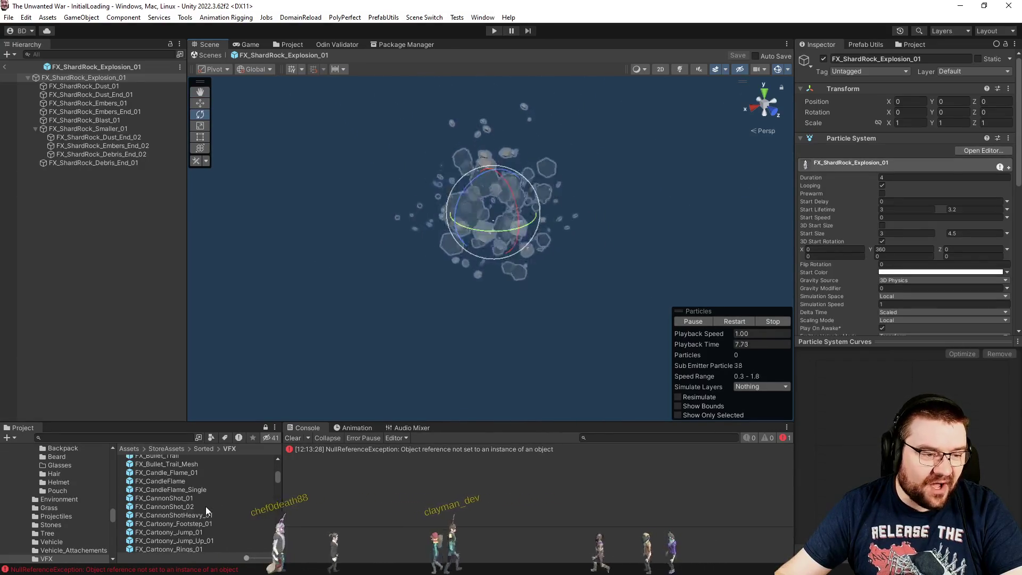
pyautogui.scroll(-3, 206, 506)
pyautogui.scroll(-3, 223, 503)
pyautogui.scroll(-8, 231, 506)
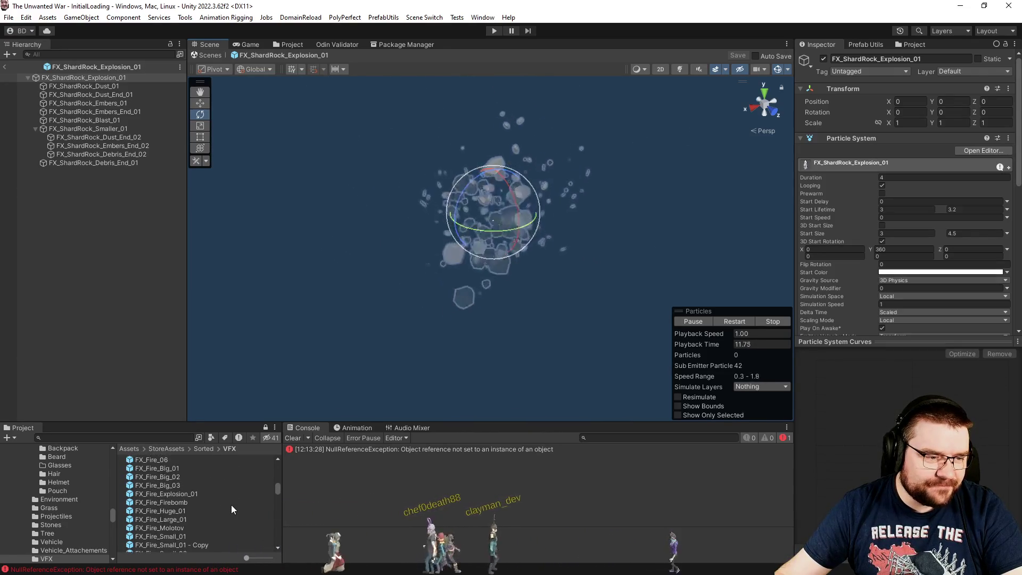
pyautogui.scroll(-3, 231, 505)
pyautogui.scroll(-3, 223, 506)
pyautogui.scroll(-3, 223, 506)
pyautogui.scroll(-3, 223, 506)
pyautogui.scroll(-6, 223, 507)
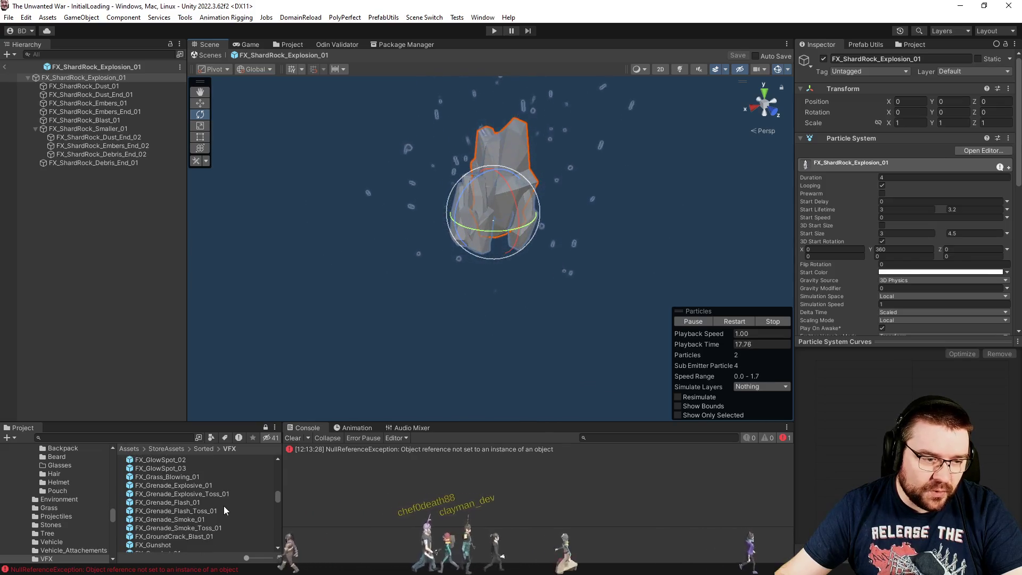
pyautogui.click(216, 484)
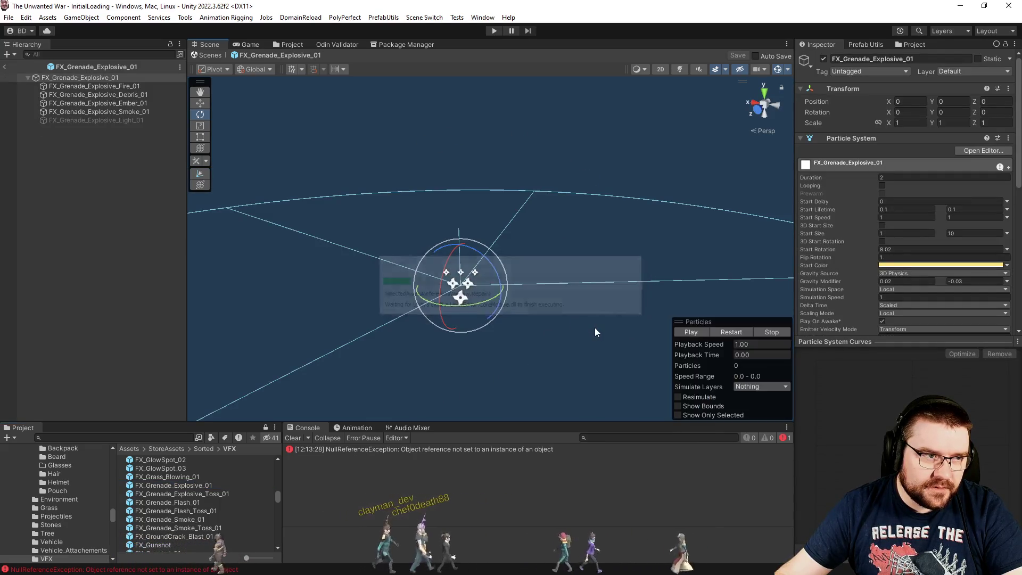
# - Play and replay the FX_Grenade_Explosive_01 burst several times
pyautogui.click(702, 333)
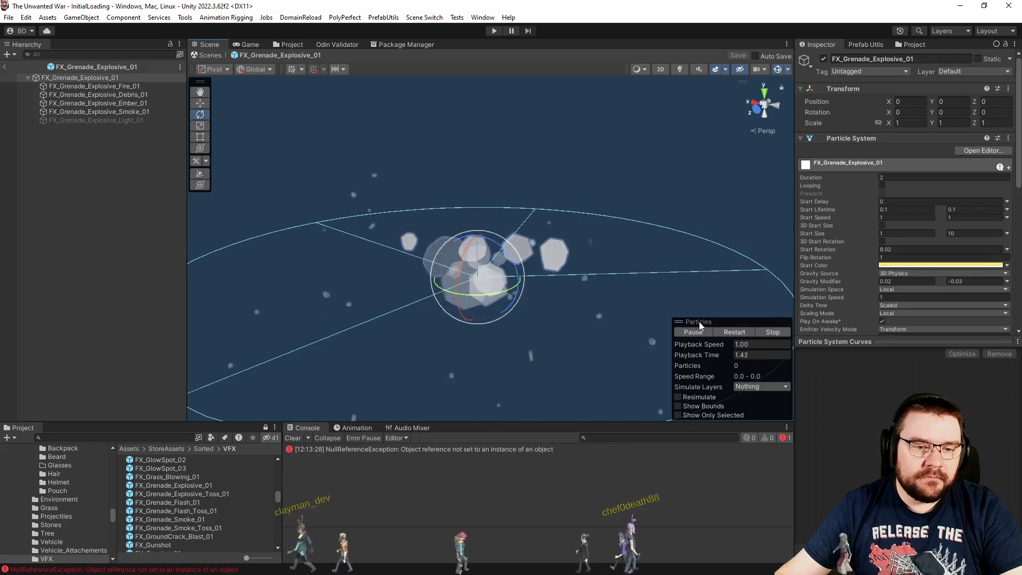
pyautogui.click(728, 334)
pyautogui.click(730, 333)
pyautogui.click(729, 333)
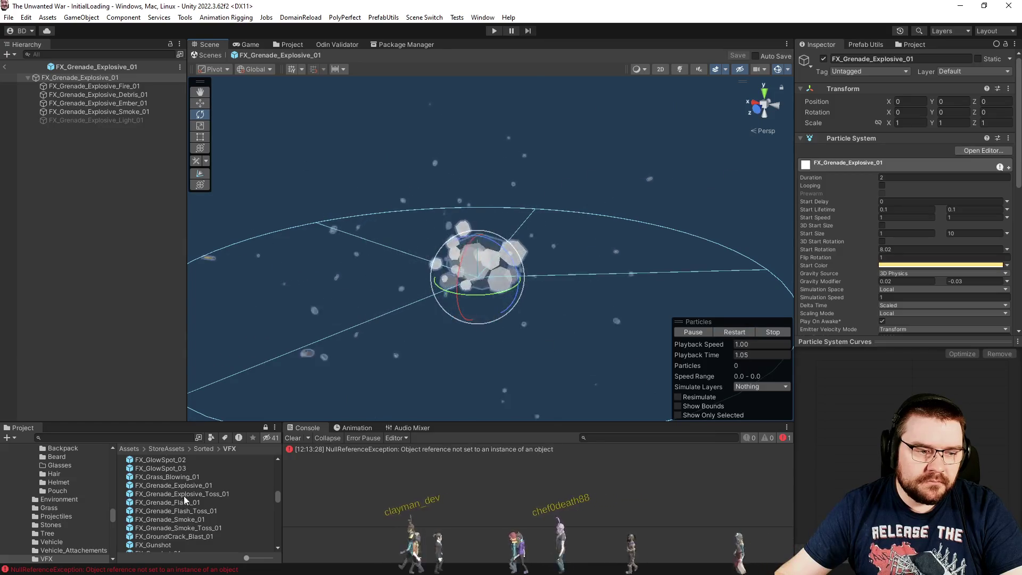
# - Preview FX_Grenade_Explosive_Toss_01 after clearing the console error, then return to the scene
pyautogui.click(200, 493)
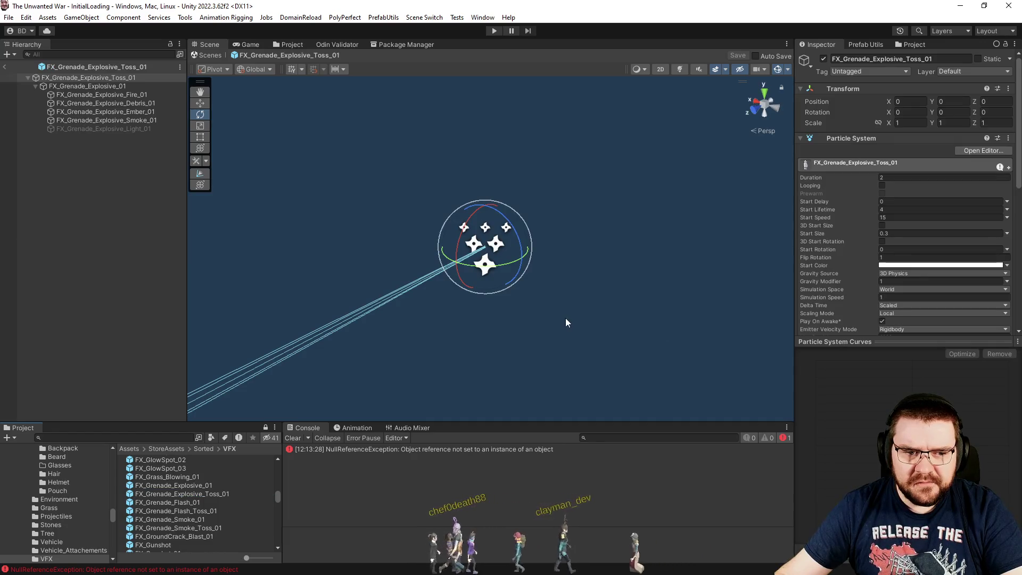
pyautogui.click(299, 437)
pyautogui.click(742, 322)
pyautogui.moveTo(585, 319)
pyautogui.mouseDown()
pyautogui.moveTo(285, 322)
pyautogui.moveTo(547, 270)
pyautogui.mouseUp()
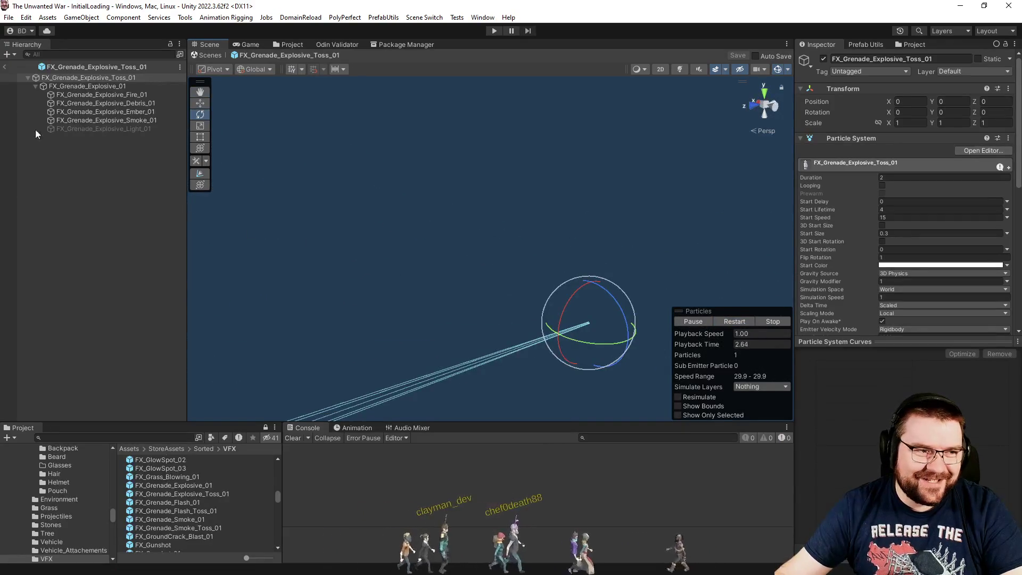
pyautogui.click(2, 69)
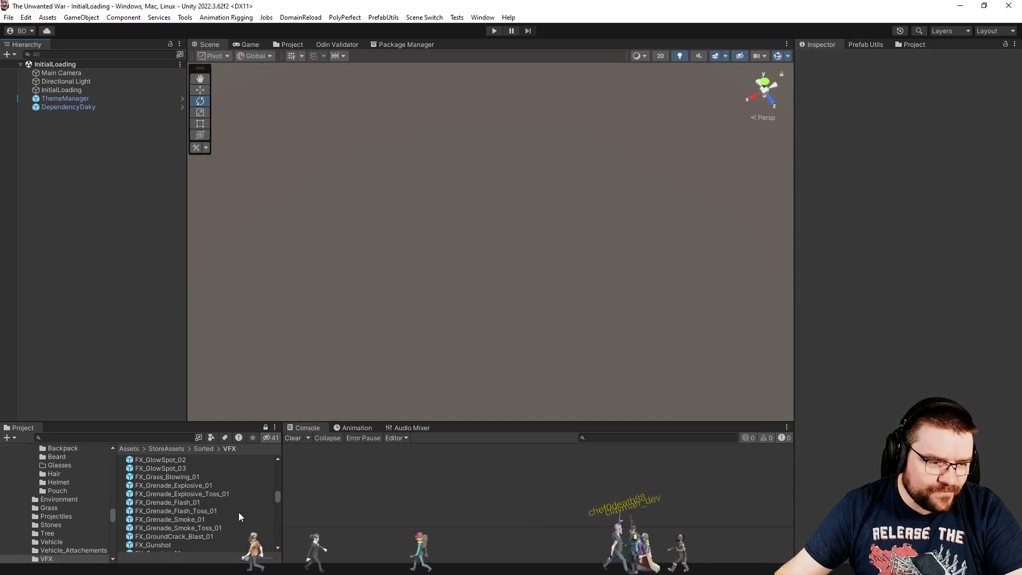
# - Scroll to FX_Gunshot_01 in the VFX list and open it in Prefab Mode
pyautogui.scroll(-3, 239, 512)
pyautogui.scroll(-3, 216, 519)
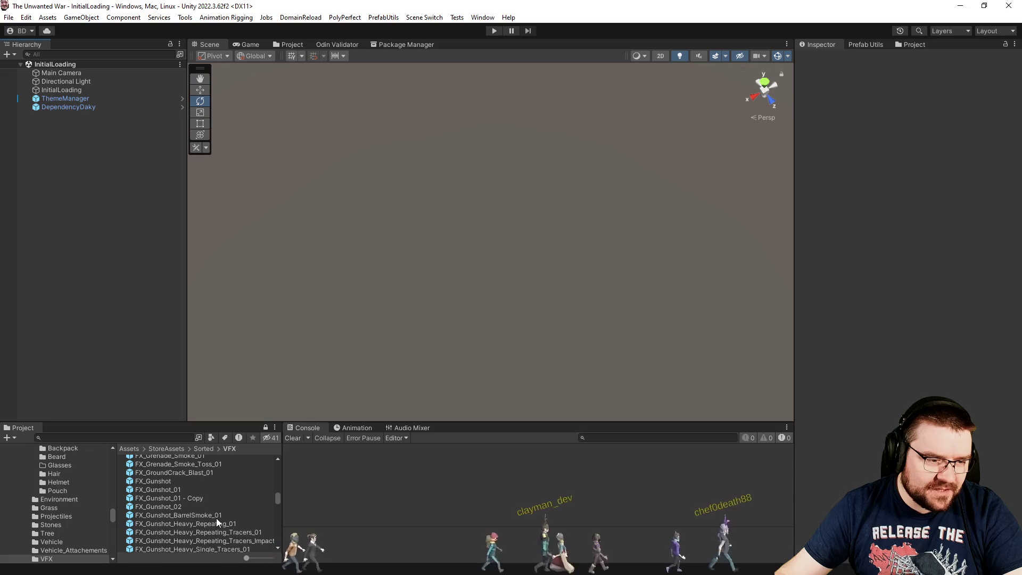
pyautogui.click(186, 480)
pyautogui.press('Return')
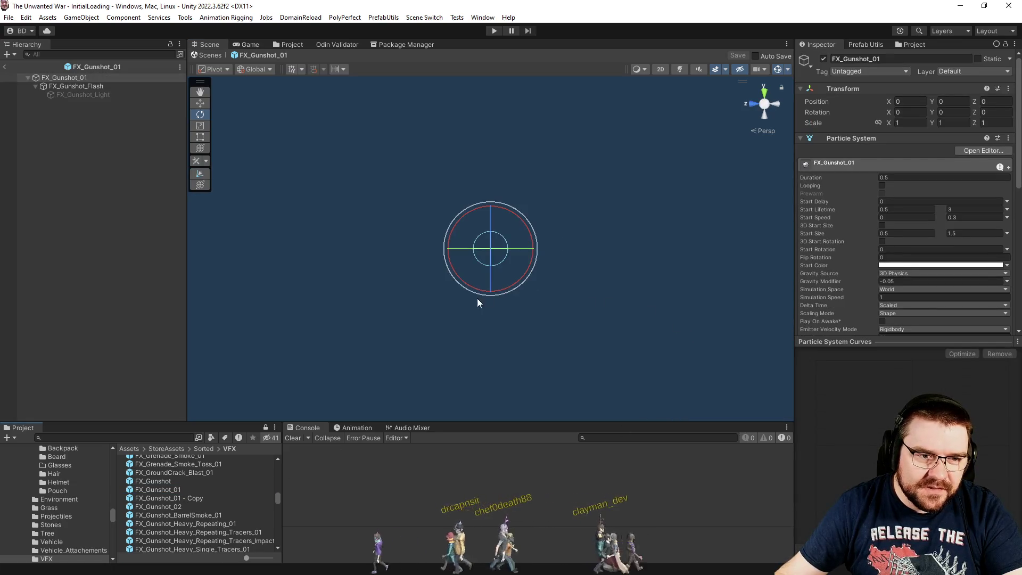
# - Preview the FX_Gunshot_01 and FX_Gunshot_02 muzzle effects
pyautogui.moveTo(529, 340); pyautogui.dragTo(636, 350)
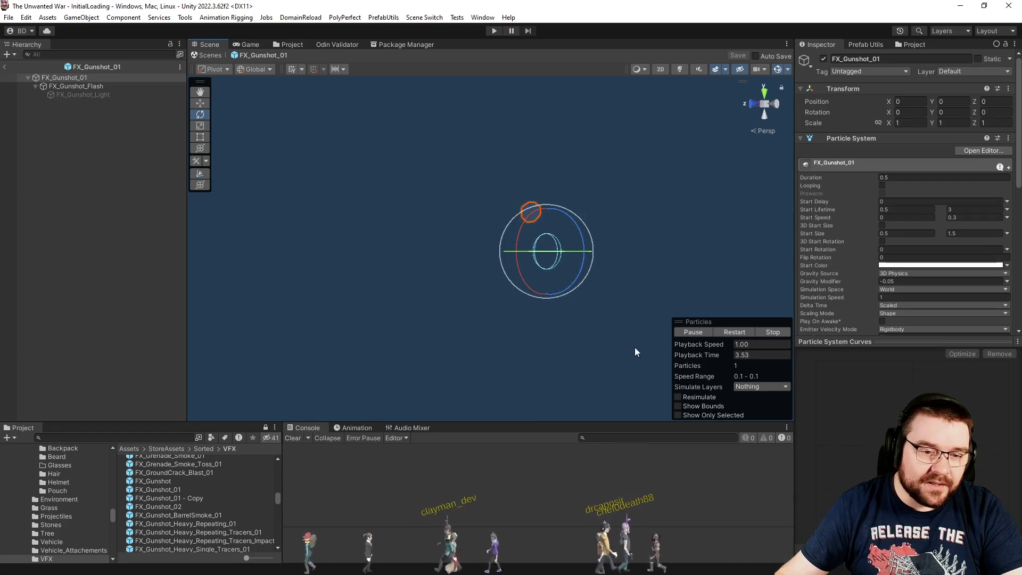
pyautogui.click(691, 332)
pyautogui.click(727, 334)
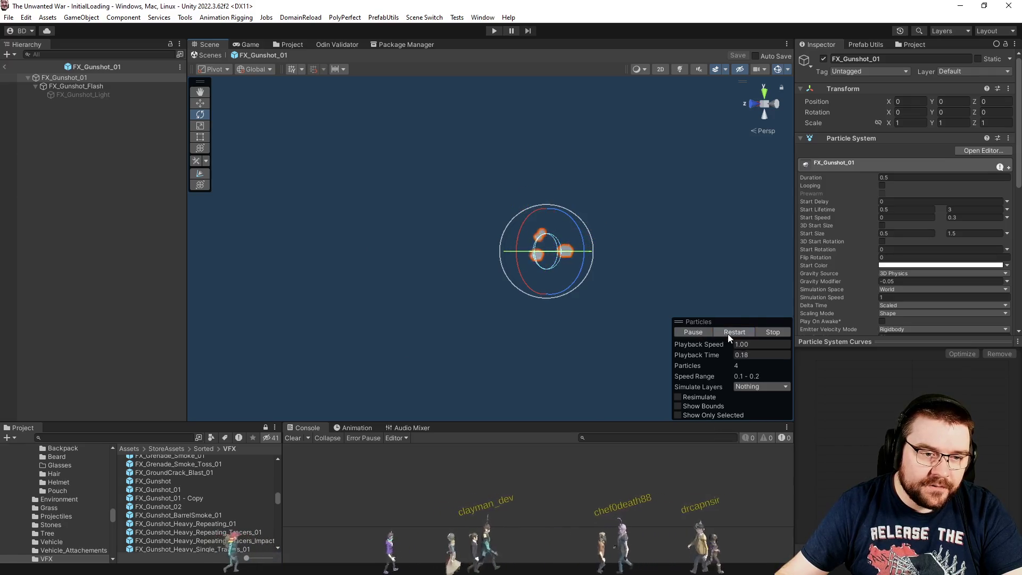
pyautogui.click(198, 505)
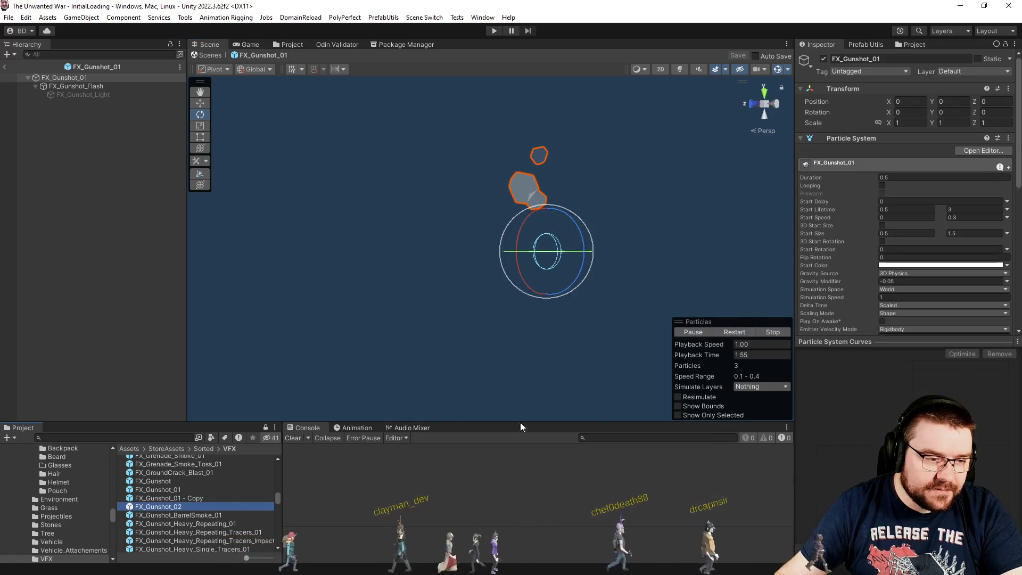
pyautogui.click(740, 332)
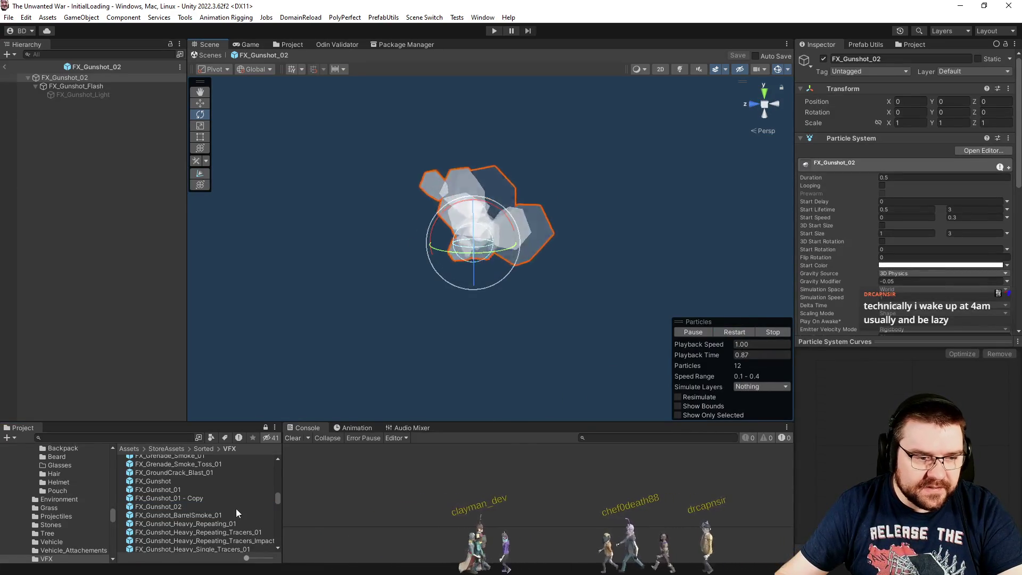
# - Scroll further down the VFX list and open FX_Laser_Bullet
pyautogui.scroll(-3, 216, 532)
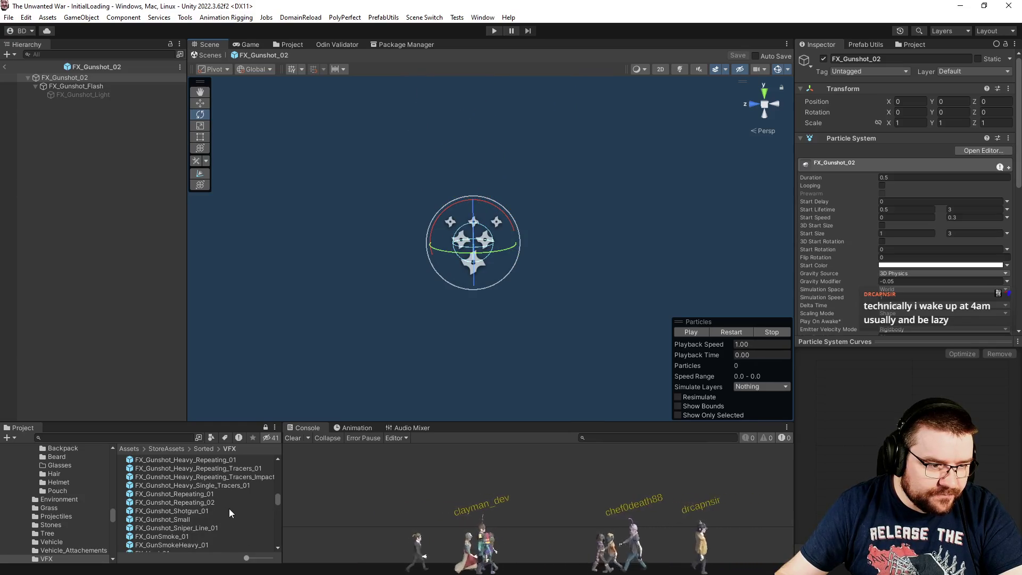
pyautogui.scroll(-2, 229, 509)
pyautogui.scroll(-3, 229, 506)
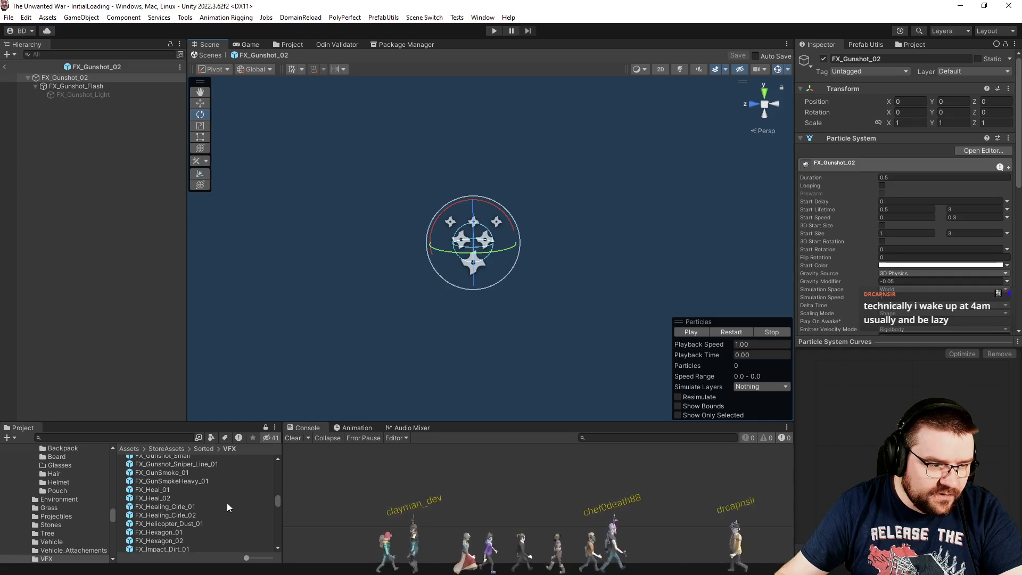
pyautogui.scroll(-3, 228, 507)
pyautogui.scroll(-2, 228, 502)
pyautogui.scroll(-2, 228, 502)
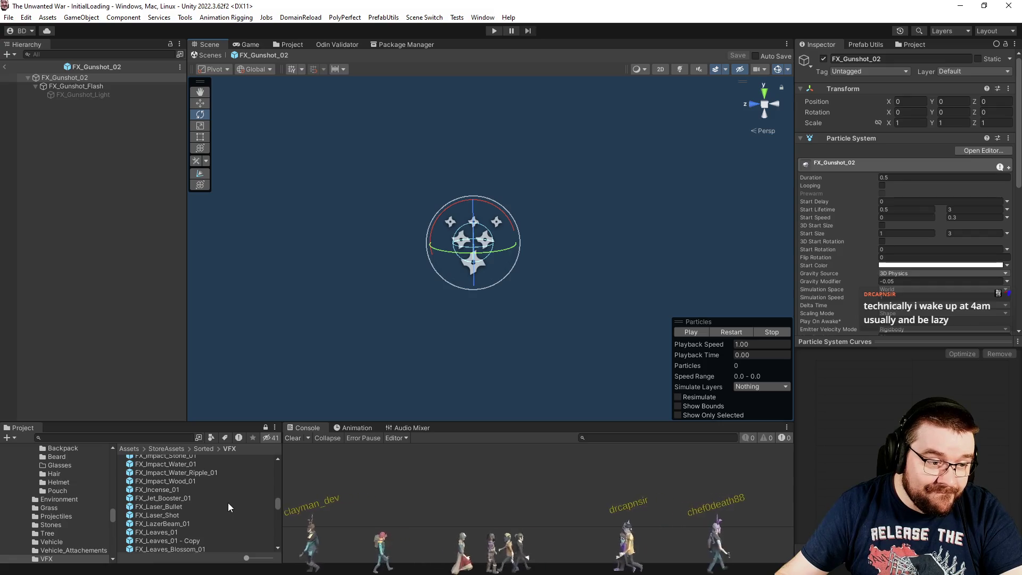
pyautogui.scroll(-2, 228, 502)
pyautogui.click(183, 476)
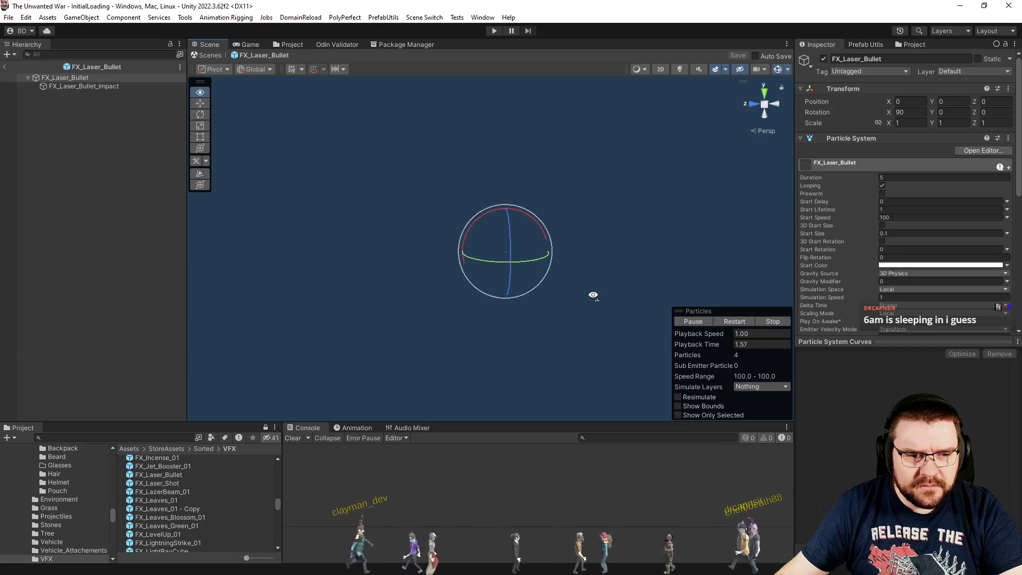
# - Restart the FX_Laser_Bullet preview twice, then go back to InitialLoading
pyautogui.moveTo(593, 295); pyautogui.dragTo(788, 281)
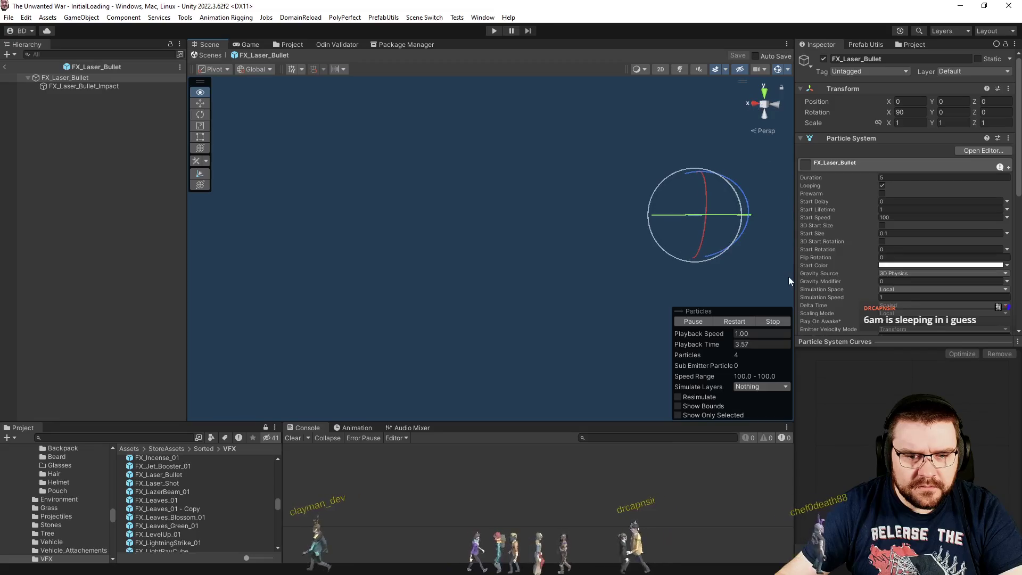
pyautogui.click(736, 321)
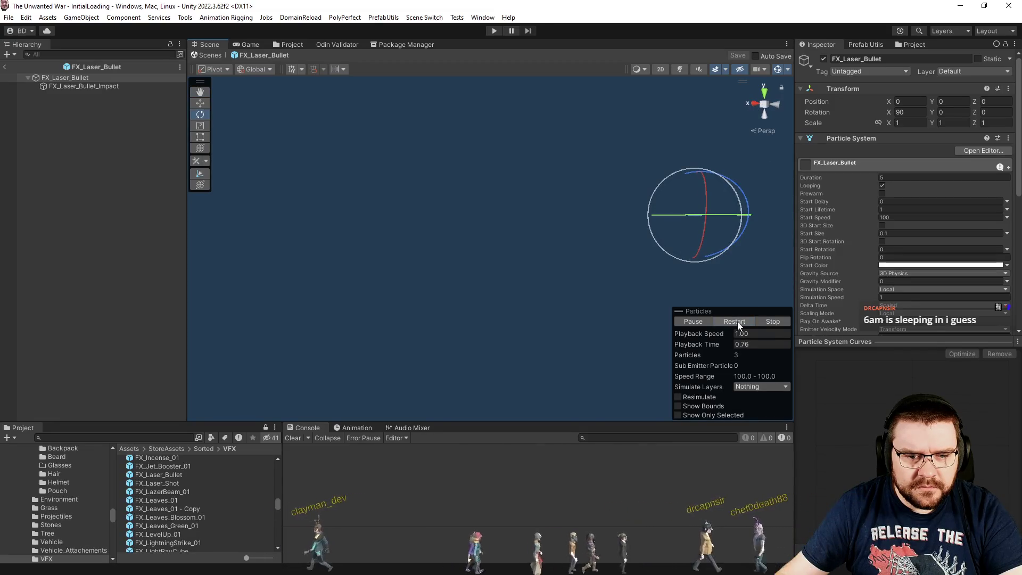
pyautogui.click(727, 318)
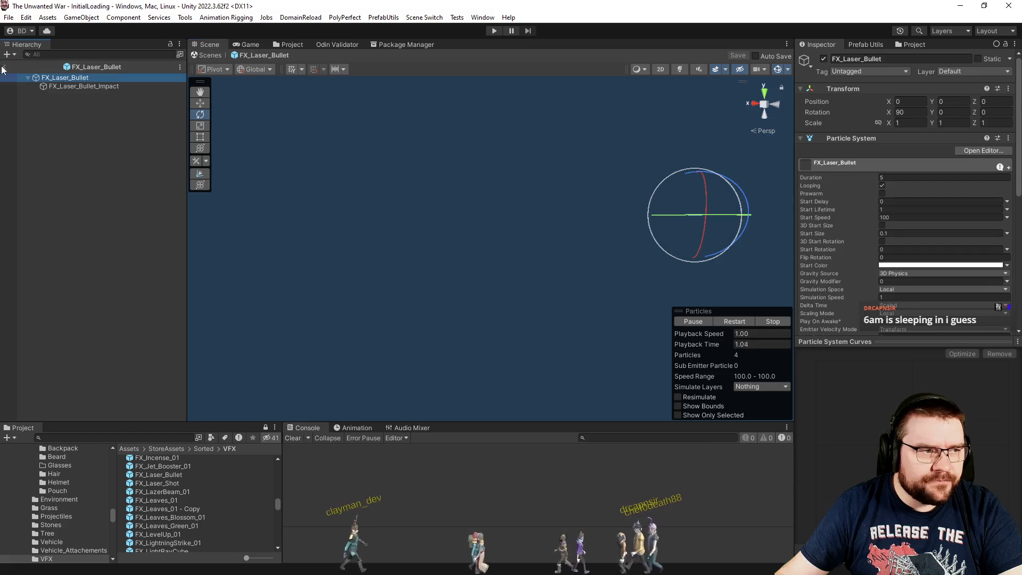
pyautogui.click(4, 68)
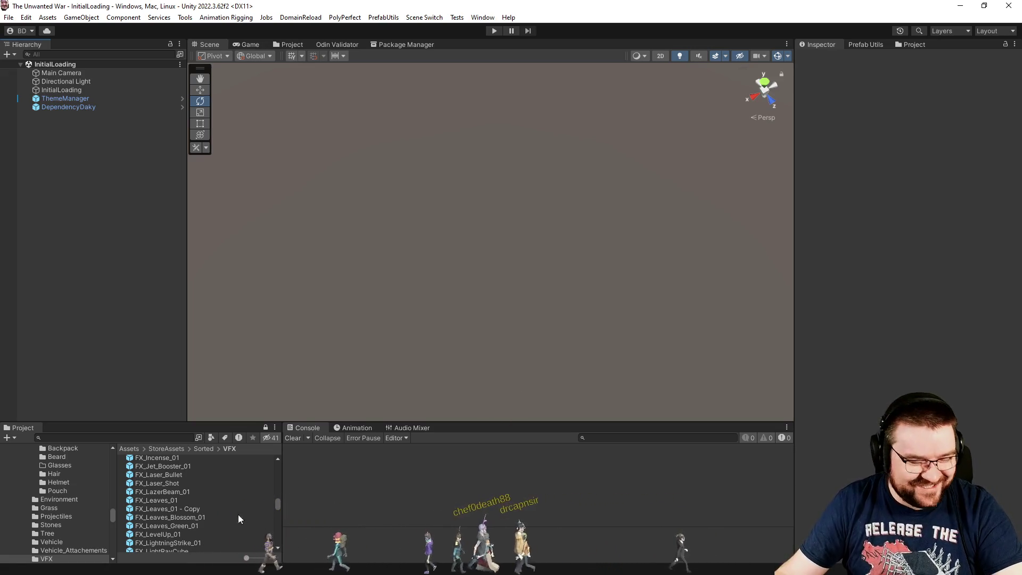
# - Browse the Sorted/VFX list and open FX_PowerBeam_01 in Prefab Mode
pyautogui.scroll(-2, 226, 505)
pyautogui.scroll(-2, 209, 500)
pyautogui.scroll(-2, 210, 500)
pyautogui.scroll(-2, 211, 500)
pyautogui.scroll(-2, 211, 500)
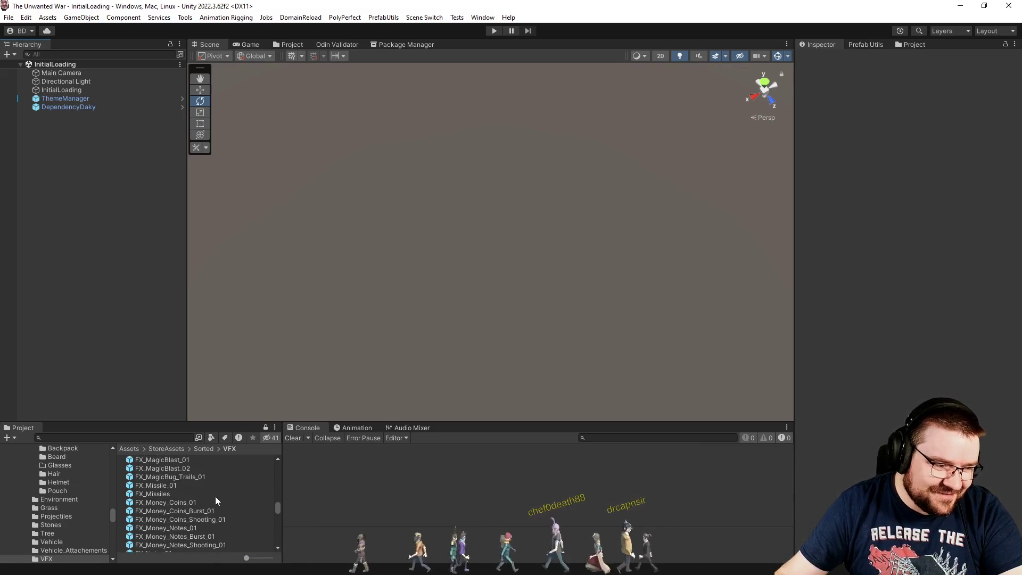
pyautogui.scroll(-2, 232, 474)
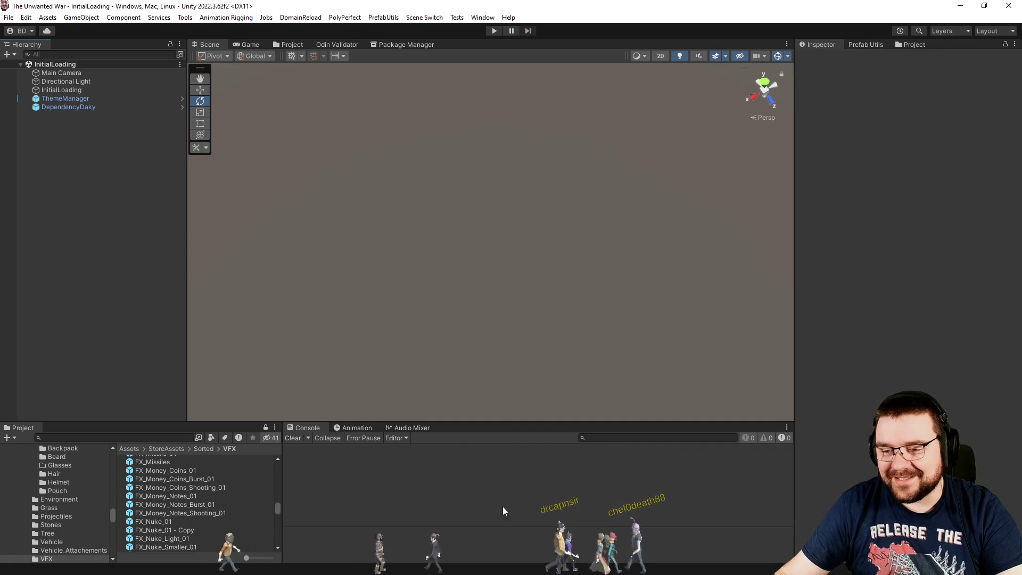
pyautogui.scroll(-4, 213, 525)
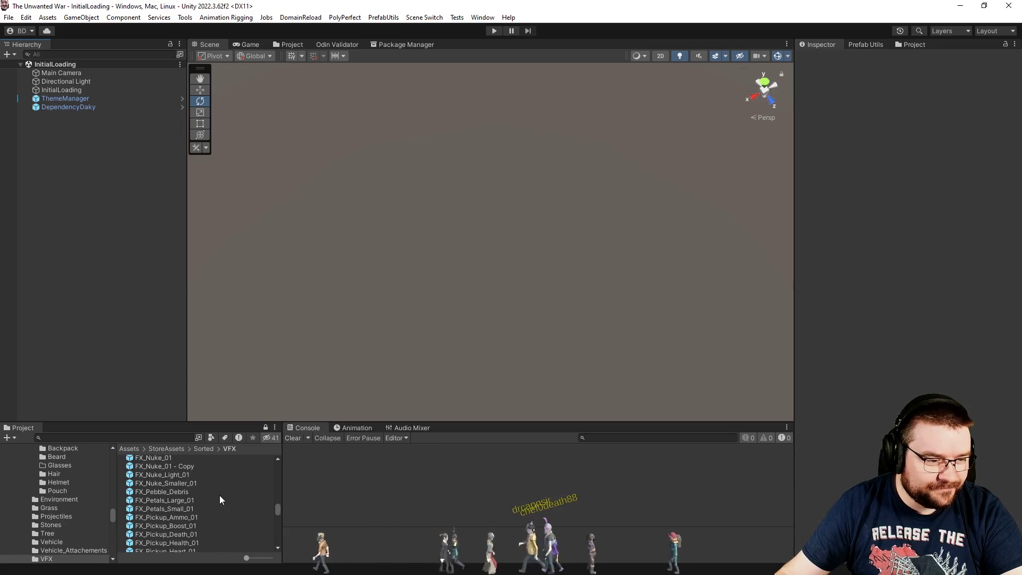
pyautogui.scroll(-2, 219, 500)
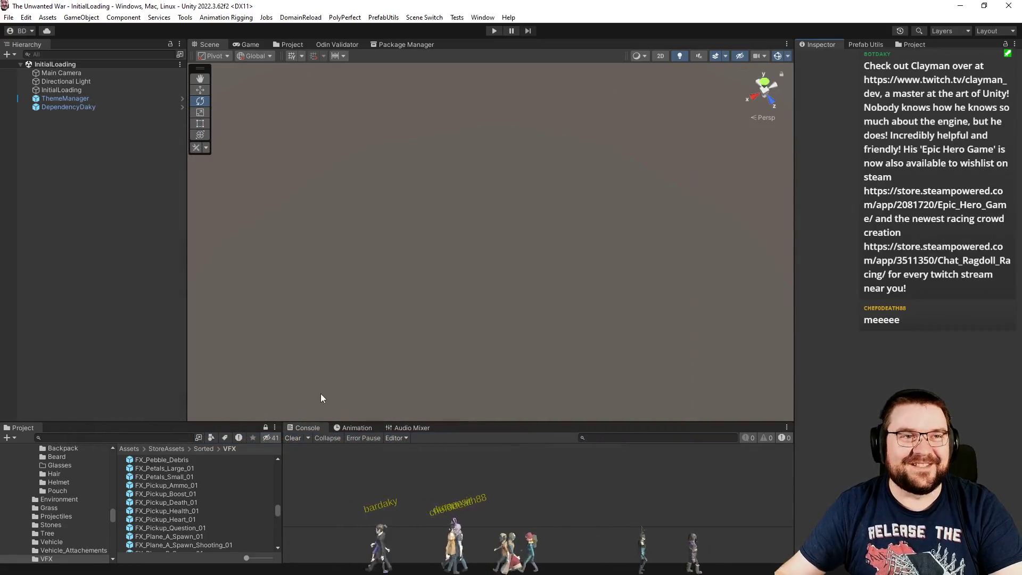
pyautogui.scroll(-4, 251, 479)
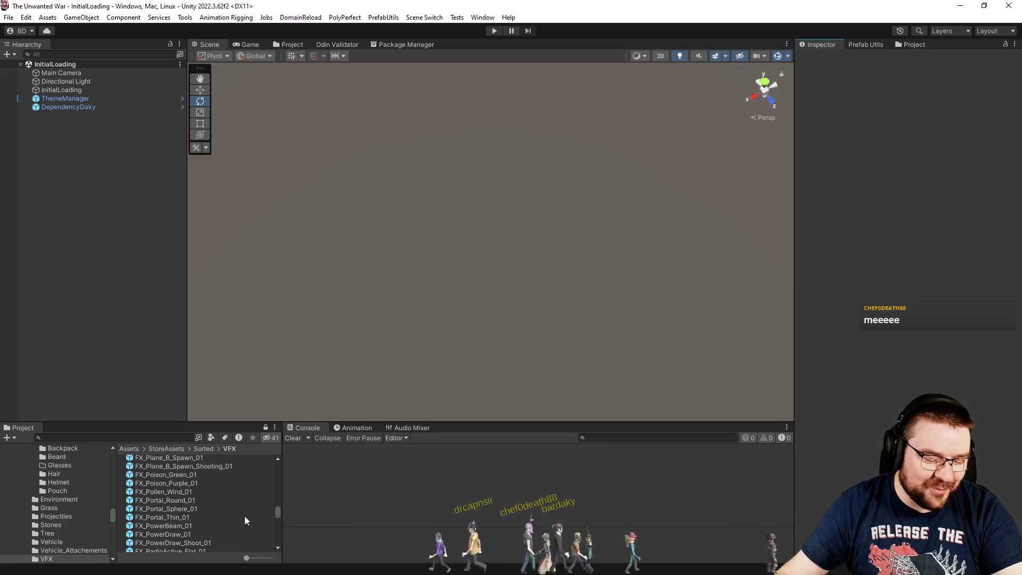
pyautogui.scroll(-4, 251, 503)
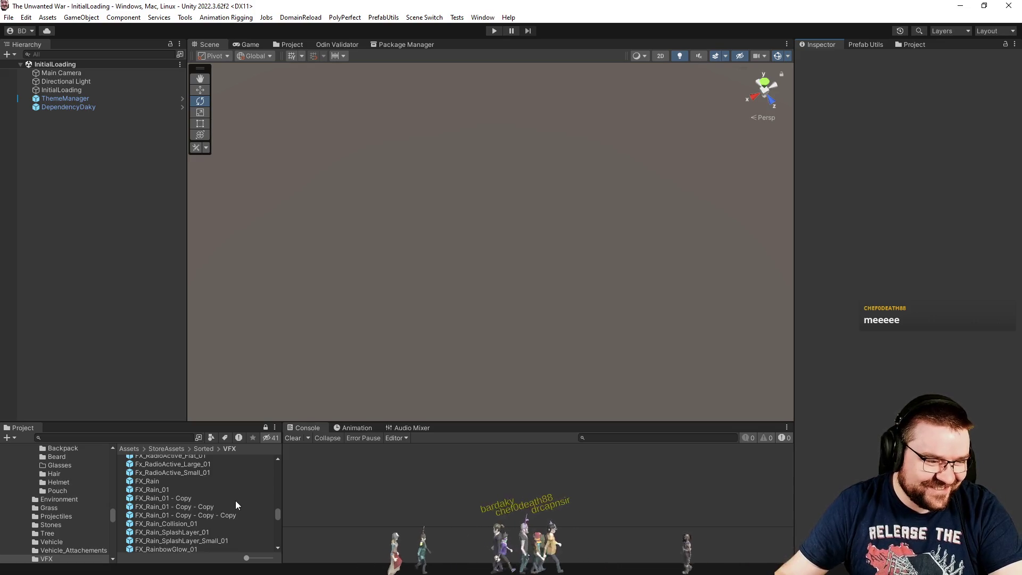
pyautogui.scroll(2, 235, 500)
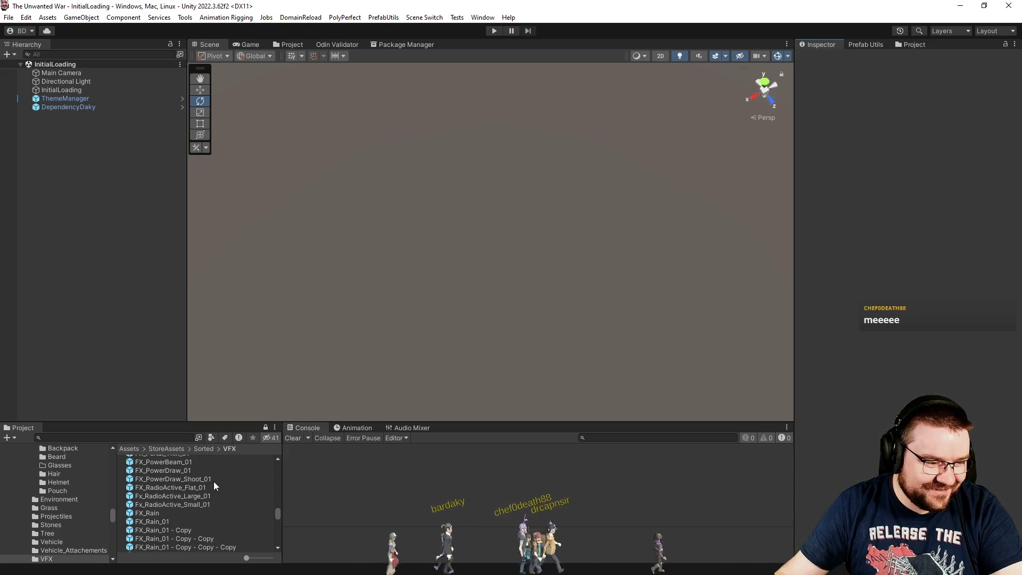
pyautogui.scroll(2, 212, 482)
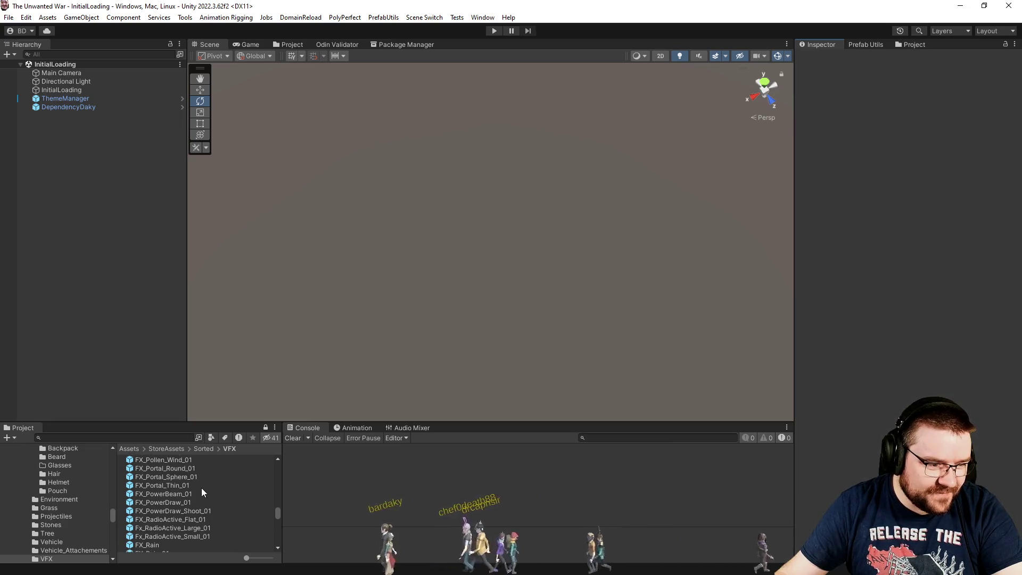
pyautogui.doubleClick(197, 496)
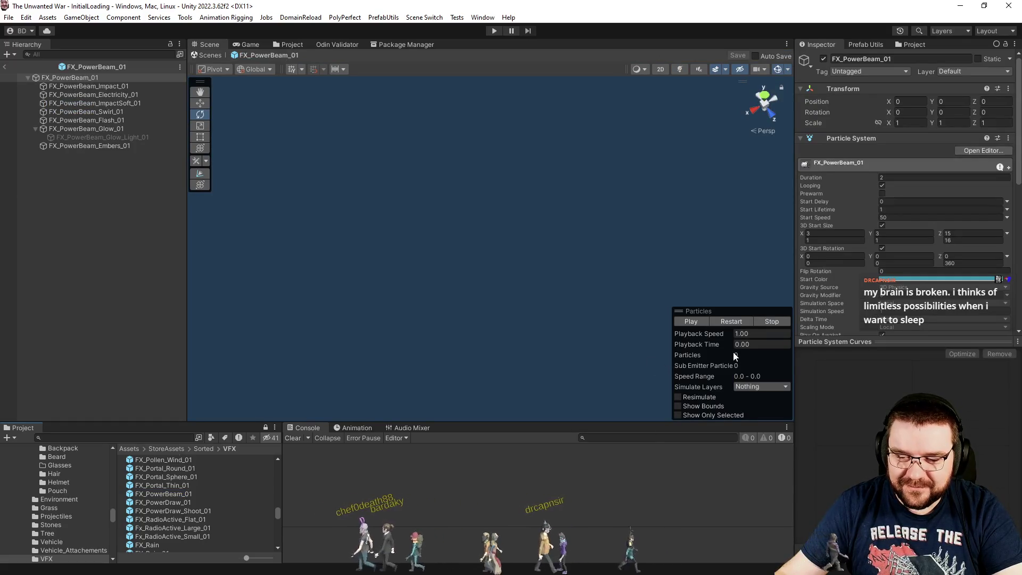
# - Play the FX_PowerBeam_01 effect, then open FX_RadioActive_Flat_01
pyautogui.click(731, 321)
pyautogui.moveTo(665, 277)
pyautogui.mouseDown()
pyautogui.moveTo(534, 263)
pyautogui.moveTo(749, 253)
pyautogui.moveTo(871, 202)
pyautogui.moveTo(877, 136)
pyautogui.moveTo(817, 198)
pyautogui.mouseUp()
pyautogui.click(179, 518)
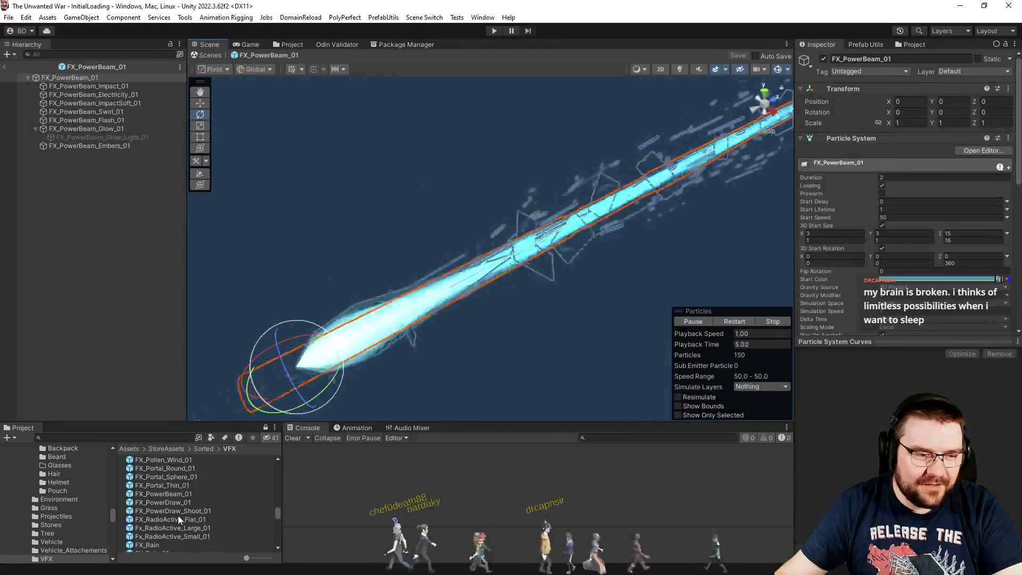
pyautogui.doubleClick(178, 515)
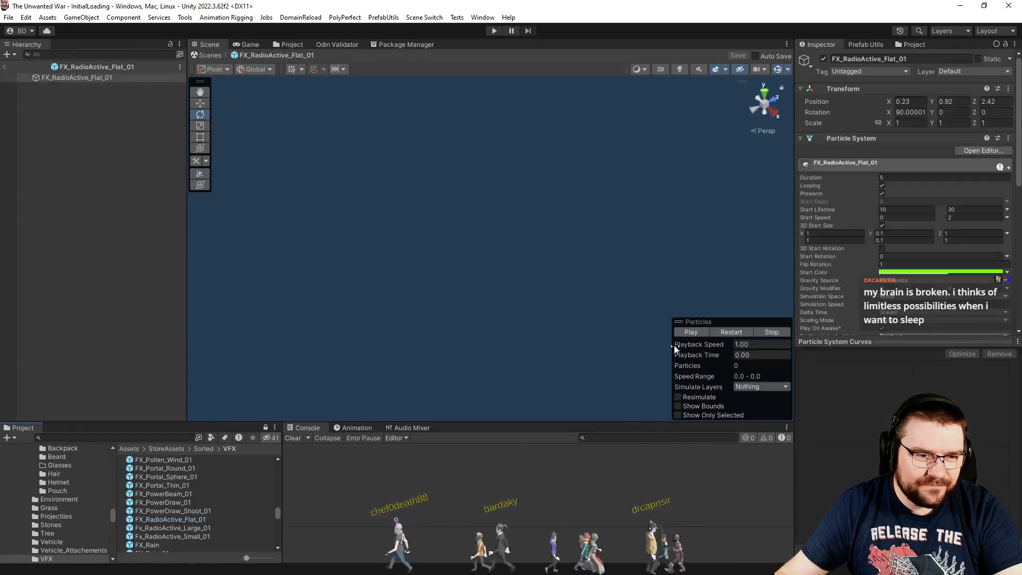
# - Play the FX_RadioActive_Flat_01 green cloud, then open Fx_RadioActive_Large_01
pyautogui.click(736, 331)
pyautogui.moveTo(559, 303)
pyautogui.mouseDown()
pyautogui.moveTo(630, 279)
pyautogui.moveTo(660, 244)
pyautogui.moveTo(570, 376)
pyautogui.moveTo(208, 317)
pyautogui.moveTo(164, 256)
pyautogui.mouseUp()
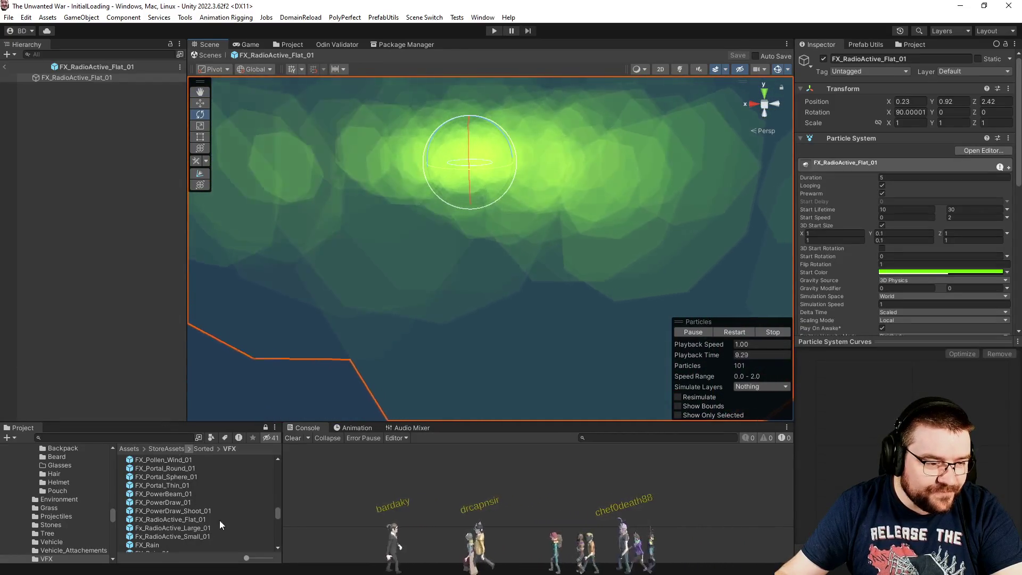
pyautogui.scroll(-2, 216, 517)
pyautogui.click(195, 489)
pyautogui.doubleClick(190, 497)
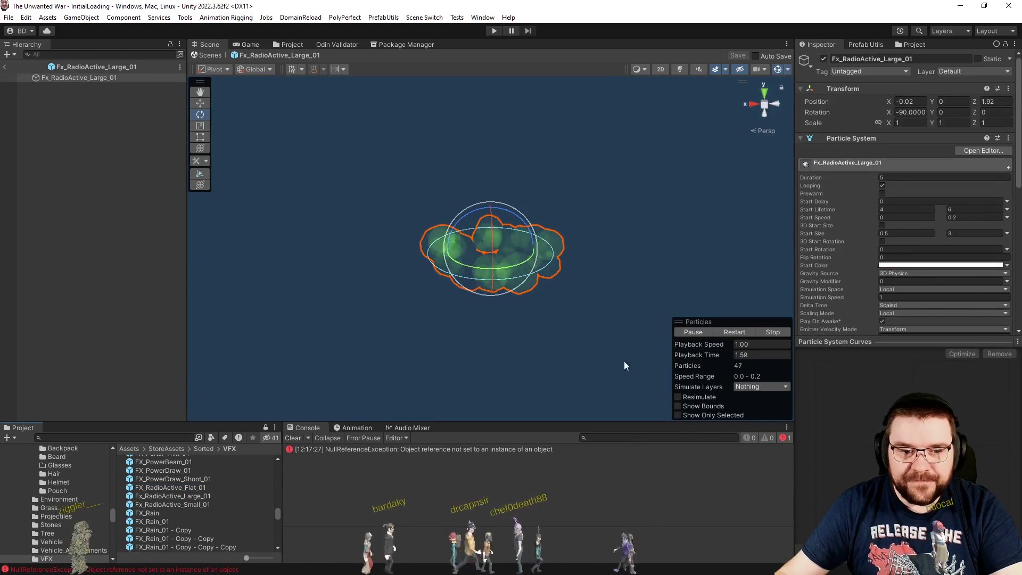
# - Restart Fx_RadioActive_Large_01, zoom in on its green cloud, then leave the prefab
pyautogui.click(726, 334)
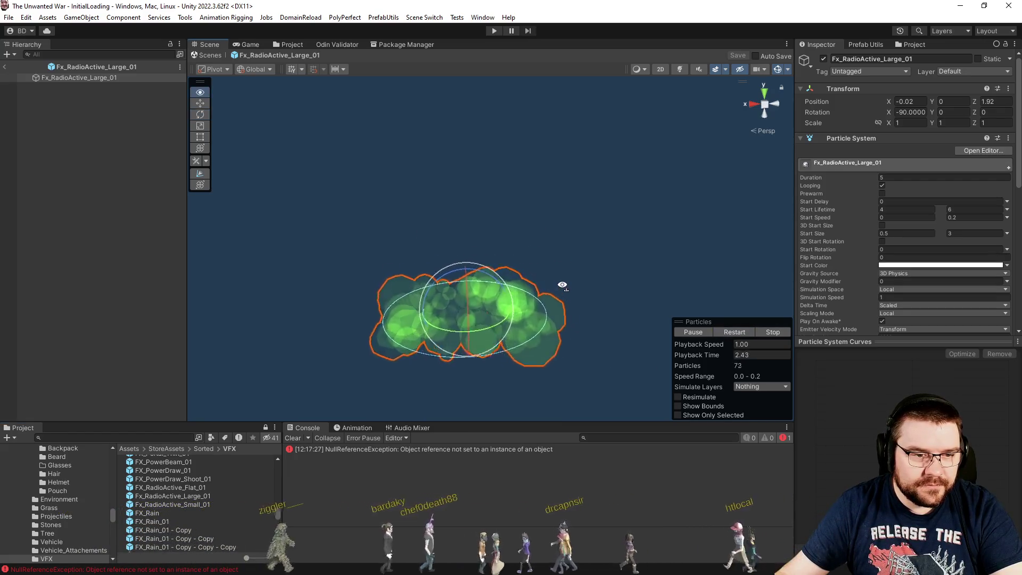
pyautogui.scroll(3, 561, 285)
pyautogui.moveTo(561, 286)
pyautogui.mouseDown()
pyautogui.moveTo(538, 365)
pyautogui.moveTo(435, 385)
pyautogui.moveTo(413, 374)
pyautogui.moveTo(605, 358)
pyautogui.moveTo(584, 357)
pyautogui.mouseUp()
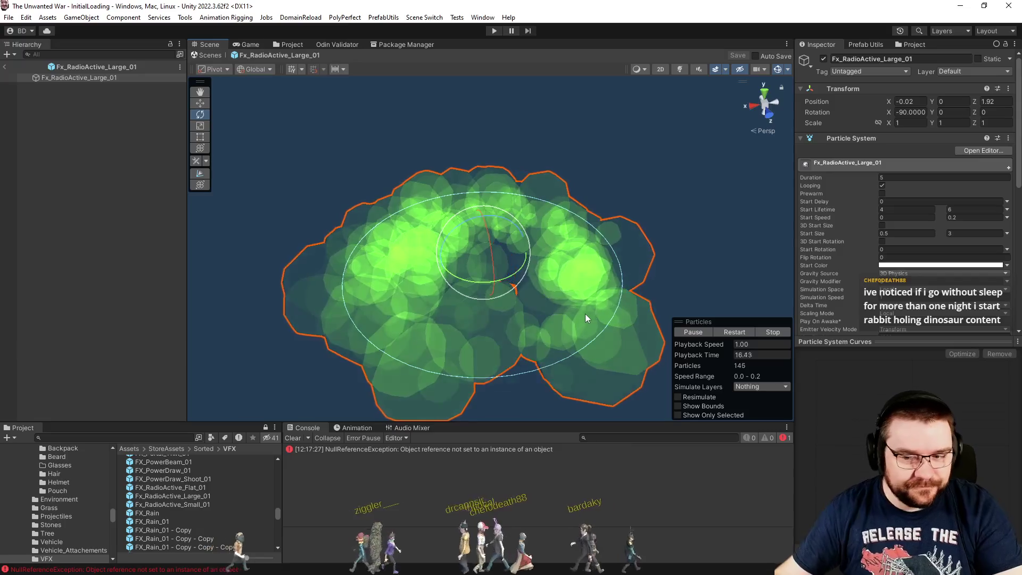
pyautogui.scroll(-5, 234, 494)
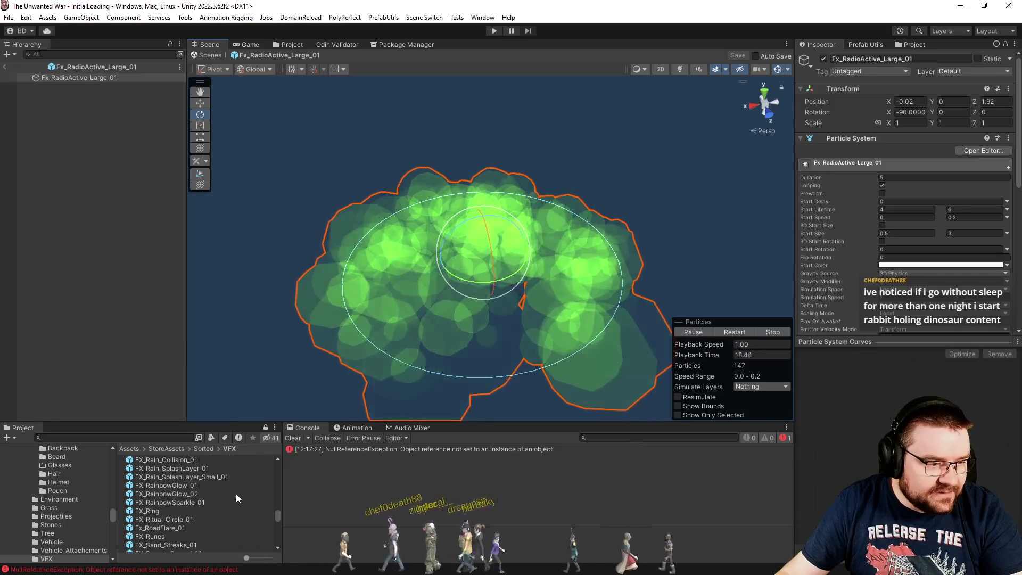
pyautogui.scroll(-5, 254, 504)
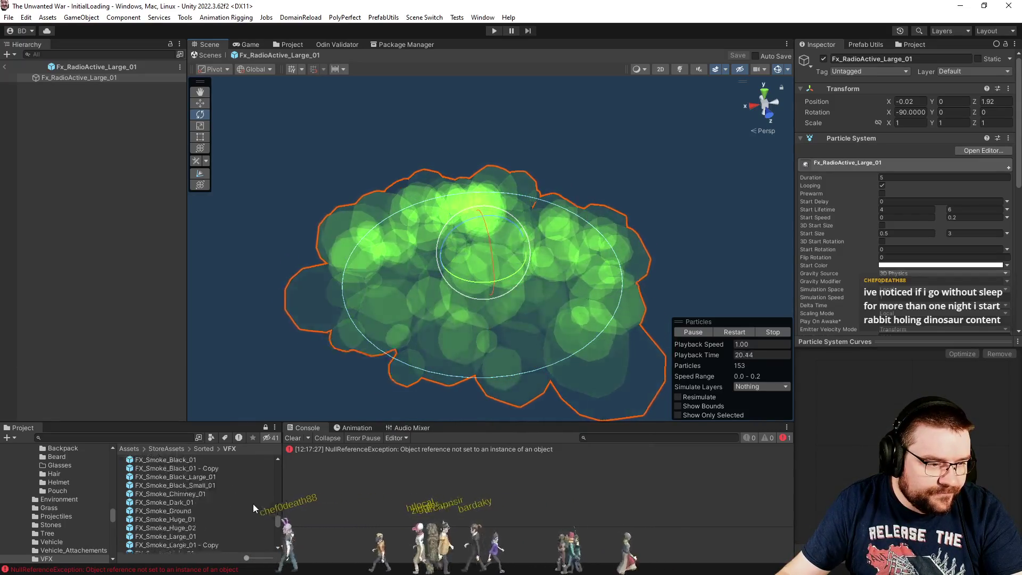
pyautogui.scroll(-6, 254, 504)
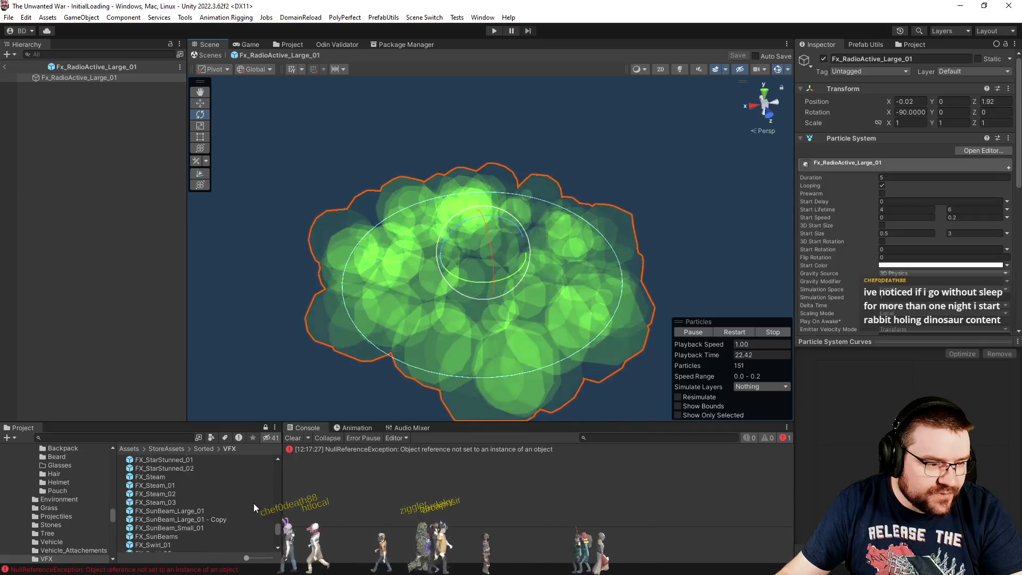
pyautogui.scroll(-4, 254, 503)
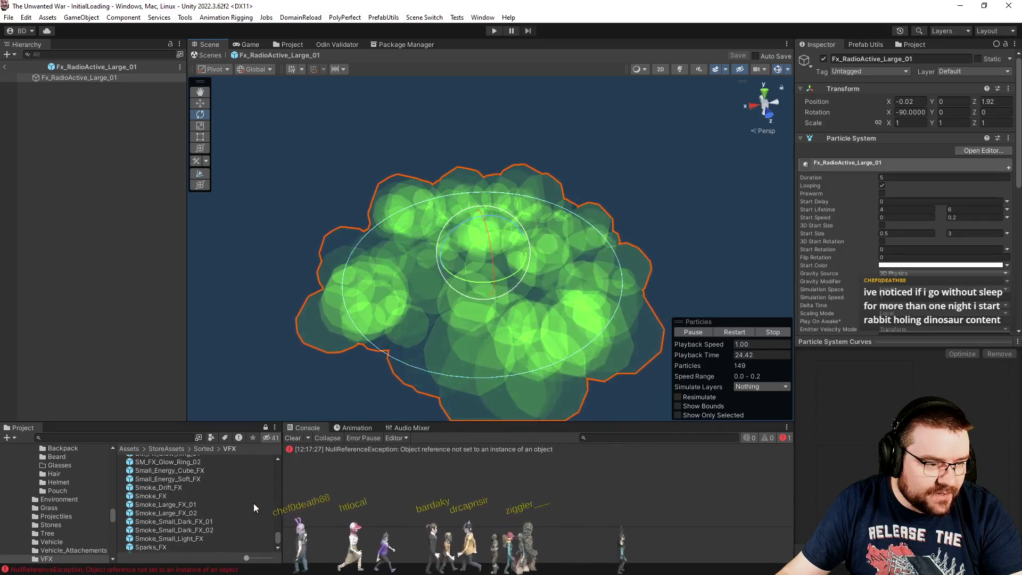
pyautogui.click(4, 67)
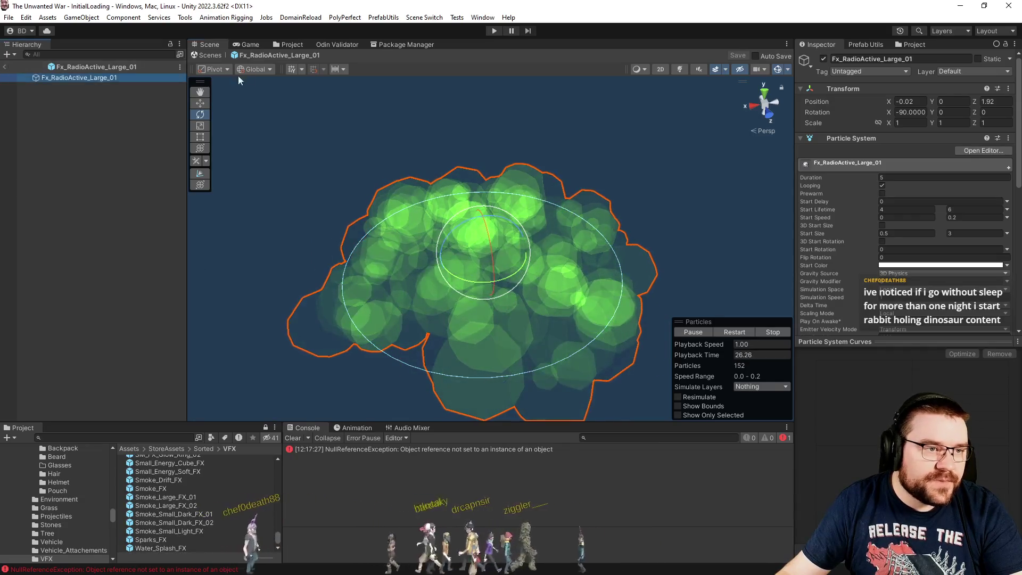
# - Create a new folder named 'Explosions' inside Content/VFX
pyautogui.click(298, 43)
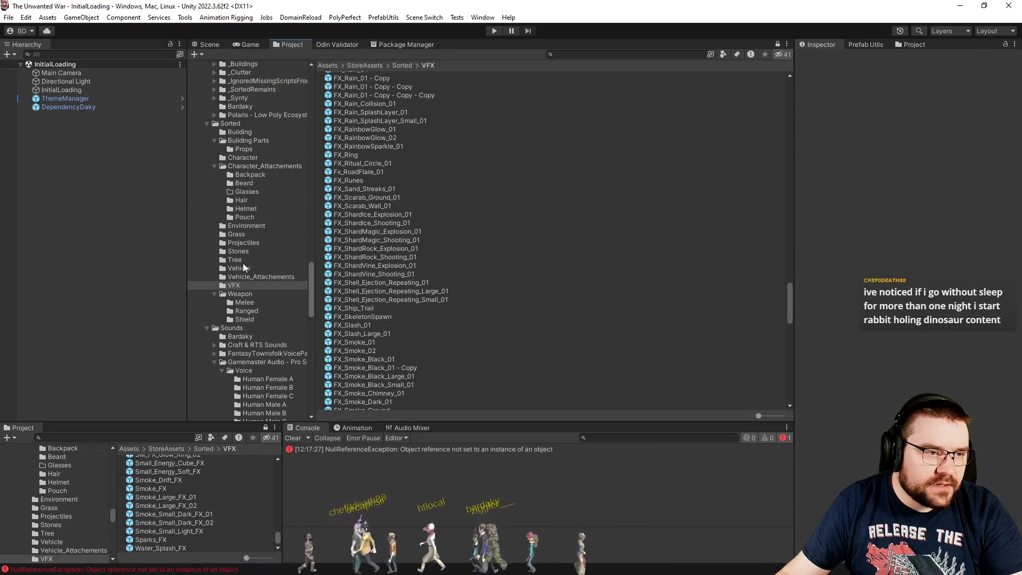
pyautogui.moveTo(309, 277); pyautogui.dragTo(326, 50)
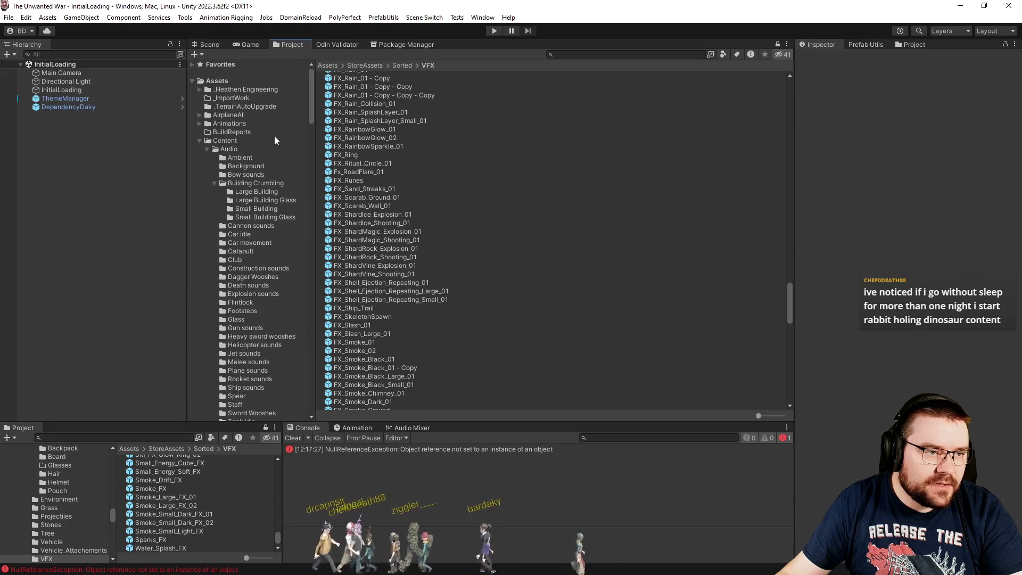
pyautogui.scroll(-5, 263, 244)
pyautogui.click(207, 267)
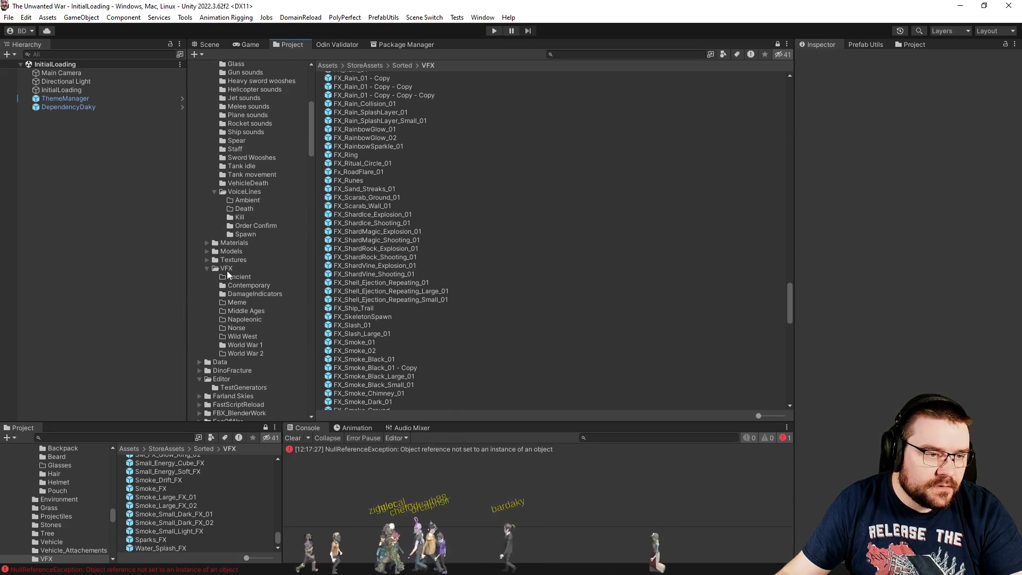
pyautogui.rightClick(227, 270)
pyautogui.moveTo(373, 183)
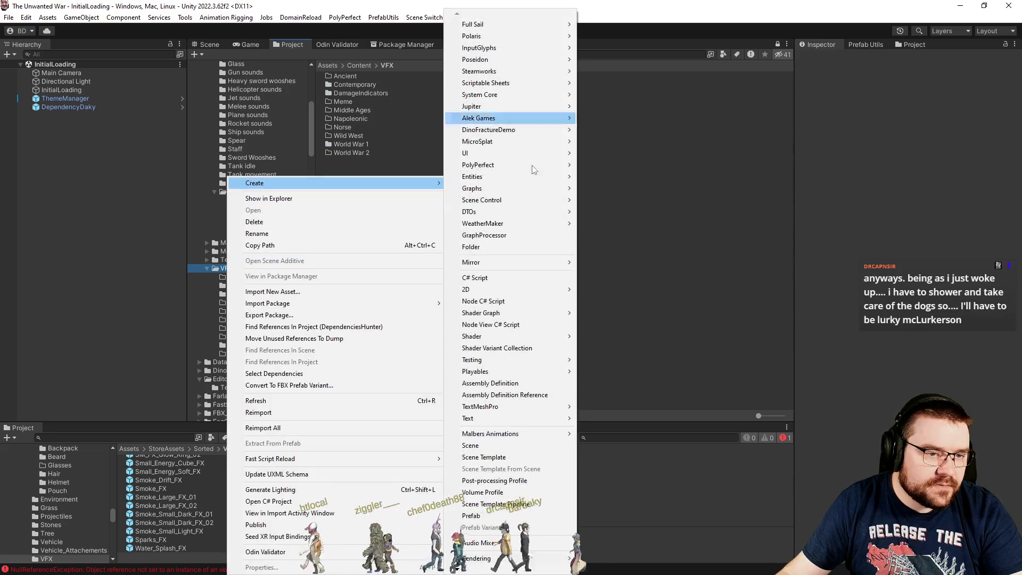
pyautogui.click(511, 248)
pyautogui.write('Explosions')
pyautogui.press('Return')
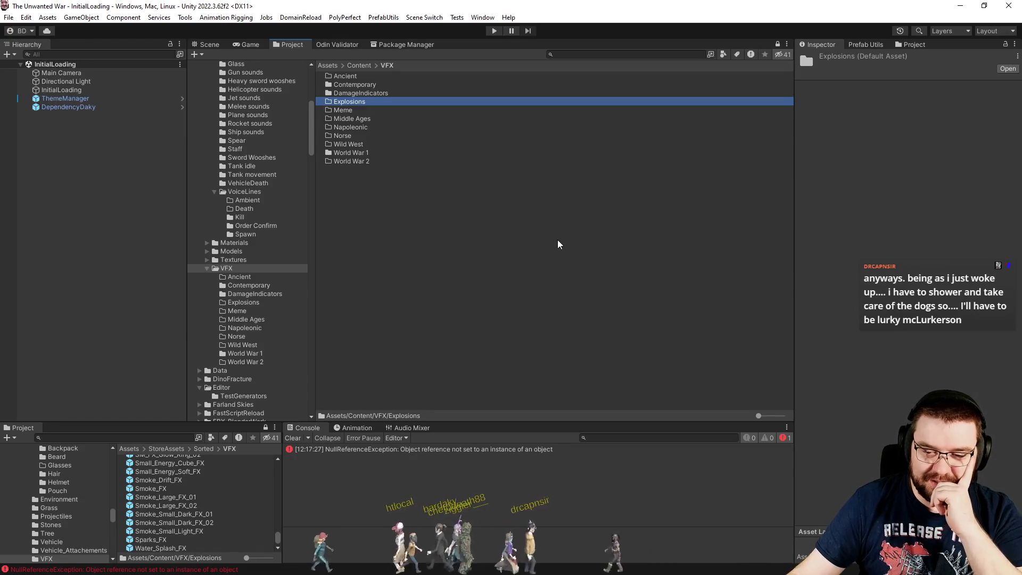
# - Open Explosions, clear the console, and select Explosion_Body_FX through Explosion_Smoke_FX
pyautogui.doubleClick(359, 101)
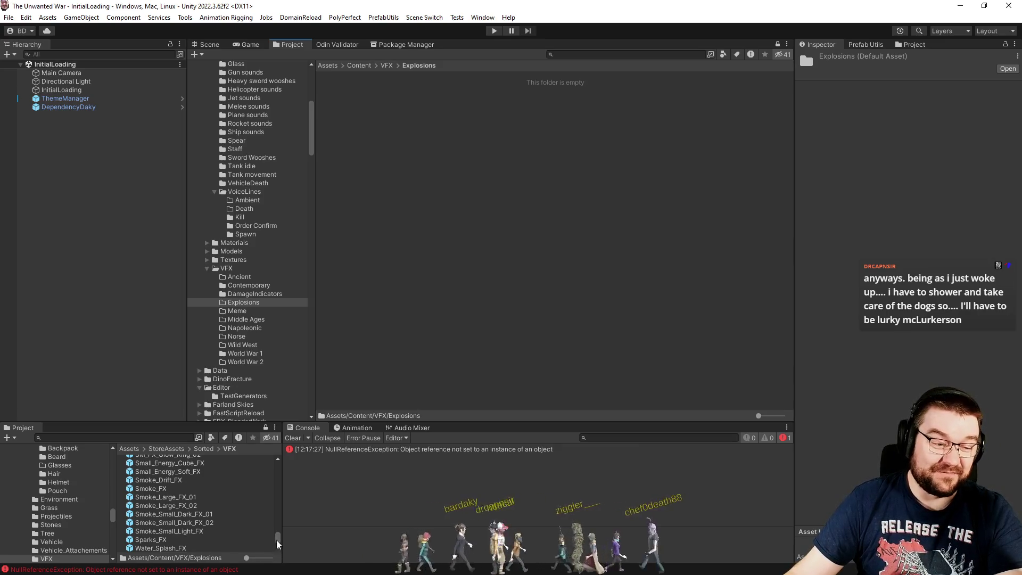
pyautogui.click(297, 438)
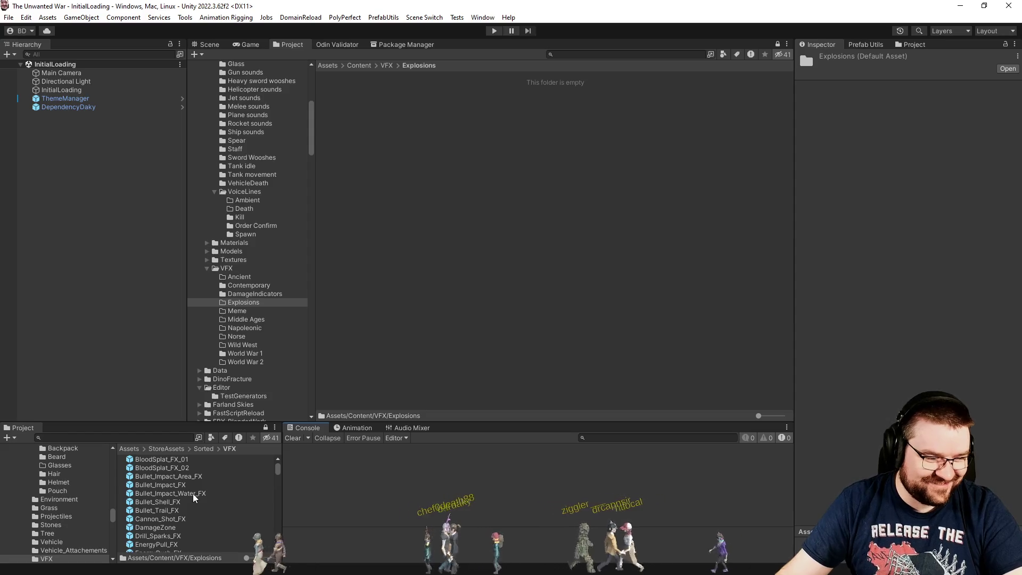
pyautogui.scroll(-2, 202, 511)
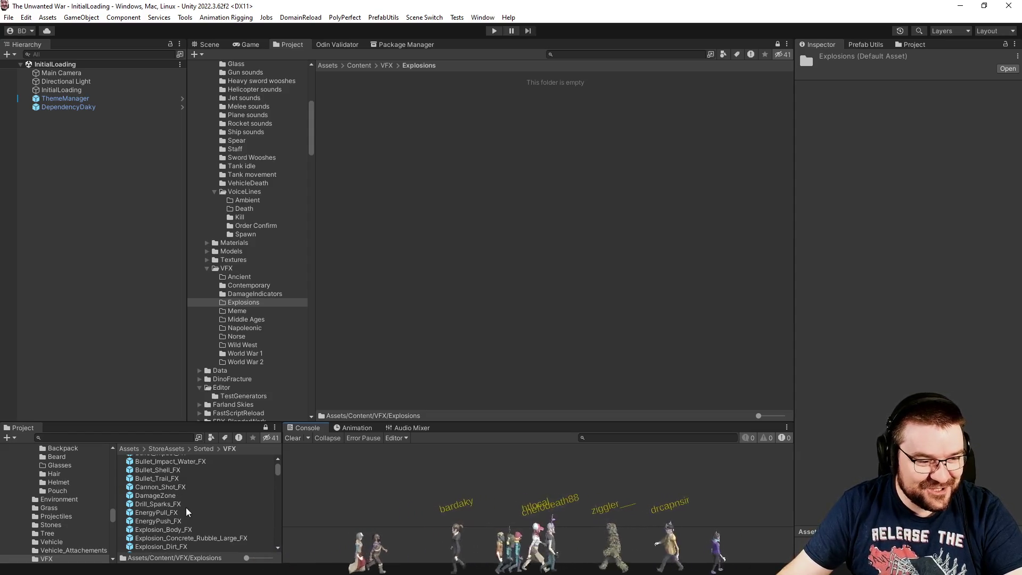
pyautogui.scroll(-2, 212, 511)
pyautogui.click(192, 498)
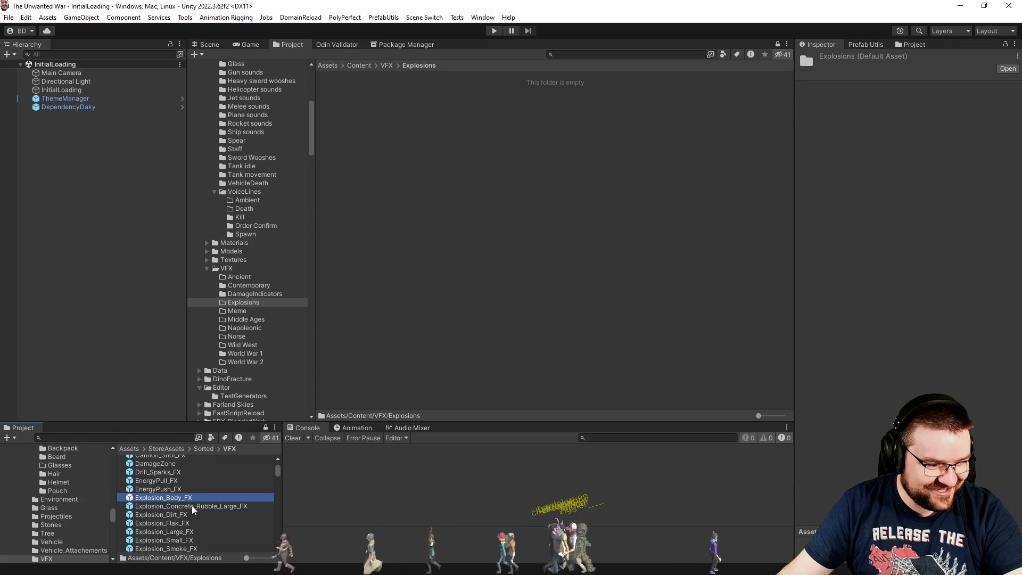
pyautogui.scroll(-2, 193, 508)
pyautogui.keyDown('shift'); pyautogui.click(174, 517); pyautogui.keyUp('shift')
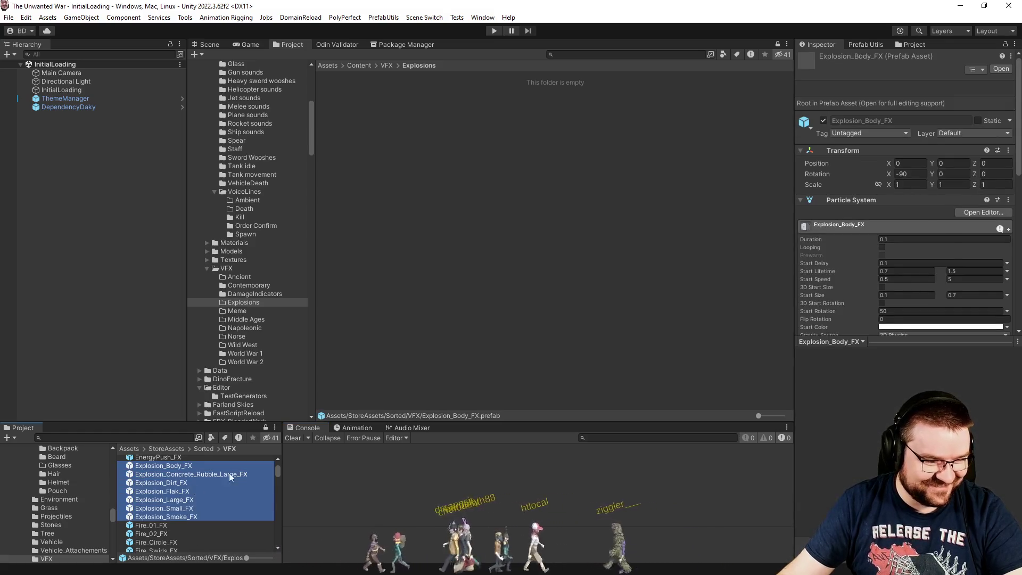
# - Drag the seven Explosion prefabs and FX_ArtilleryStrike_01 into the Explosions folder, then deselect them
pyautogui.moveTo(174, 517); pyautogui.dragTo(506, 280)
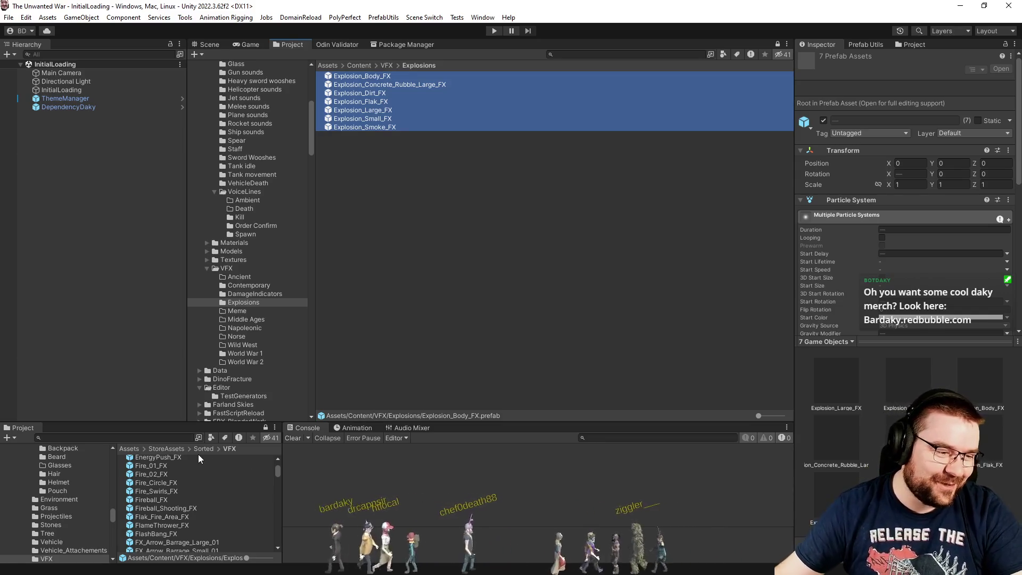
pyautogui.scroll(-4, 194, 495)
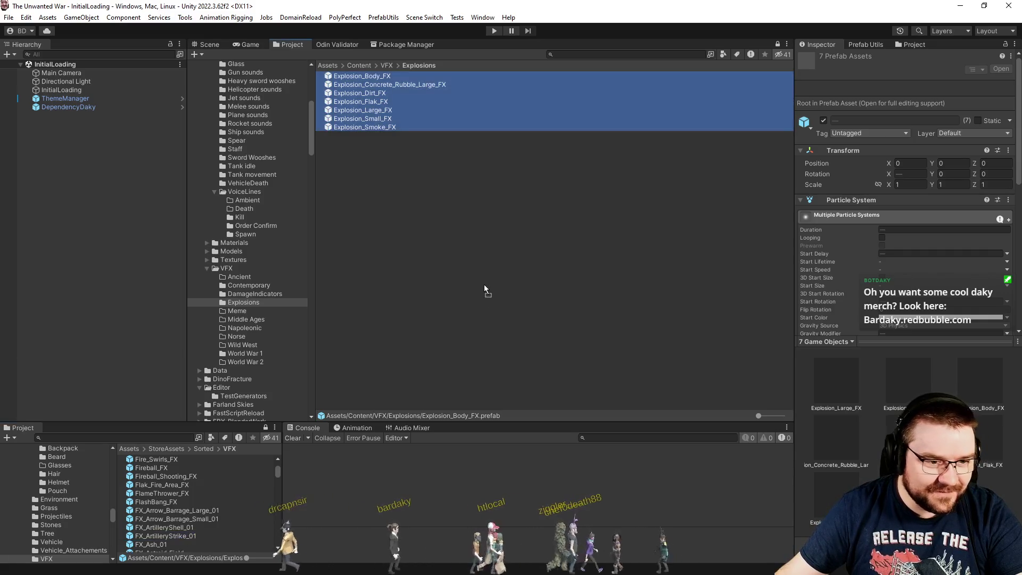
pyautogui.click(554, 254)
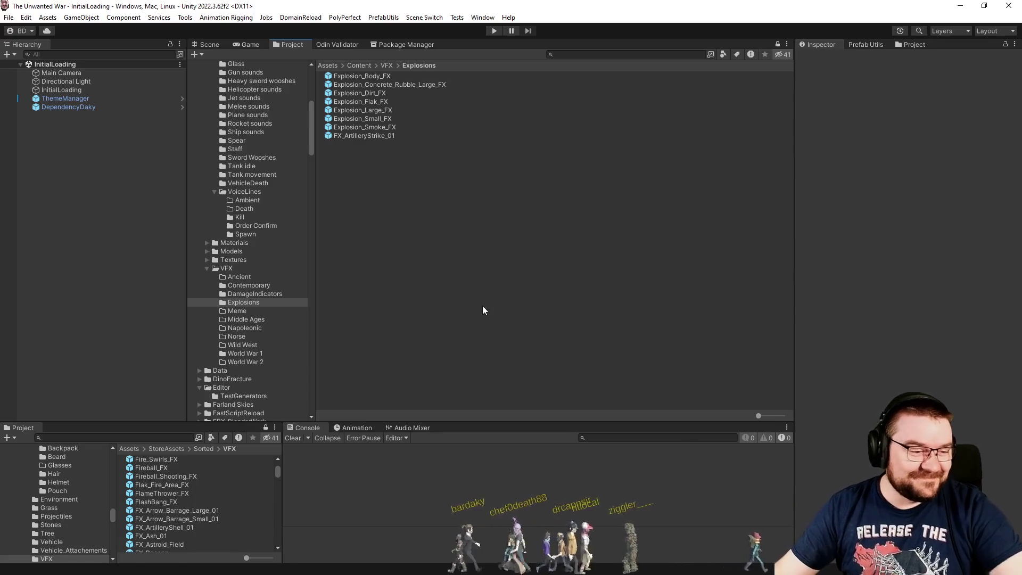
pyautogui.click(365, 471)
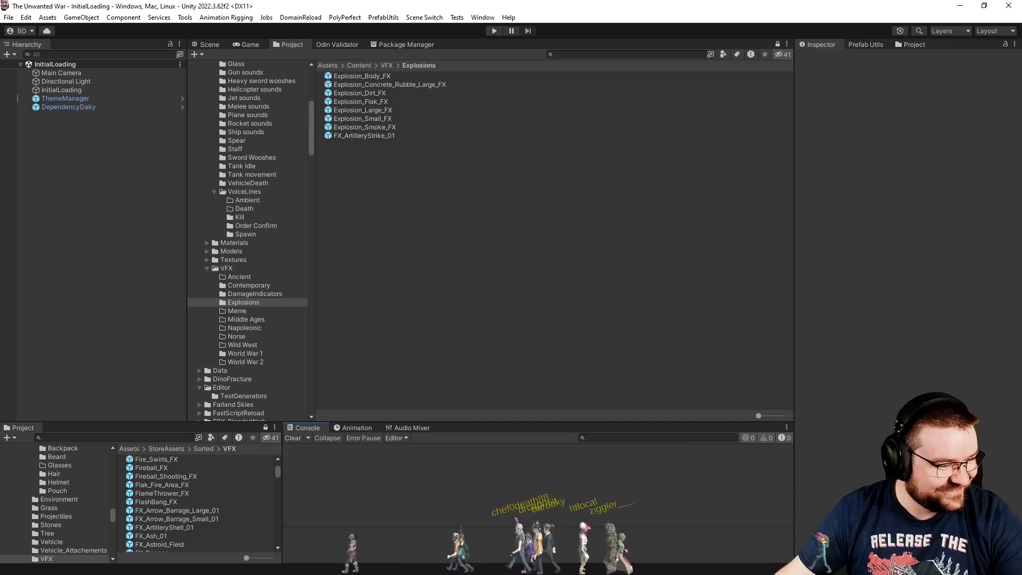
# - Create a new folder named Shoot inside Content/VFX
pyautogui.scroll(3, 217, 534)
pyautogui.scroll(3, 198, 519)
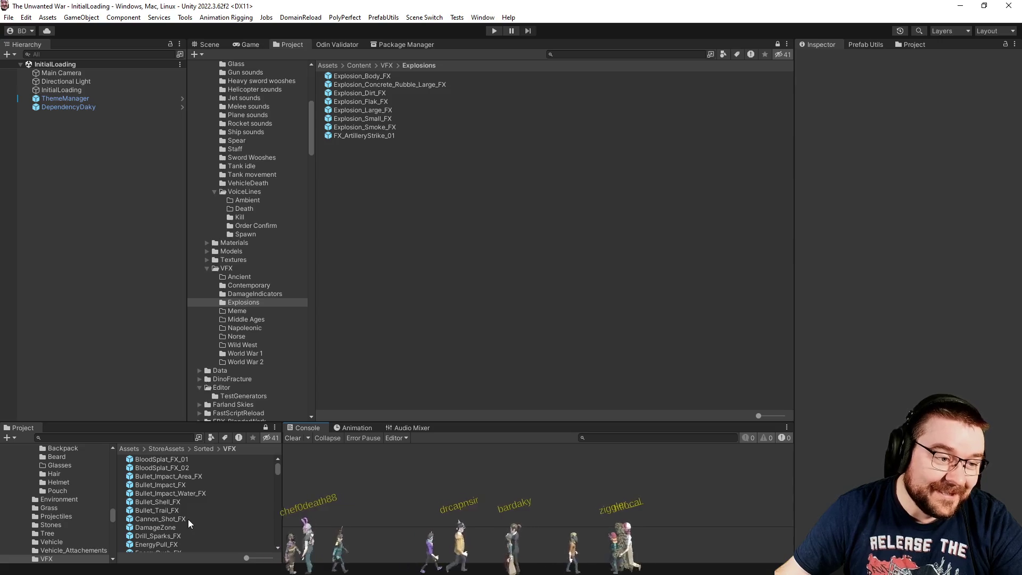
pyautogui.click(220, 269)
pyautogui.rightClick(220, 269)
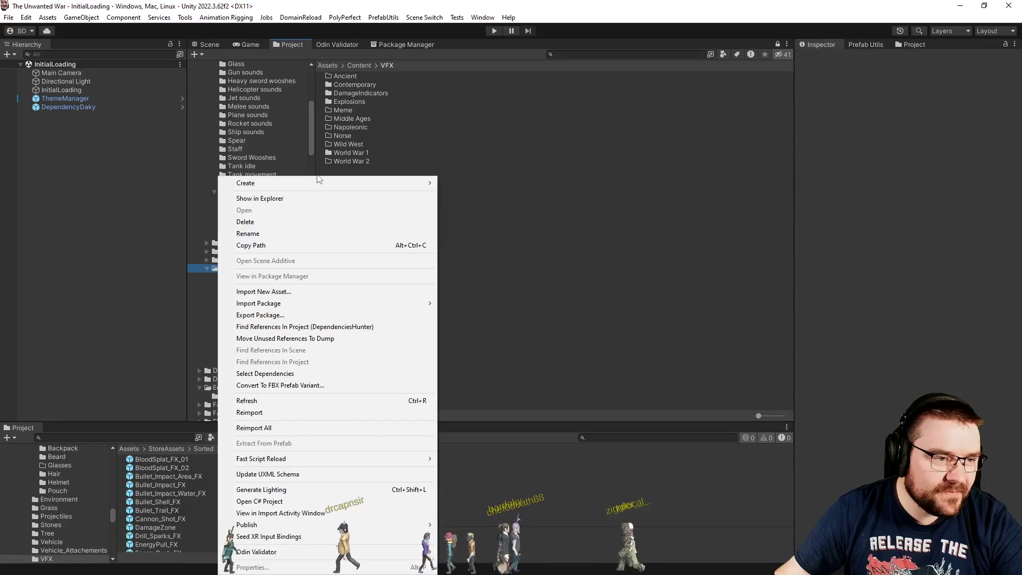
pyautogui.moveTo(312, 181)
pyautogui.click(471, 246)
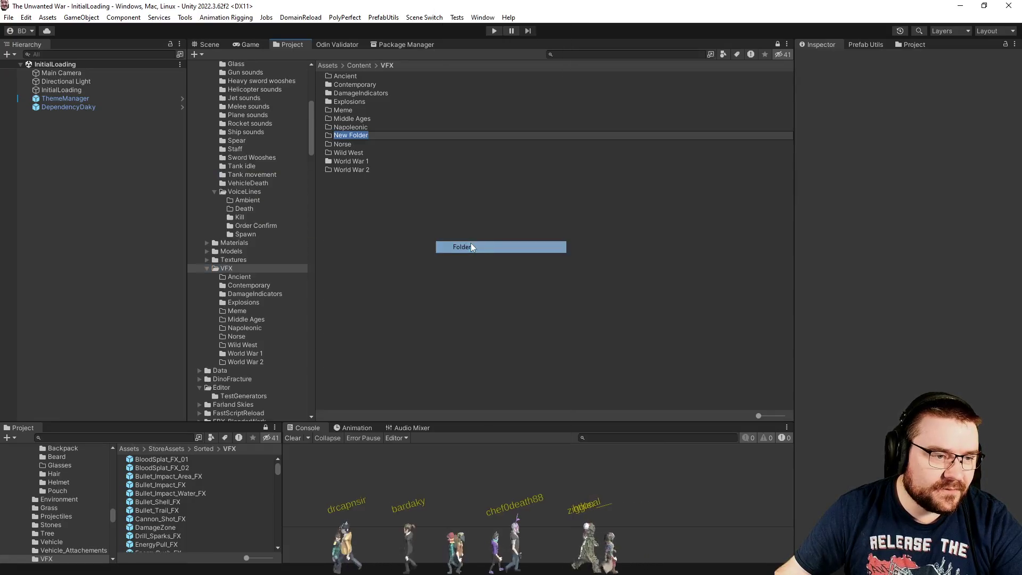
pyautogui.write('Shoot')
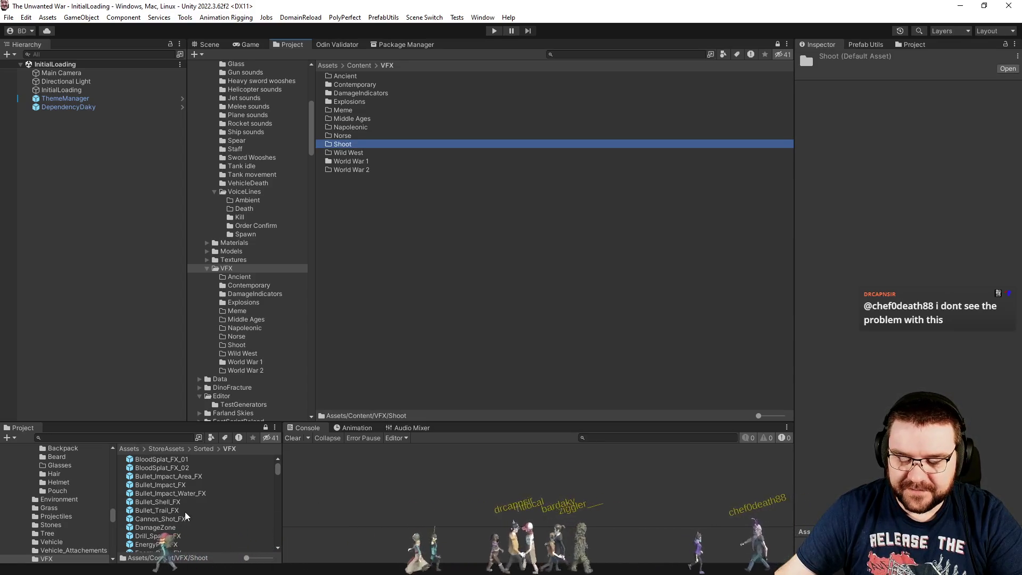
pyautogui.click(413, 506)
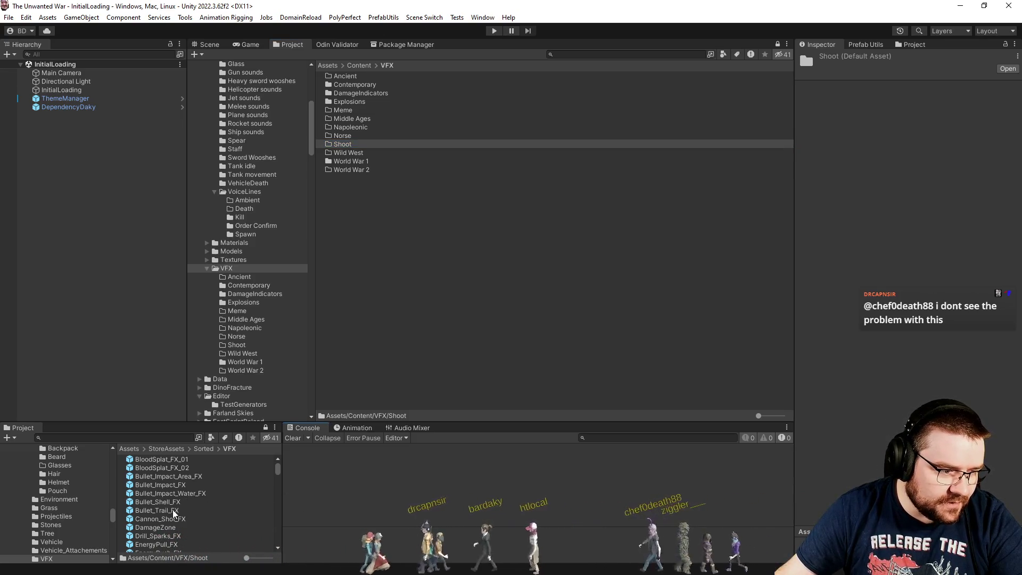
# - Drag a store effect prefab from the lower list into the Shoot folder
pyautogui.scroll(-2, 186, 512)
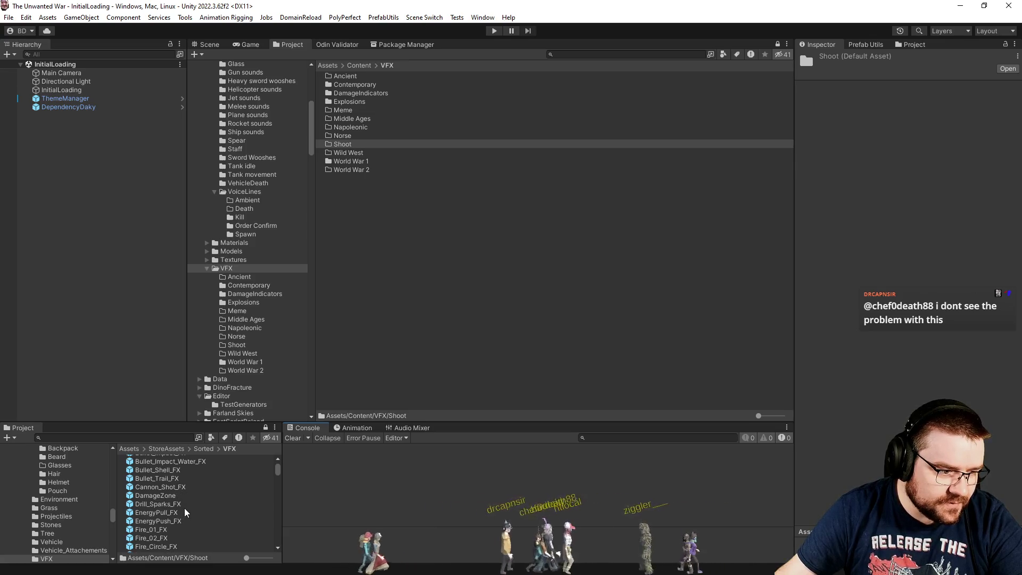
pyautogui.moveTo(160, 487); pyautogui.dragTo(237, 346)
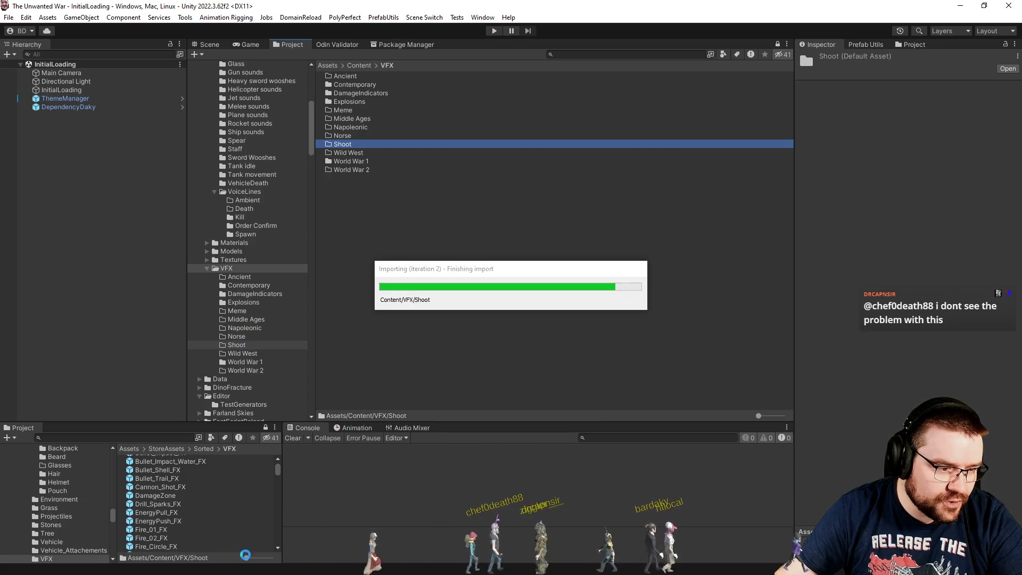
pyautogui.scroll(-2, 213, 538)
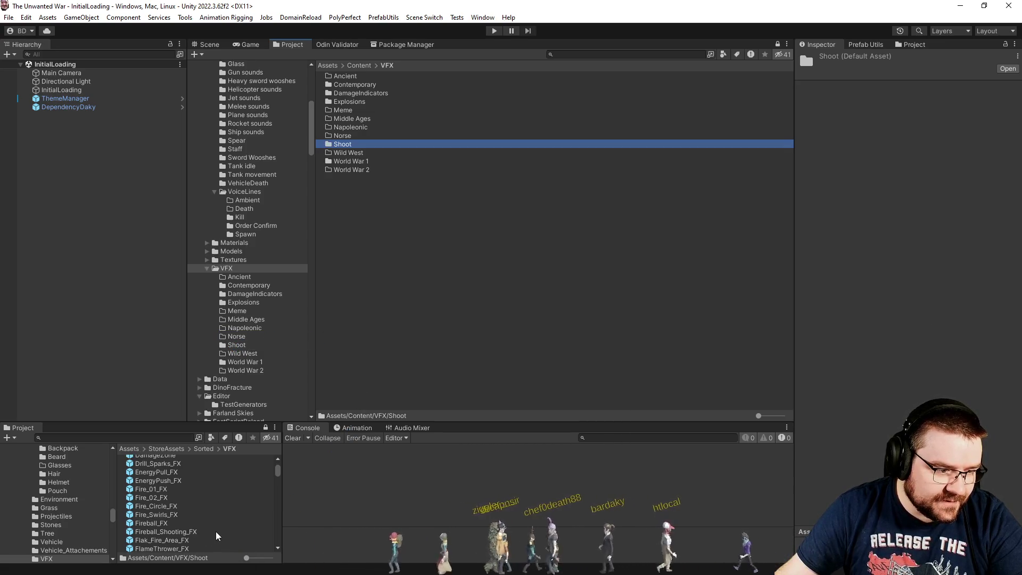
pyautogui.scroll(-2, 195, 500)
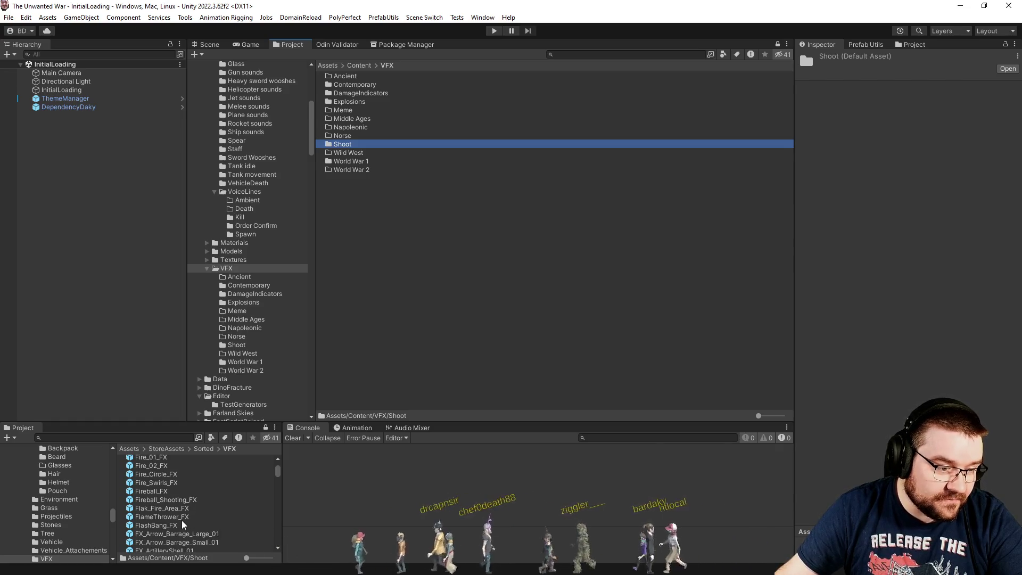
# - Open FlameThrower_FX in prefab mode and play its particle effect in the Scene view
pyautogui.doubleClick(182, 517)
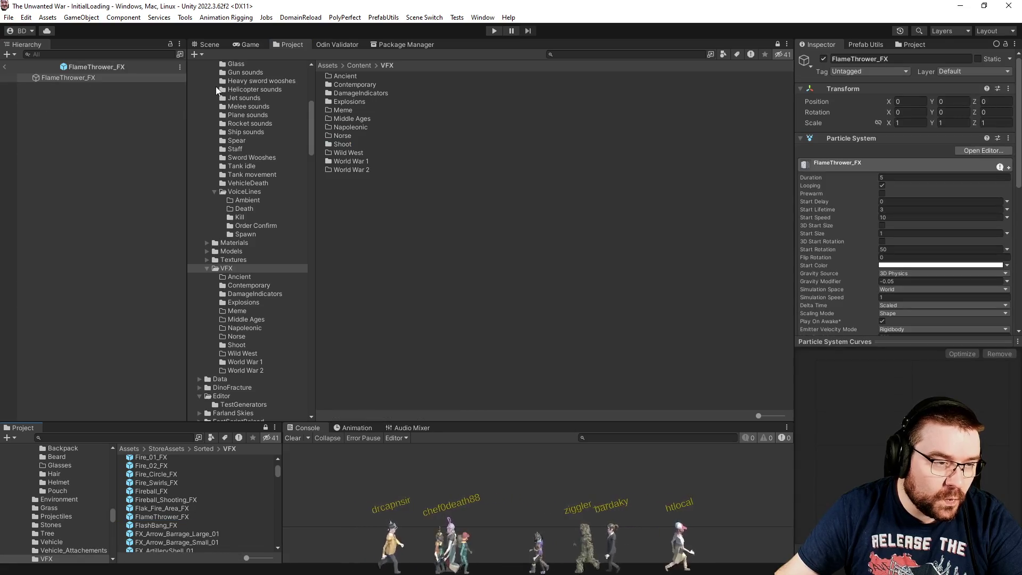
pyautogui.click(203, 48)
pyautogui.click(707, 332)
pyautogui.moveTo(649, 293)
pyautogui.mouseDown()
pyautogui.moveTo(597, 258)
pyautogui.moveTo(864, 225)
pyautogui.moveTo(958, 158)
pyautogui.moveTo(730, 178)
pyautogui.moveTo(650, 162)
pyautogui.mouseUp()
# - Exit prefab mode, move FlameThrower_FX into the Shoot folder, and open FlashBang_FX
pyautogui.click(5, 66)
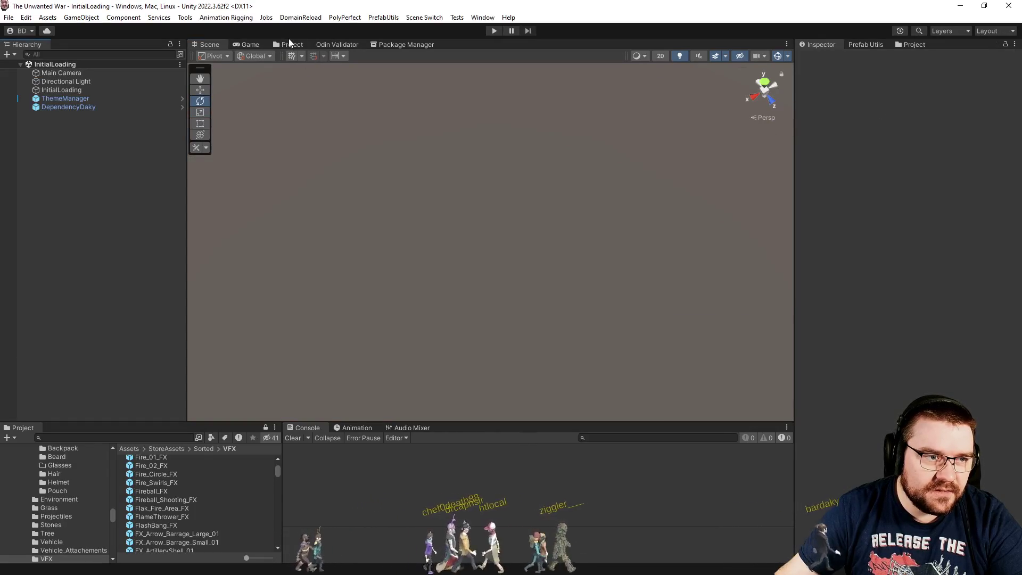
pyautogui.click(289, 44)
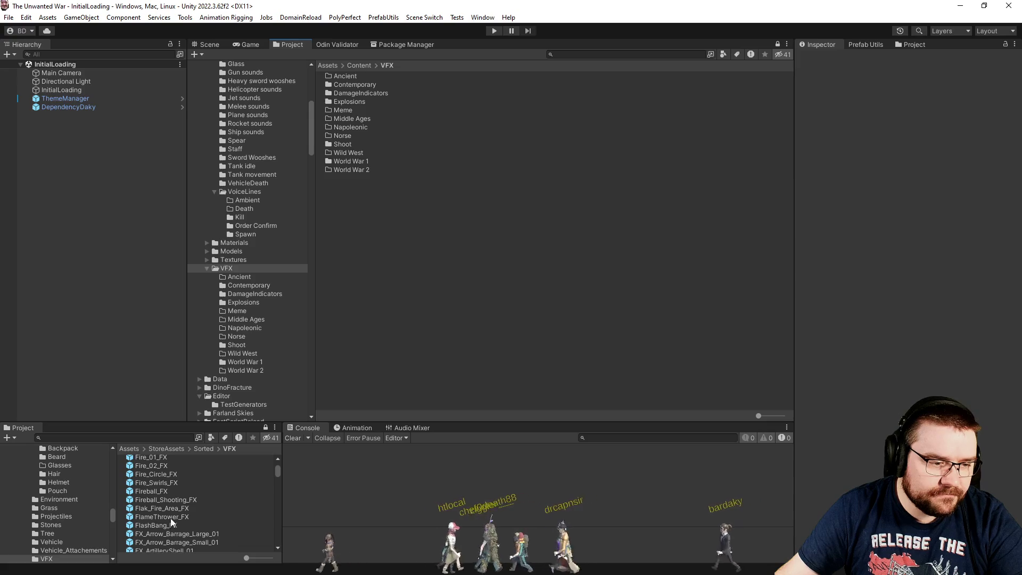
pyautogui.scroll(-1, 301, 358)
pyautogui.moveTo(237, 328); pyautogui.dragTo(208, 508)
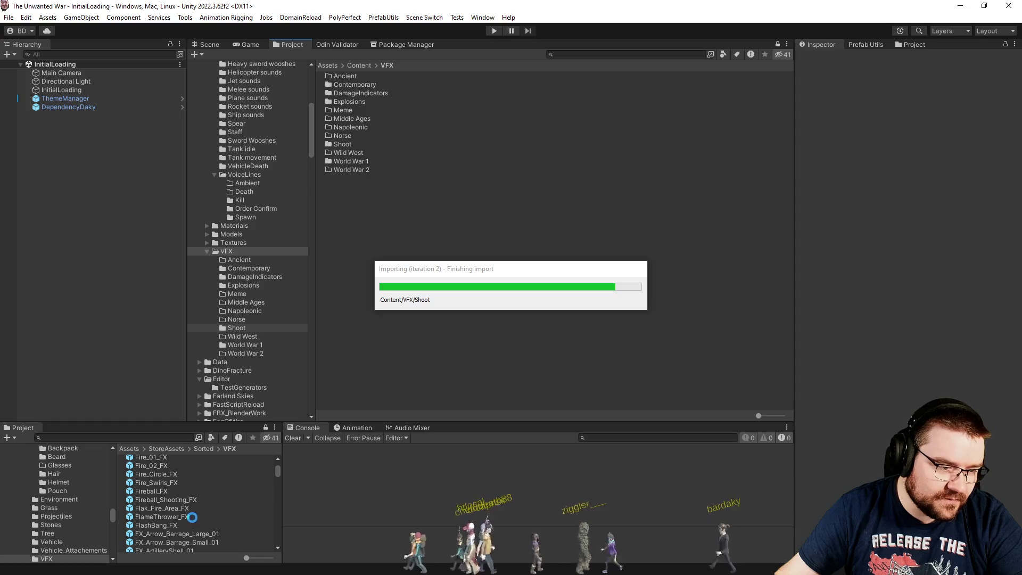
pyautogui.click(154, 517)
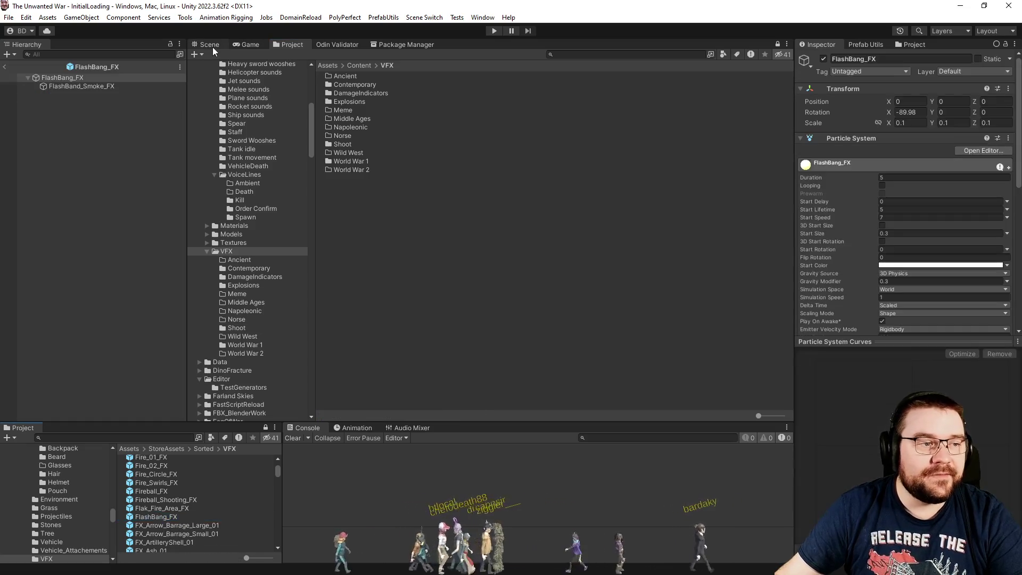
pyautogui.click(213, 47)
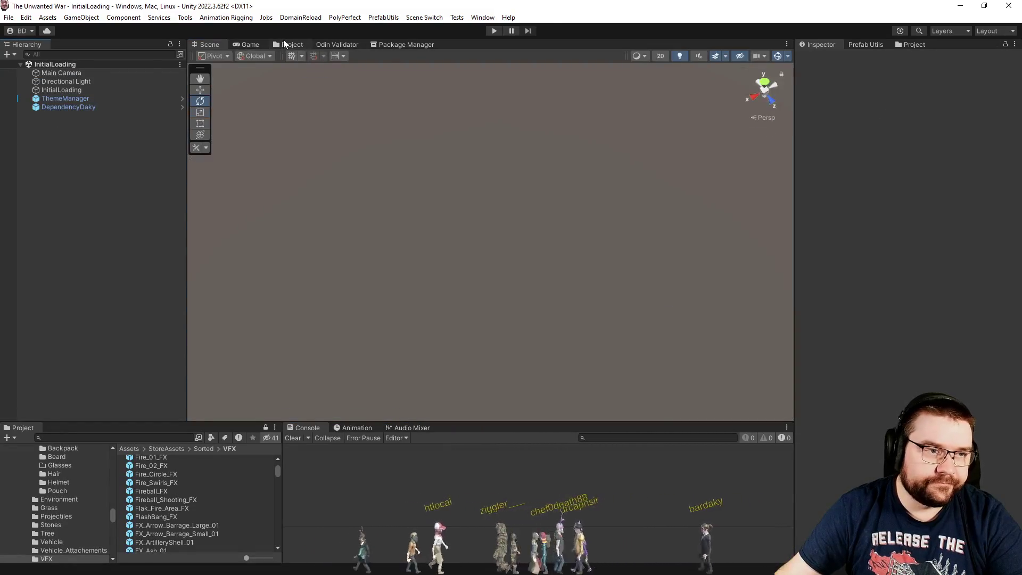
# - Move both FX_Arrow_Barrage prefabs and FX_Bullet_Ejection_01 into the Shoot folder
pyautogui.click(288, 44)
pyautogui.scroll(-2, 231, 505)
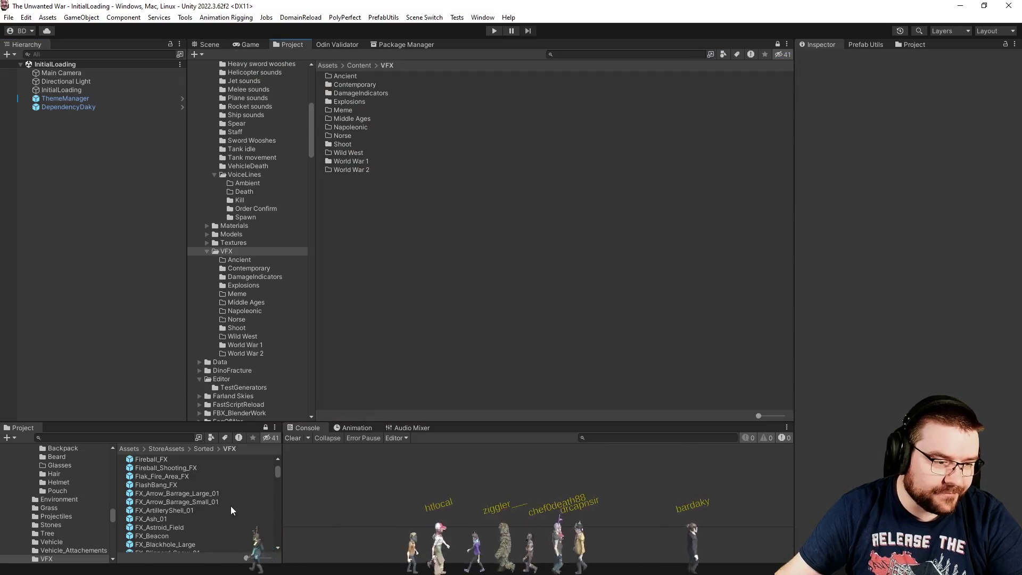
pyautogui.click(222, 493)
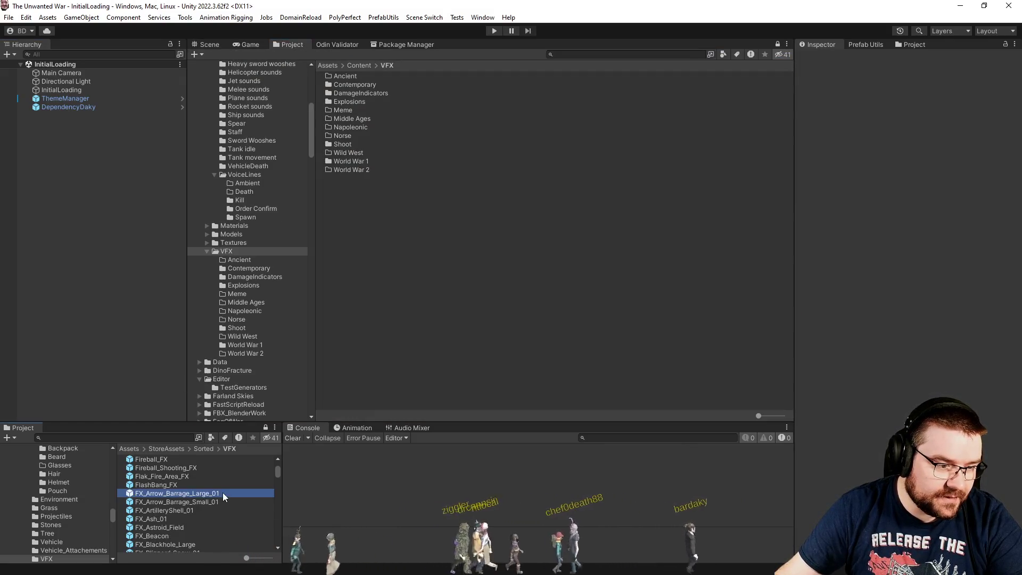
pyautogui.keyDown('shift'); pyautogui.click(196, 501); pyautogui.keyUp('shift')
pyautogui.moveTo(196, 502)
pyautogui.mouseDown()
pyautogui.moveTo(266, 404)
pyautogui.moveTo(246, 328)
pyautogui.mouseUp()
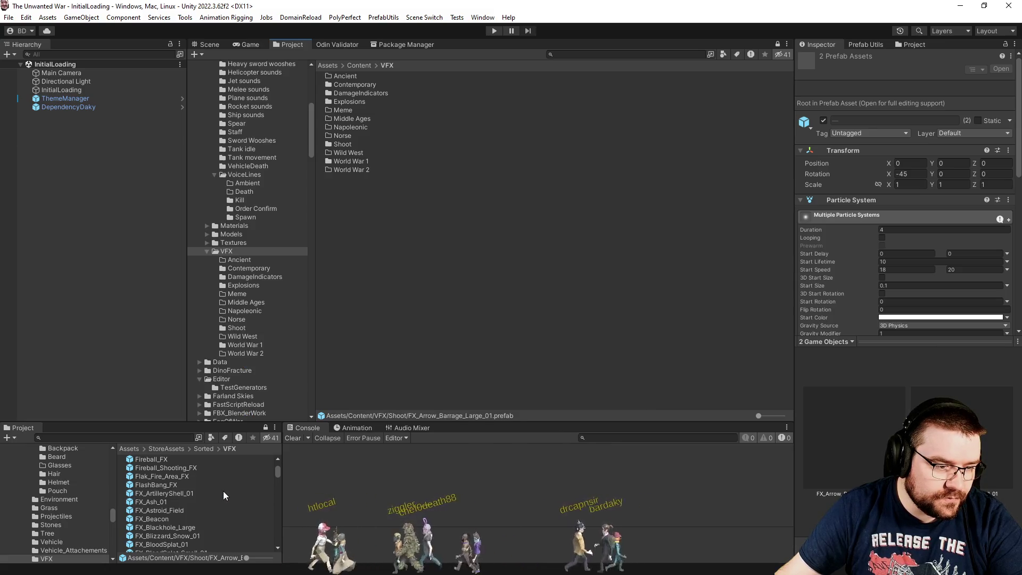
pyautogui.scroll(-2, 223, 491)
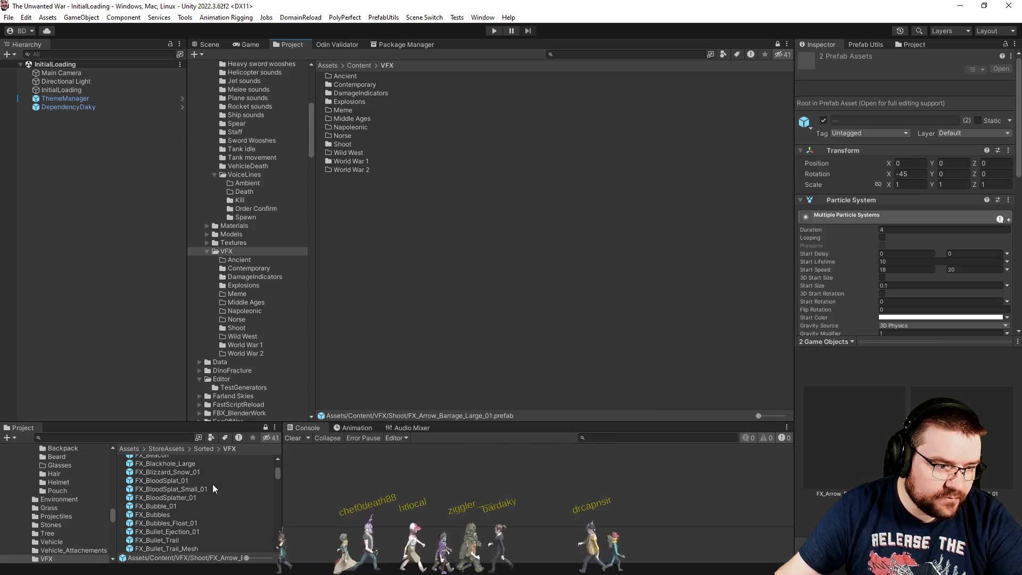
pyautogui.scroll(-2, 222, 490)
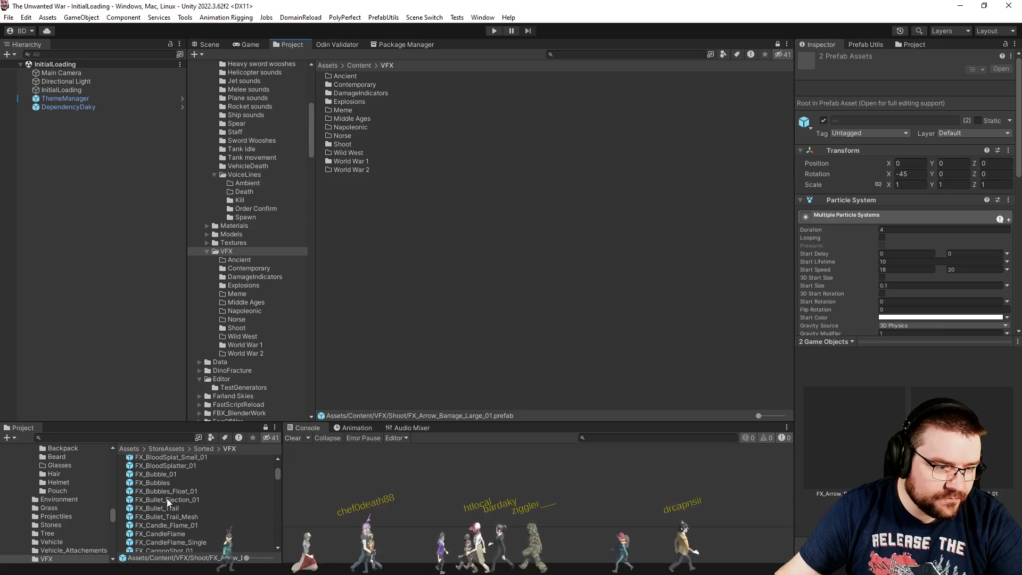
pyautogui.moveTo(174, 499); pyautogui.dragTo(237, 328)
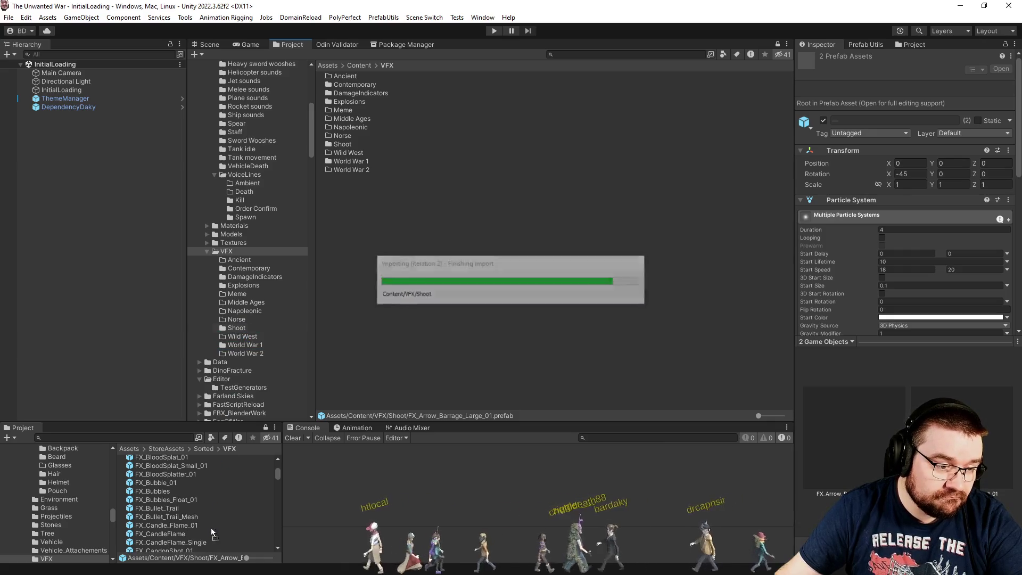
# - Inspect the FX_Bullet_Trail prefabs, then move the three CannonShot prefabs into Shoot
pyautogui.click(176, 507)
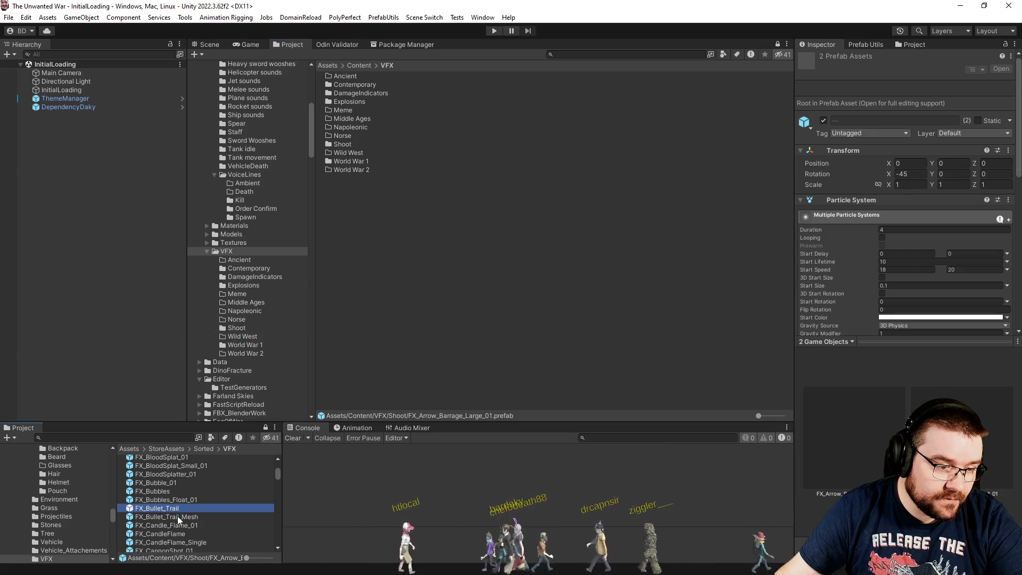
pyautogui.hotkey('shift', 'Down')
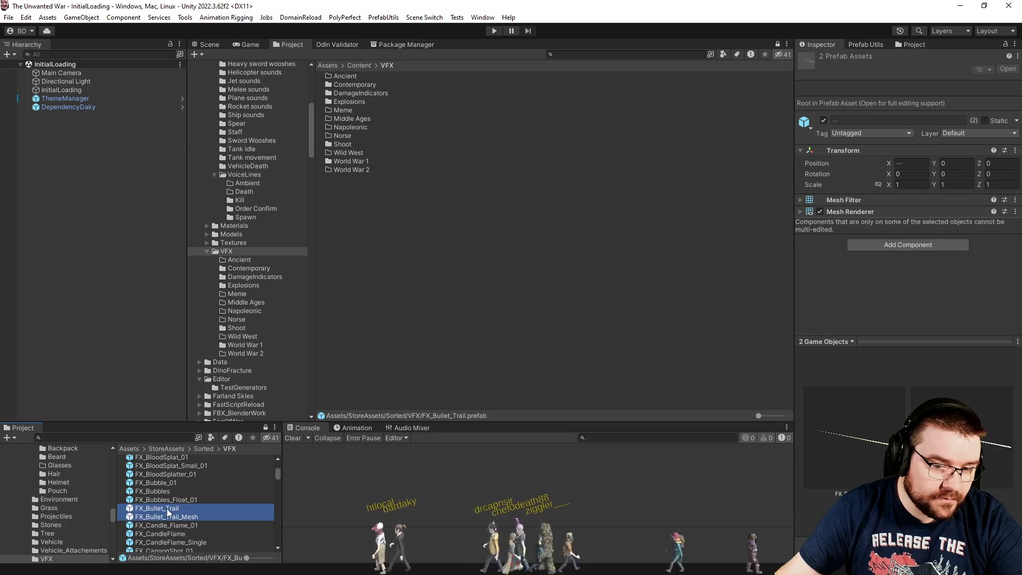
pyautogui.click(168, 509)
pyautogui.scroll(-3, 187, 501)
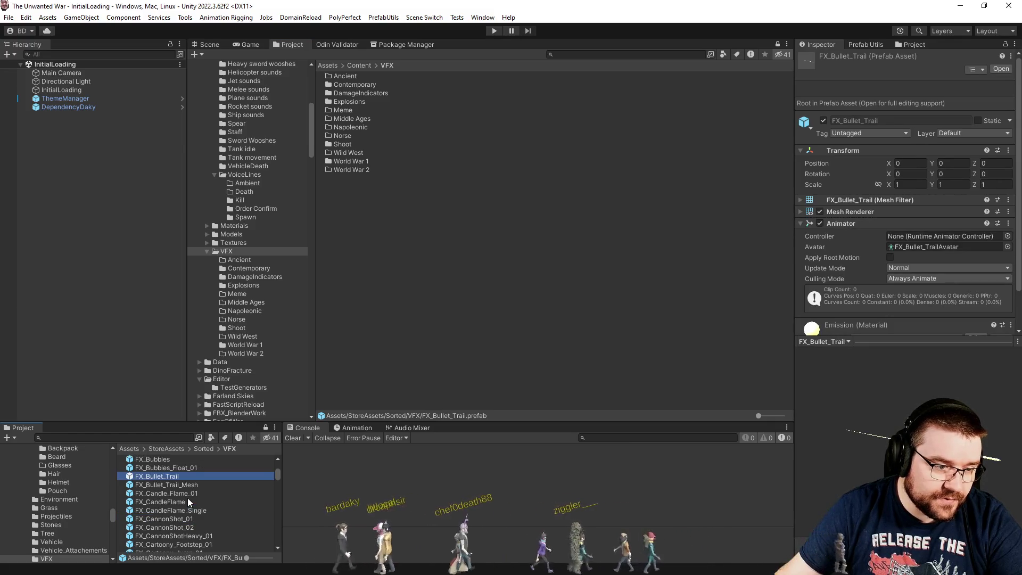
pyautogui.click(190, 516)
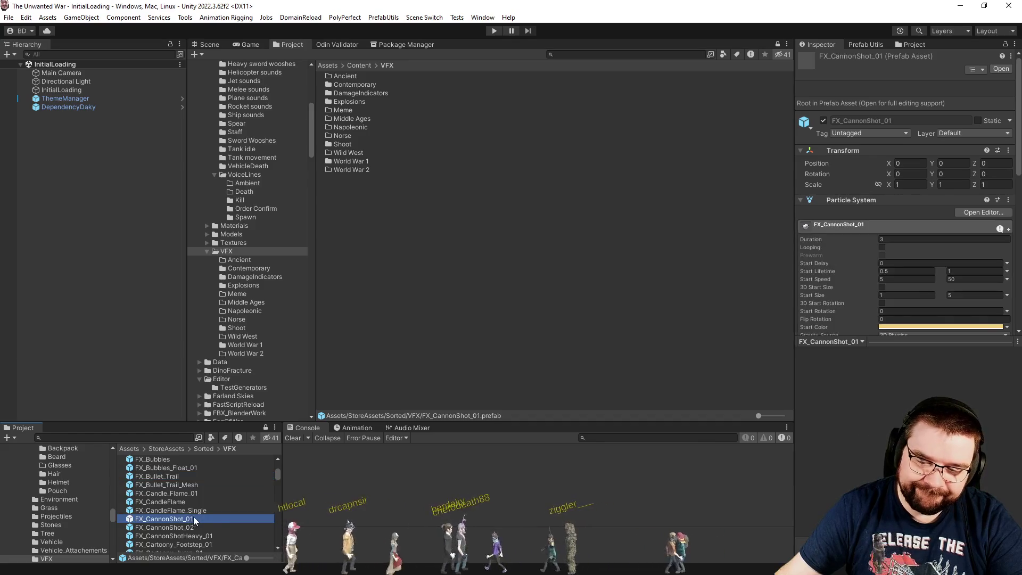
pyautogui.scroll(-3, 194, 516)
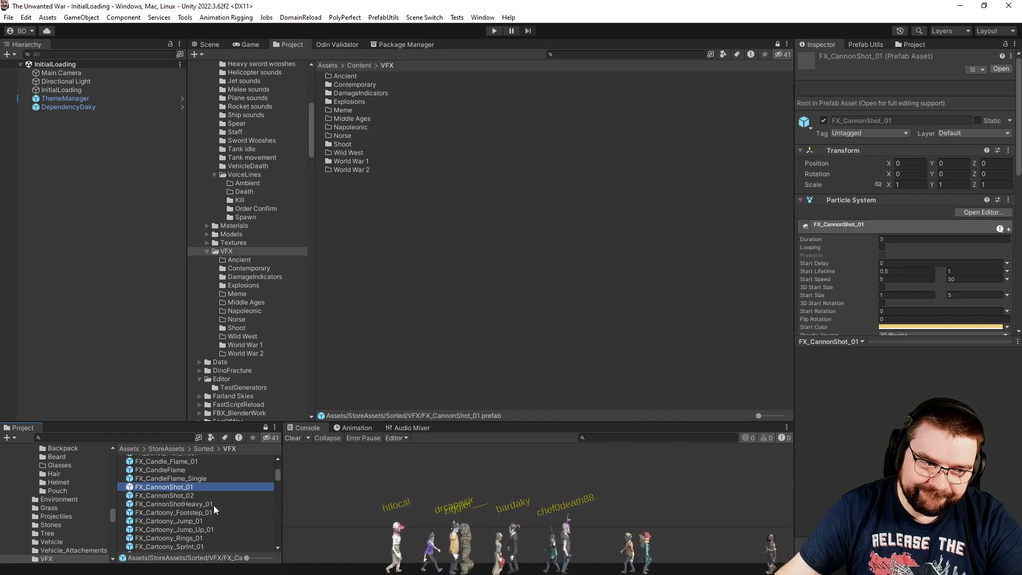
pyautogui.keyDown('shift'); pyautogui.click(213, 502); pyautogui.keyUp('shift')
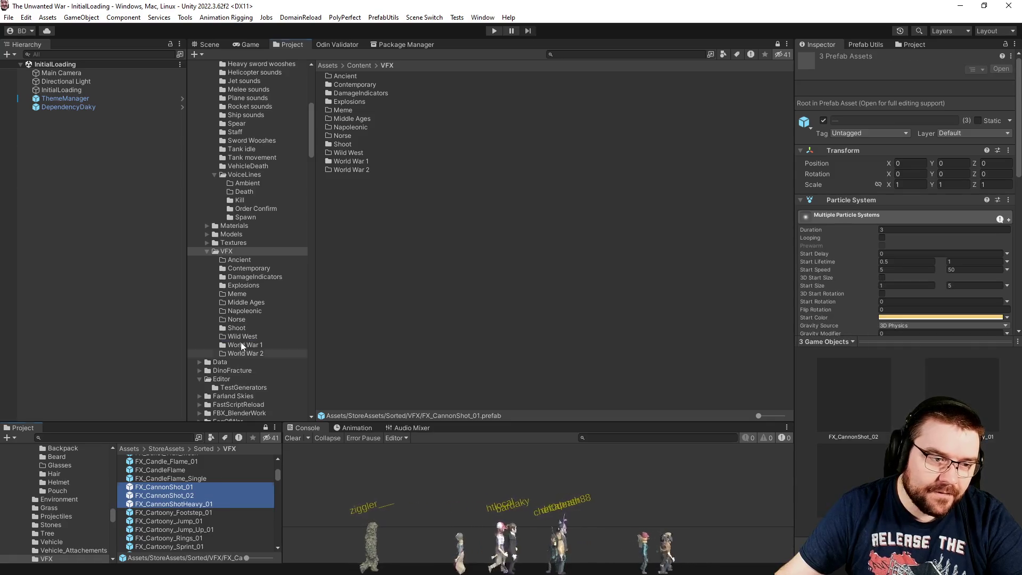
pyautogui.moveTo(241, 346); pyautogui.dragTo(238, 328)
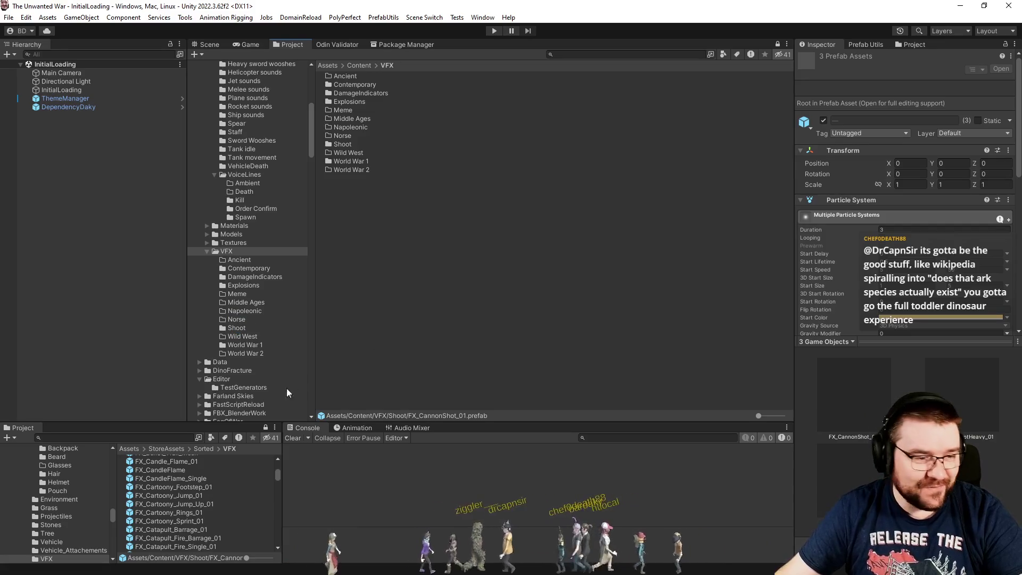
# - Move the four FX_Catapult prefabs into the Shoot folder
pyautogui.scroll(-2, 232, 507)
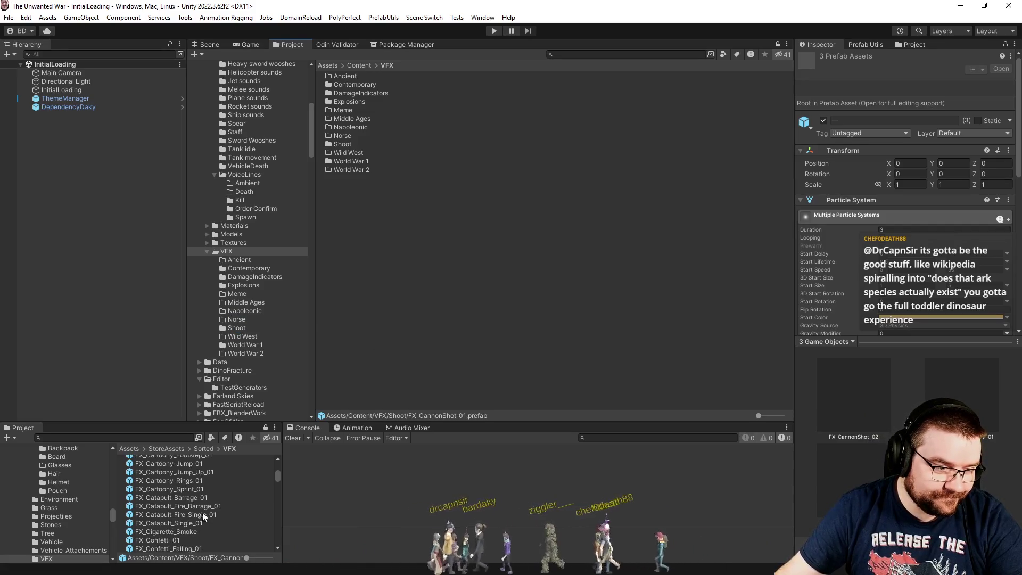
pyautogui.click(204, 497)
pyautogui.keyDown('shift'); pyautogui.click(199, 522); pyautogui.keyUp('shift')
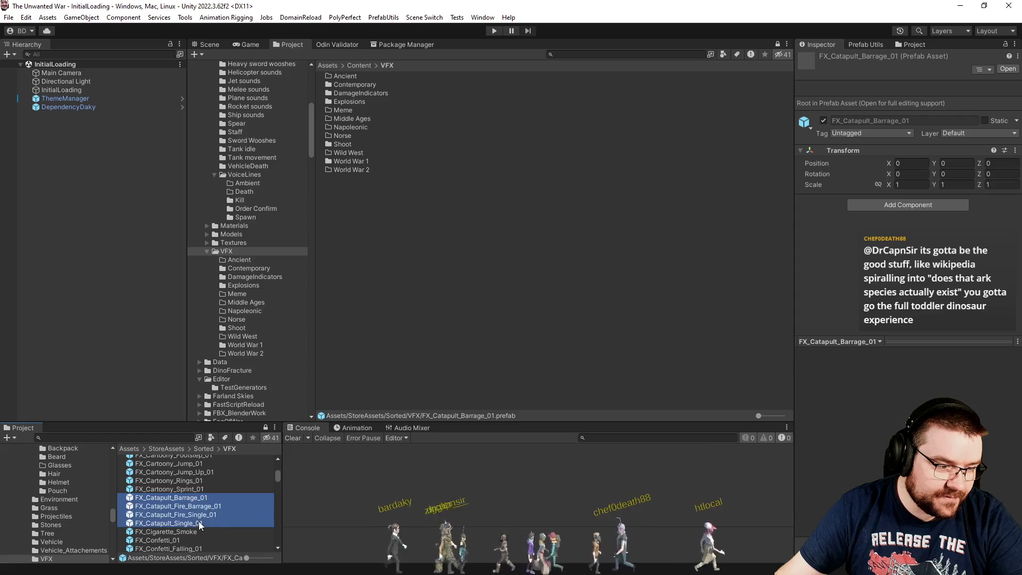
pyautogui.moveTo(208, 507)
pyautogui.mouseDown()
pyautogui.moveTo(250, 335)
pyautogui.moveTo(237, 328)
pyautogui.mouseUp()
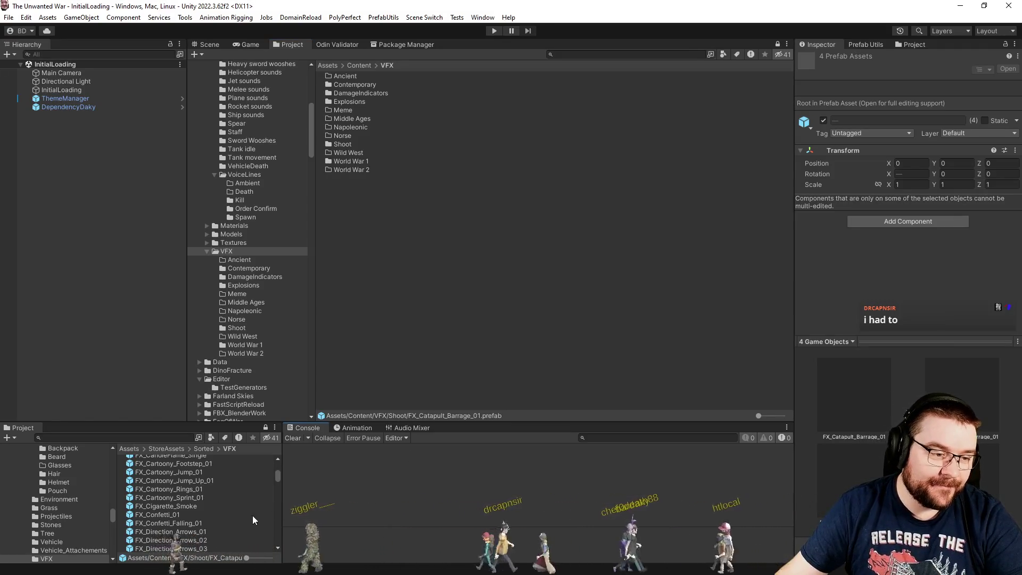
# - Move FX_Exhaust_Trail directly into the Content/VFX folder
pyautogui.scroll(-2, 256, 516)
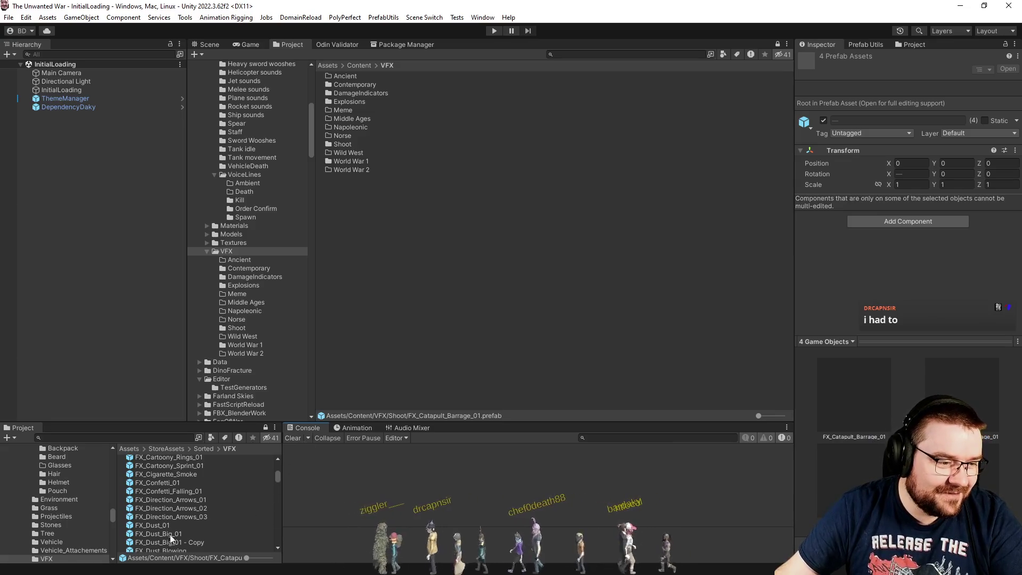
pyautogui.scroll(-4, 197, 512)
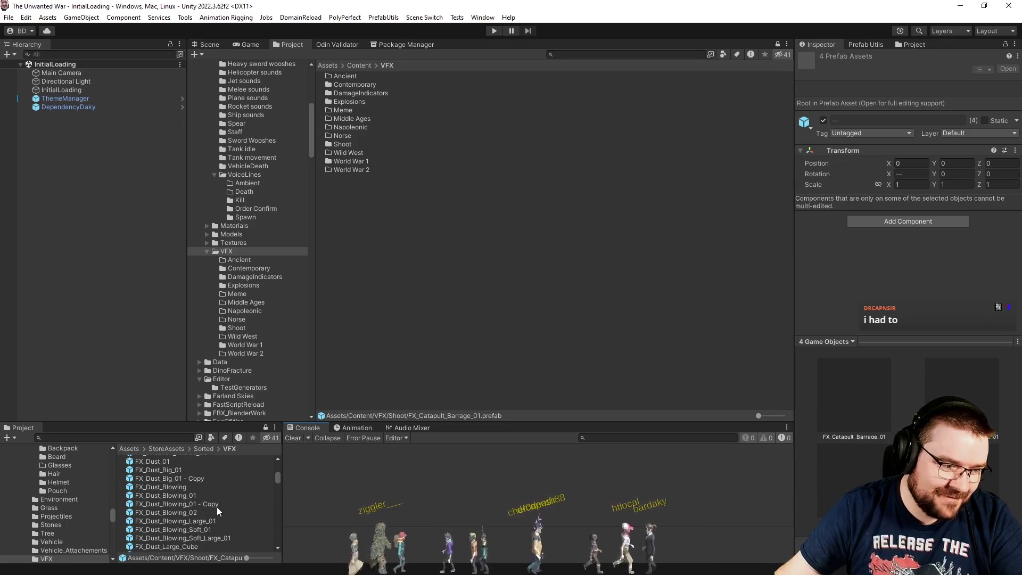
pyautogui.scroll(-3, 220, 490)
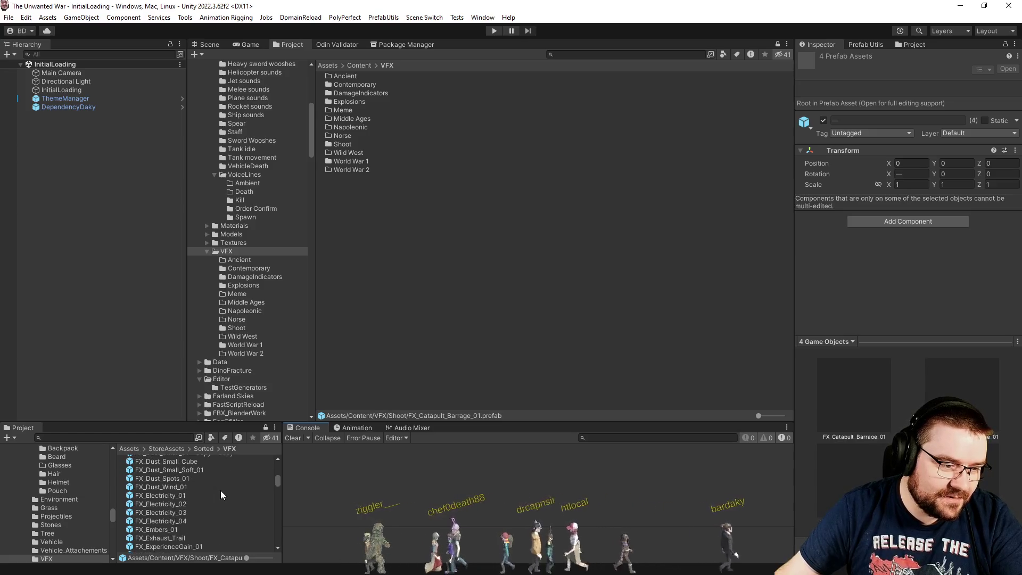
pyautogui.scroll(-1, 207, 501)
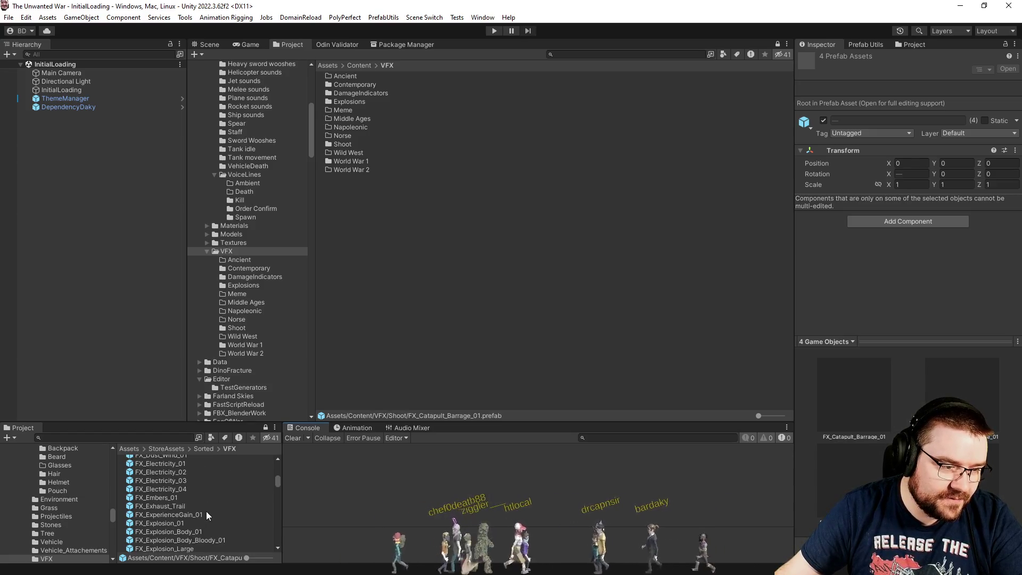
pyautogui.scroll(1, 171, 505)
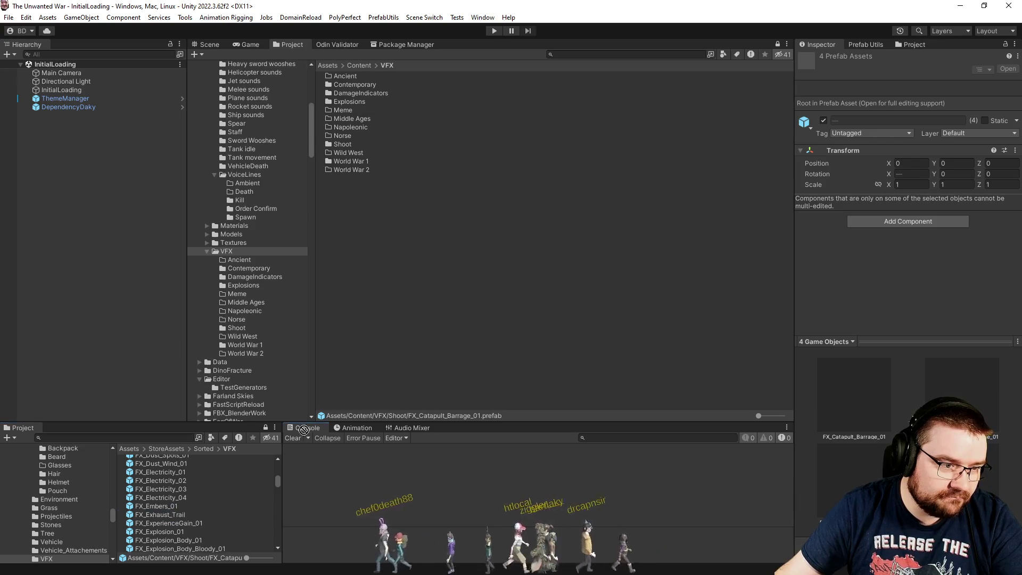
pyautogui.moveTo(403, 304); pyautogui.dragTo(403, 303)
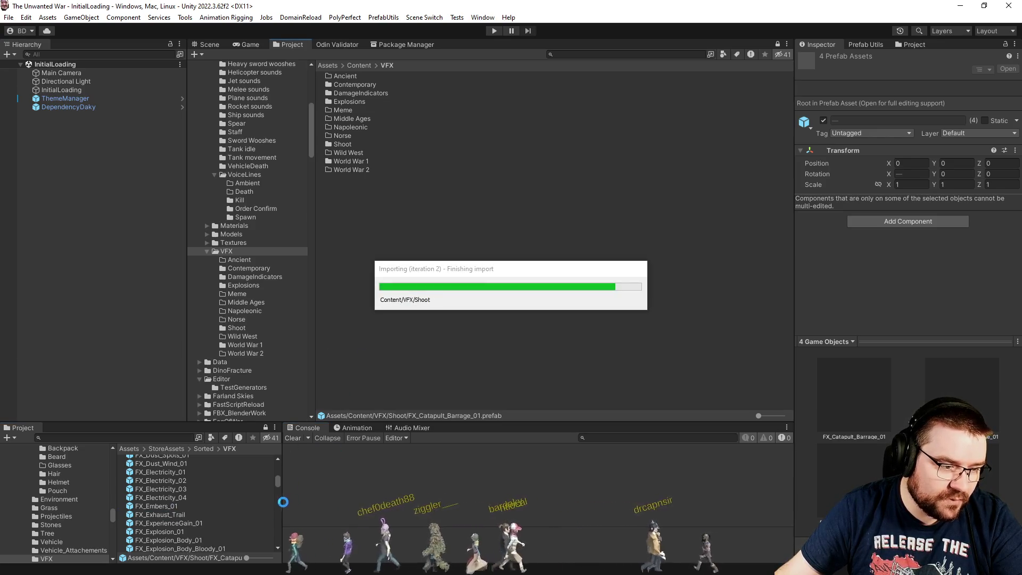
# - Move the seven FX_Explosion prefabs, FX_Explosion_01 through FX_Explosion_Tiny, into Explosions
pyautogui.scroll(-3, 221, 513)
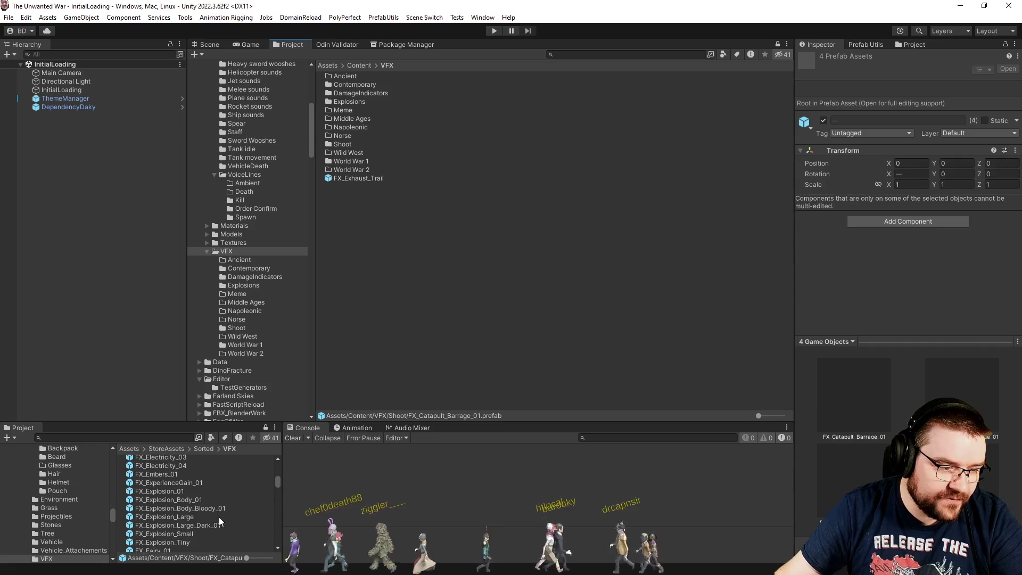
pyautogui.click(194, 492)
pyautogui.keyDown('shift'); pyautogui.click(188, 542); pyautogui.keyUp('shift')
pyautogui.moveTo(187, 542)
pyautogui.mouseDown()
pyautogui.moveTo(259, 323)
pyautogui.moveTo(244, 286)
pyautogui.mouseUp()
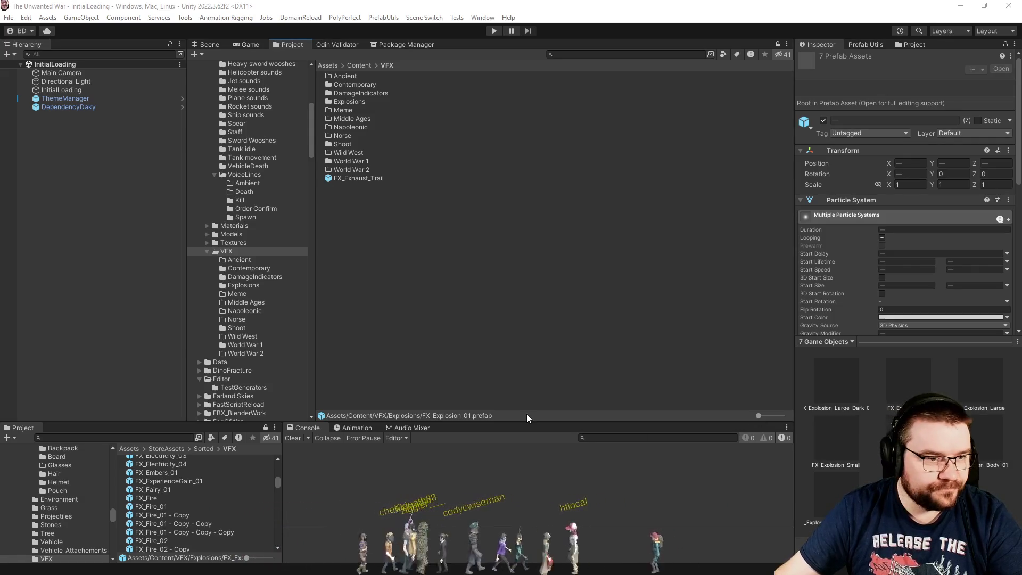
pyautogui.scroll(-3, 246, 502)
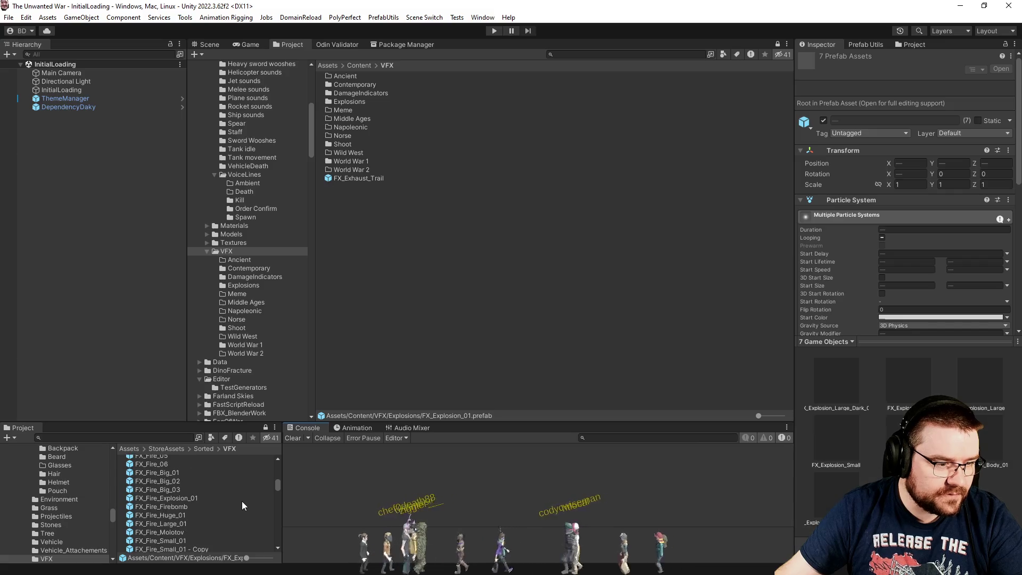
# - Try filing FX_Fire_Explosion_01 into Shoot, then move it back out
pyautogui.moveTo(184, 500)
pyautogui.mouseDown()
pyautogui.moveTo(206, 356)
pyautogui.moveTo(234, 354)
pyautogui.moveTo(241, 333)
pyautogui.mouseUp()
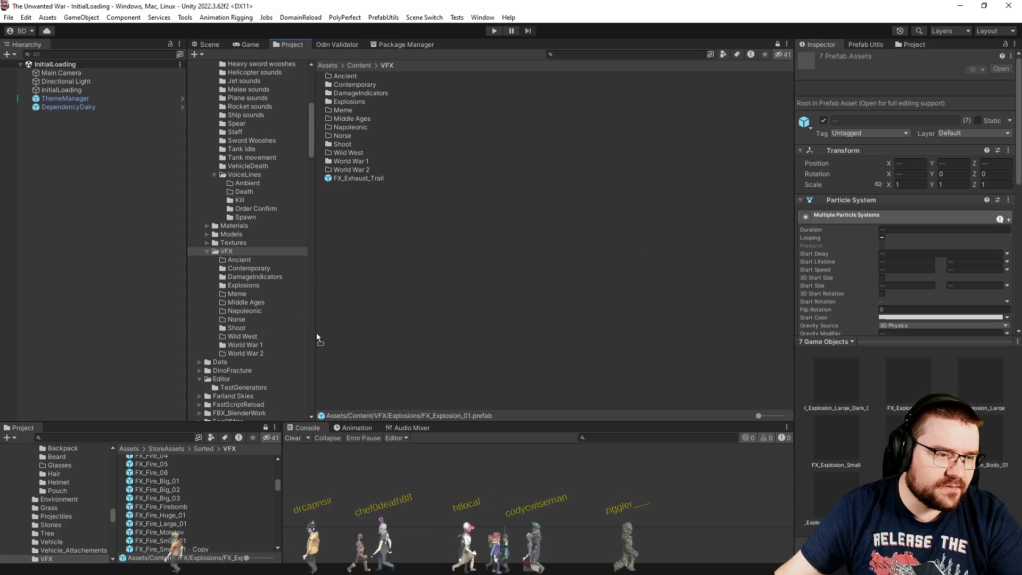
pyautogui.moveTo(263, 289); pyautogui.dragTo(238, 331)
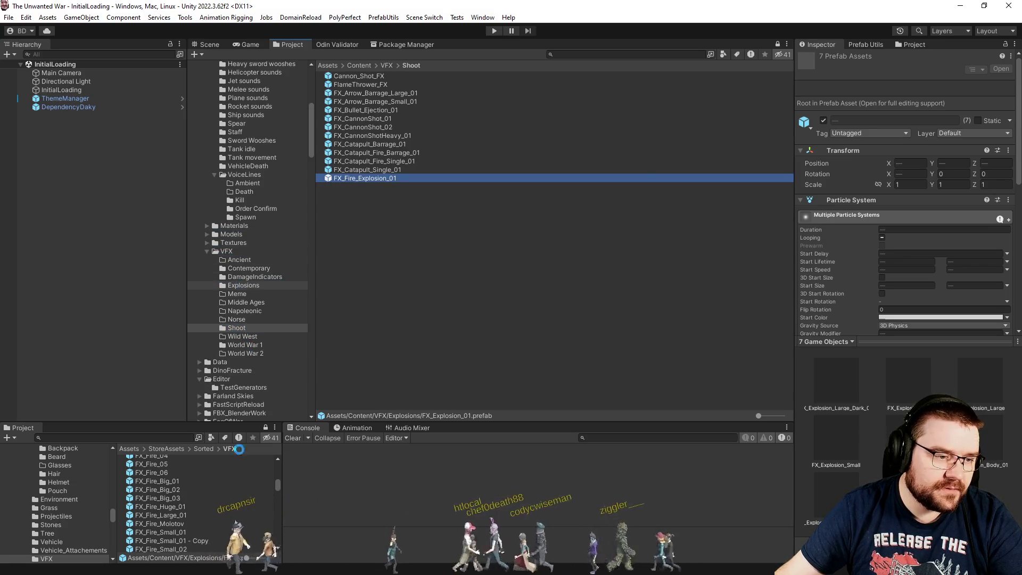
pyautogui.moveTo(212, 524); pyautogui.dragTo(258, 269)
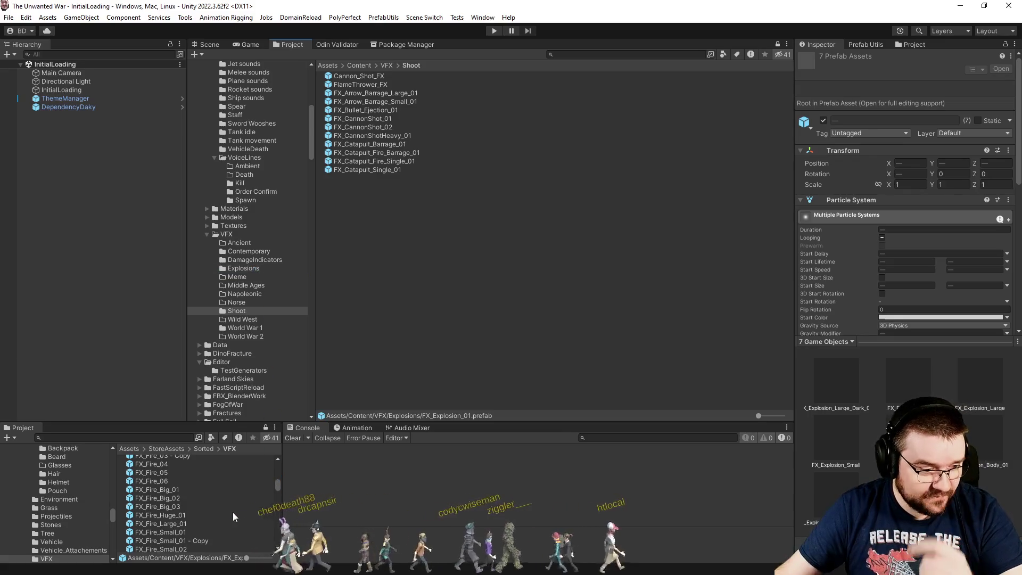
# - Move the three FX_Fireball and three FX_FlameThrower prefabs into the Shoot folder
pyautogui.scroll(-5, 232, 512)
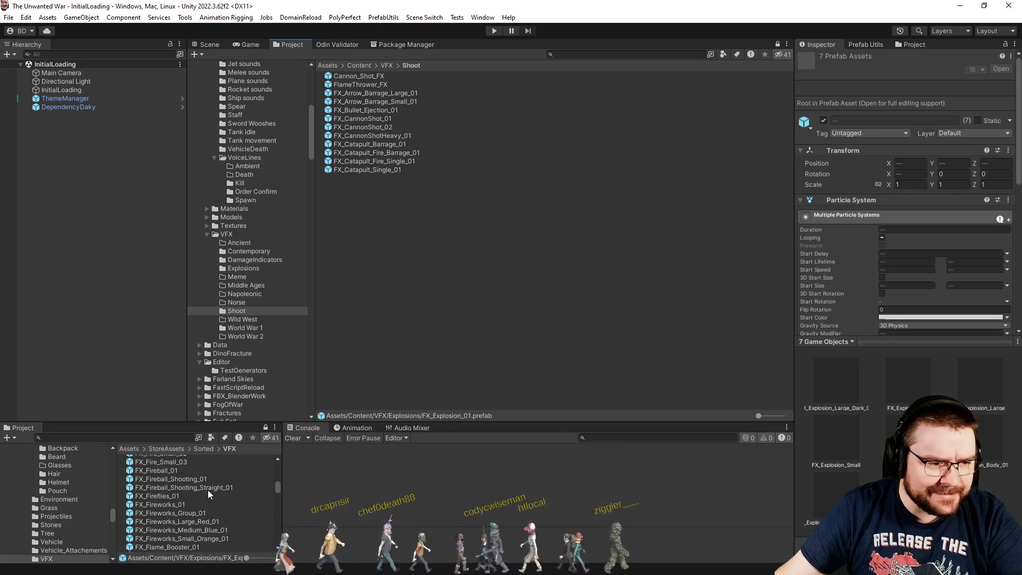
pyautogui.click(187, 470)
pyautogui.keyDown('shift'); pyautogui.click(186, 487); pyautogui.keyUp('shift')
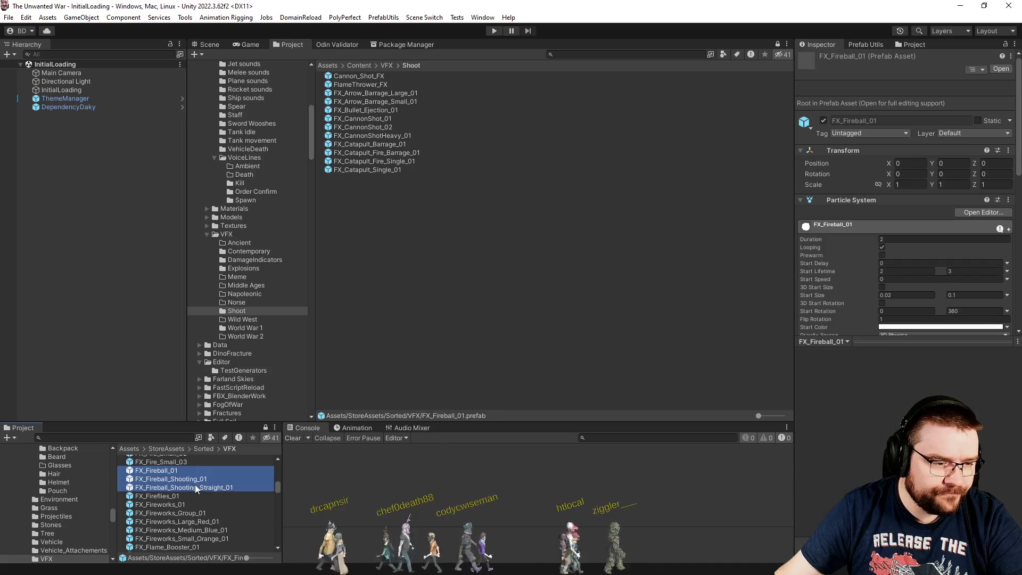
pyautogui.moveTo(244, 294); pyautogui.dragTo(237, 311)
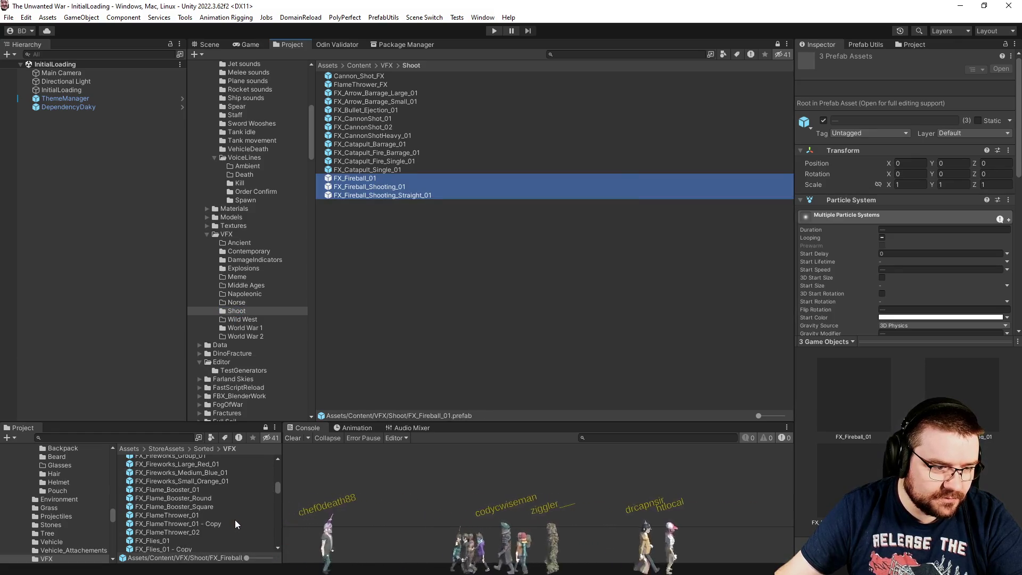
pyautogui.click(174, 513)
pyautogui.keyDown('shift'); pyautogui.click(173, 532); pyautogui.keyUp('shift')
pyautogui.moveTo(173, 534)
pyautogui.mouseDown()
pyautogui.moveTo(222, 456)
pyautogui.moveTo(249, 310)
pyautogui.mouseUp()
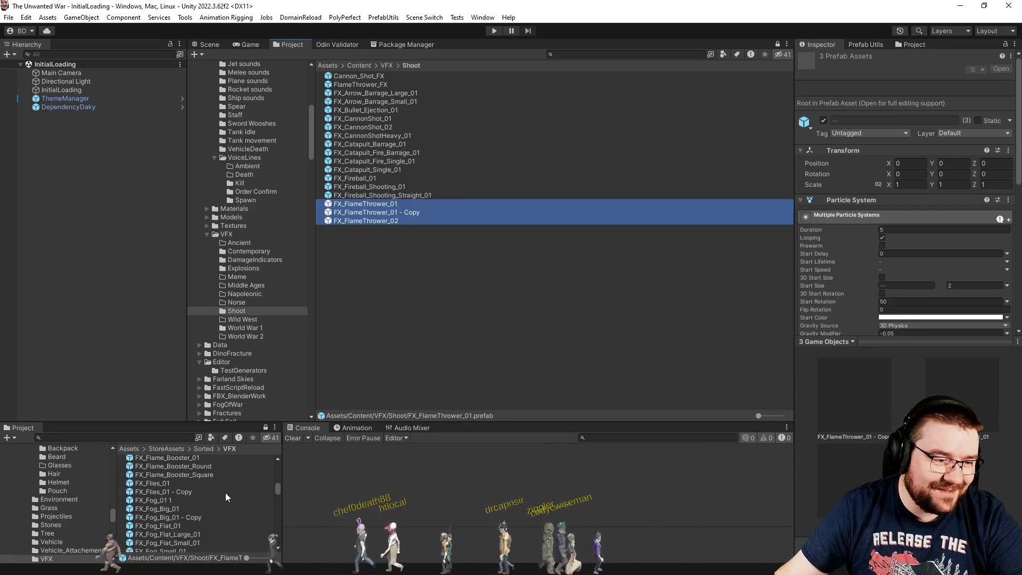
# - Scroll down to the grenade effects and select FX_Grenade_Explosive_01
pyautogui.scroll(-2, 226, 493)
pyautogui.scroll(-2, 219, 497)
pyautogui.scroll(-2, 219, 498)
pyautogui.scroll(-2, 219, 500)
pyautogui.scroll(-2, 219, 499)
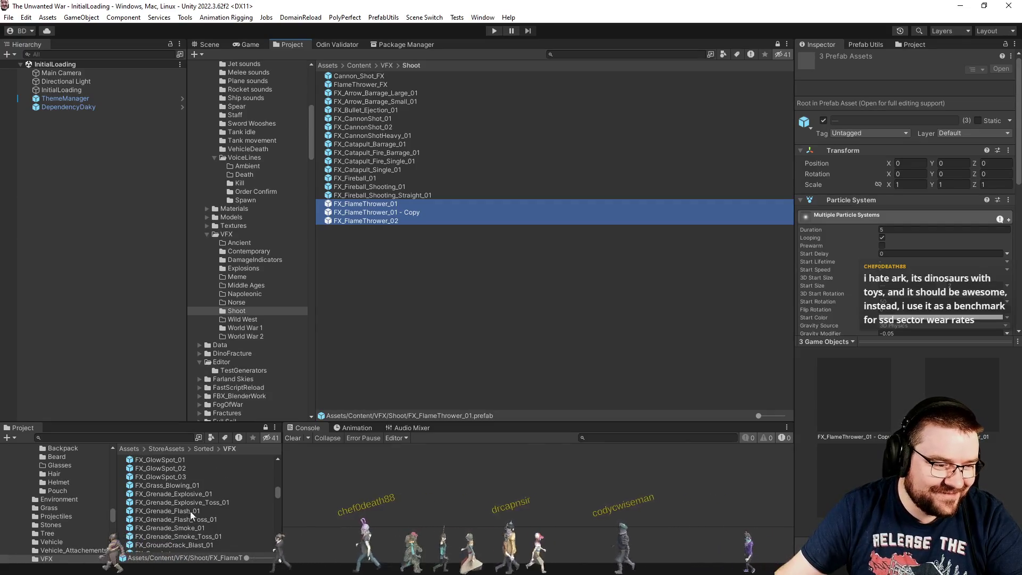
pyautogui.click(202, 494)
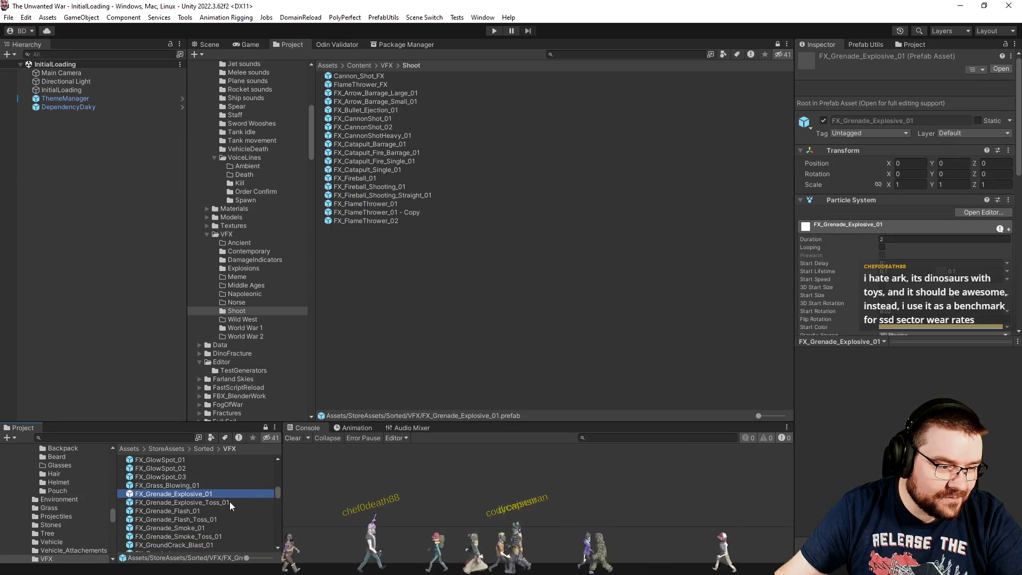
# - Move the three grenade prefabs (Explosive, Flash, Smoke) into the Explosions folder
pyautogui.keyDown('ctrl'); pyautogui.click(219, 512); pyautogui.keyUp('ctrl')
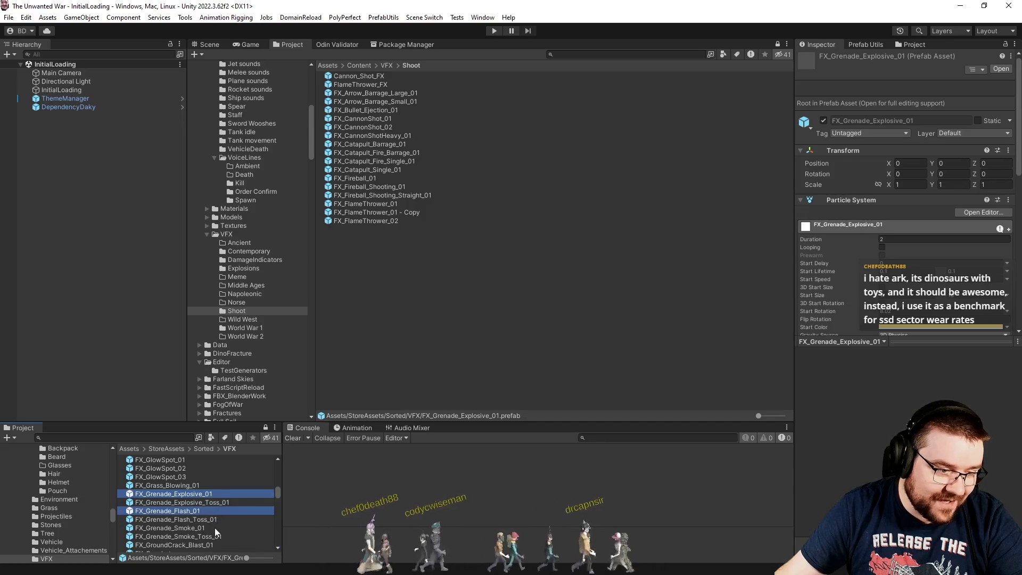
pyautogui.keyDown('ctrl'); pyautogui.click(214, 529); pyautogui.keyUp('ctrl')
pyautogui.moveTo(287, 390); pyautogui.dragTo(248, 269)
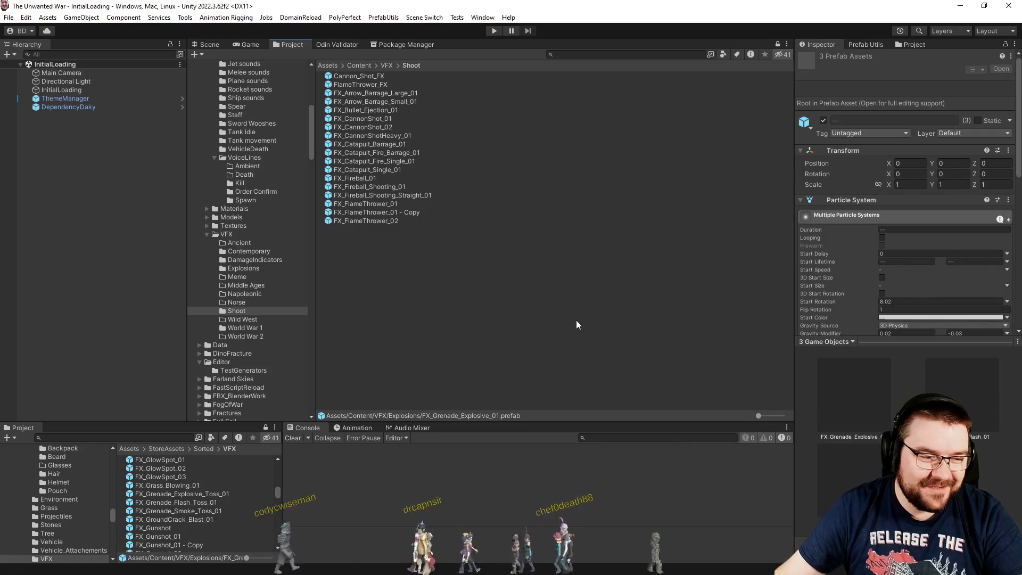
# - Move the 16 FX_Gunshot through FX_GunSmokeHeavy_01 prefabs into Shoot, then switch to the disk monitor
pyautogui.scroll(-3, 263, 523)
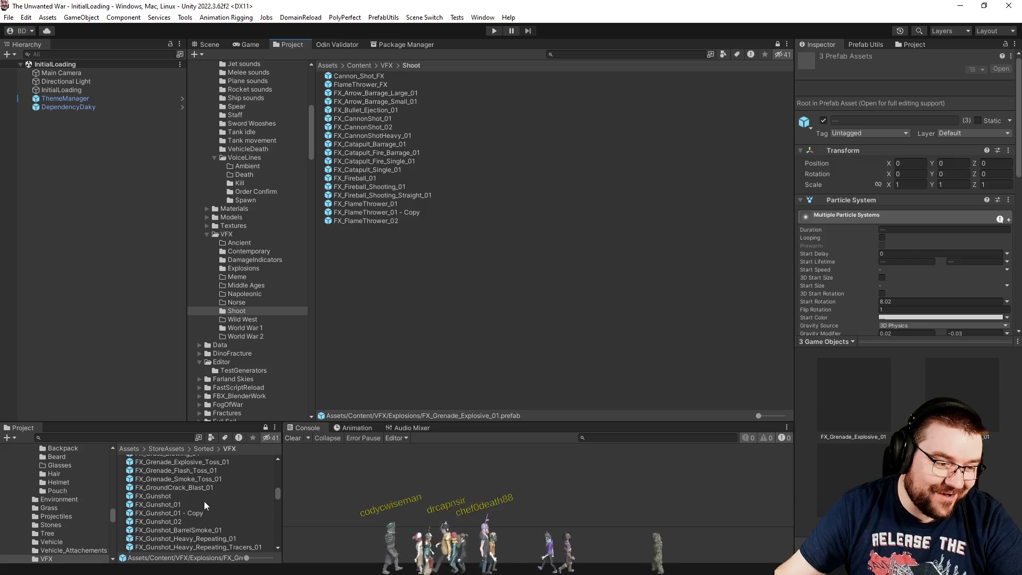
pyautogui.scroll(-3, 205, 500)
pyautogui.click(183, 472)
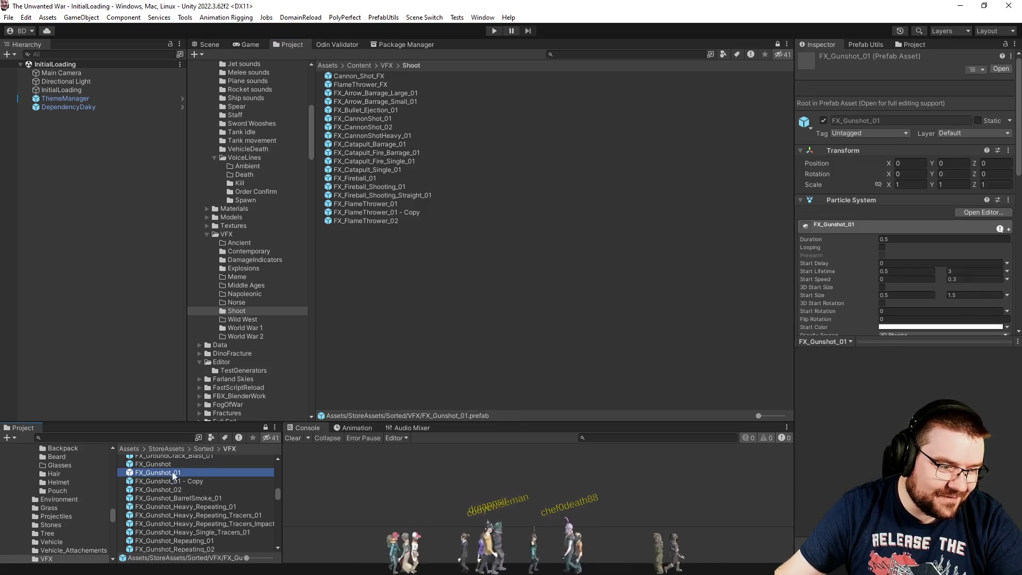
pyautogui.scroll(-3, 171, 464)
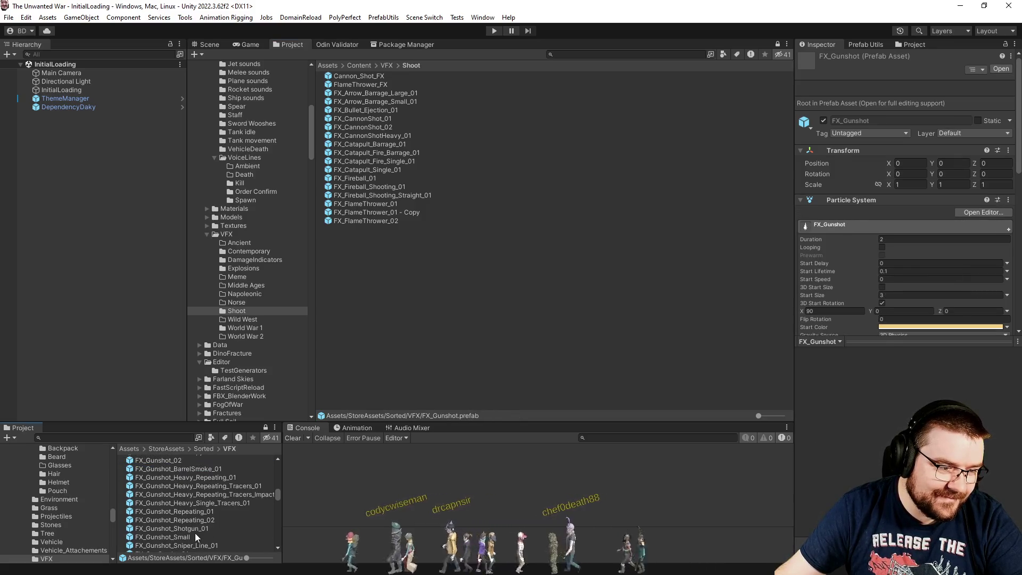
pyautogui.scroll(-3, 209, 510)
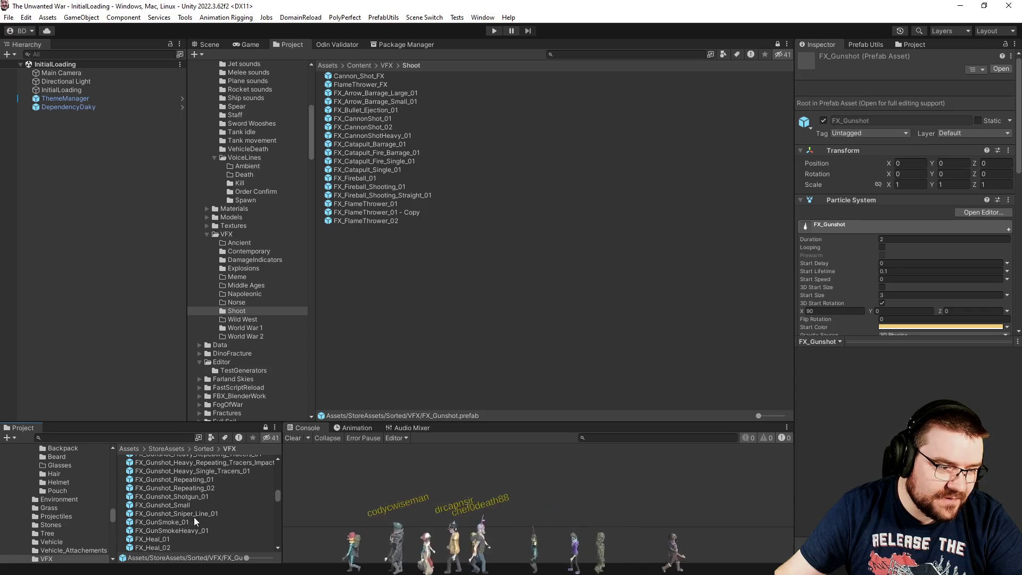
pyautogui.keyDown('shift'); pyautogui.click(190, 532); pyautogui.keyUp('shift')
pyautogui.moveTo(207, 522)
pyautogui.mouseDown()
pyautogui.moveTo(340, 395)
pyautogui.moveTo(247, 311)
pyautogui.mouseUp()
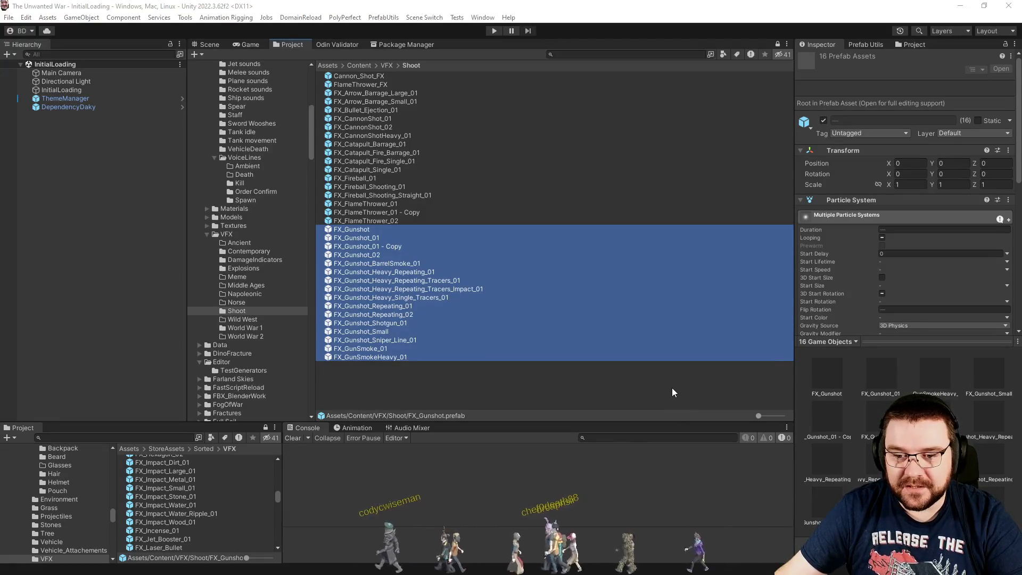
pyautogui.hotkey('alt', 'Tab')
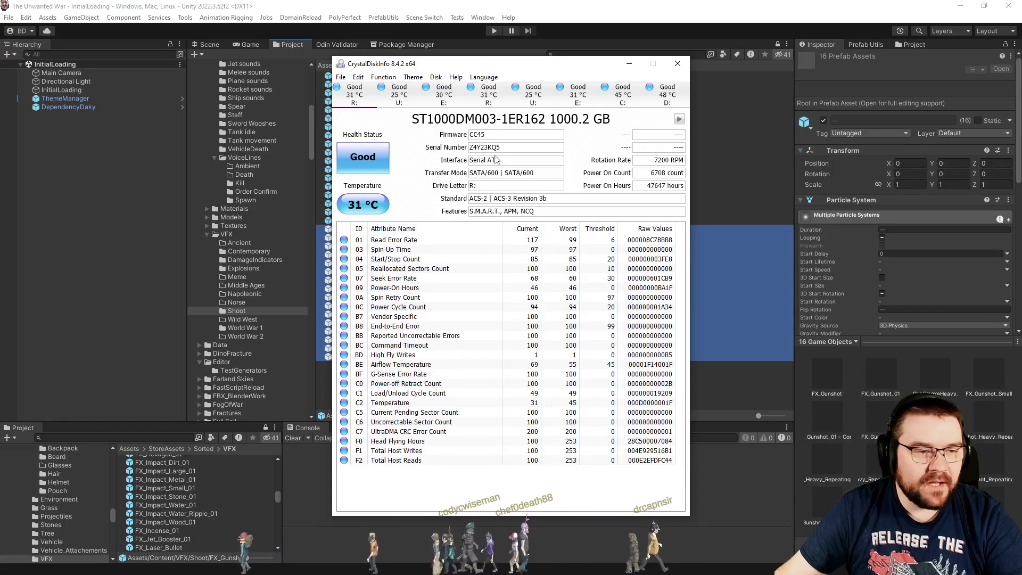
pyautogui.click(617, 95)
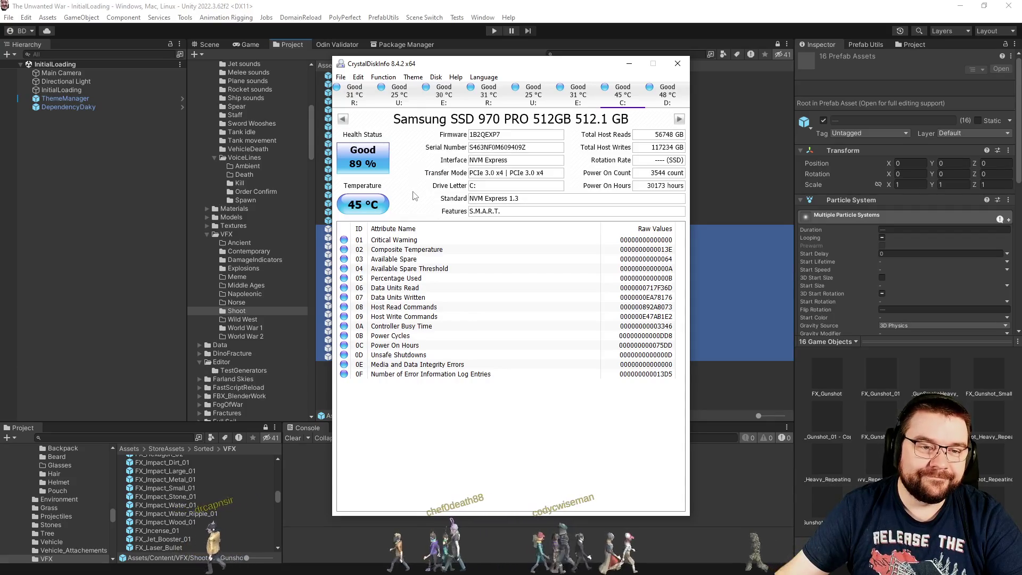
pyautogui.moveTo(660, 153)
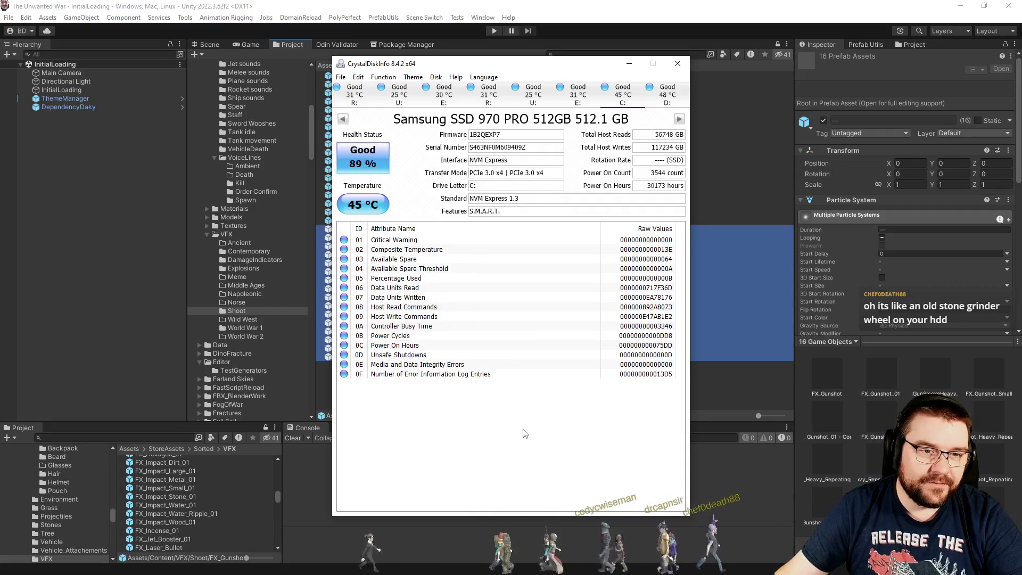
pyautogui.click(578, 101)
pyautogui.click(620, 99)
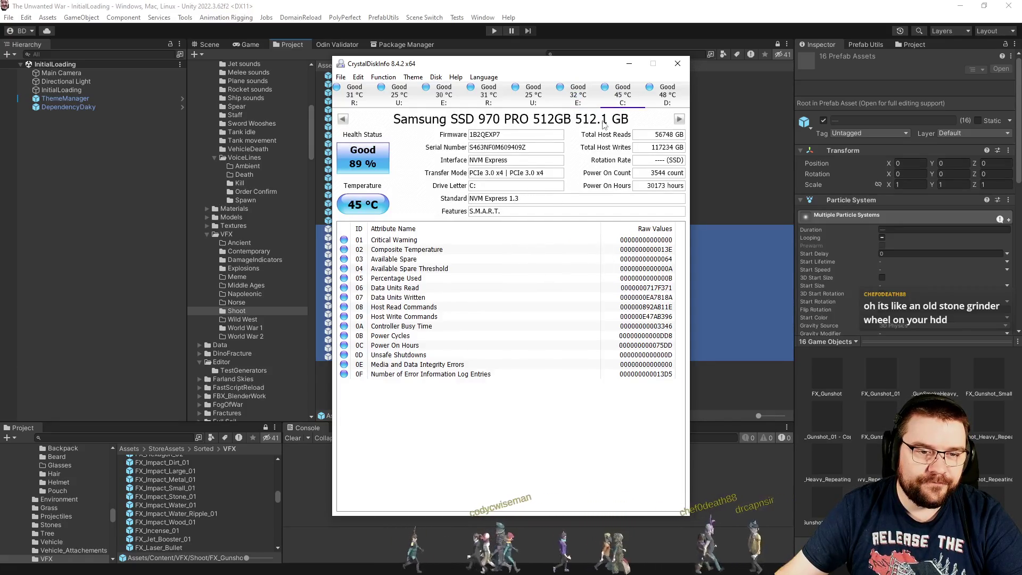
pyautogui.click(595, 94)
pyautogui.click(622, 98)
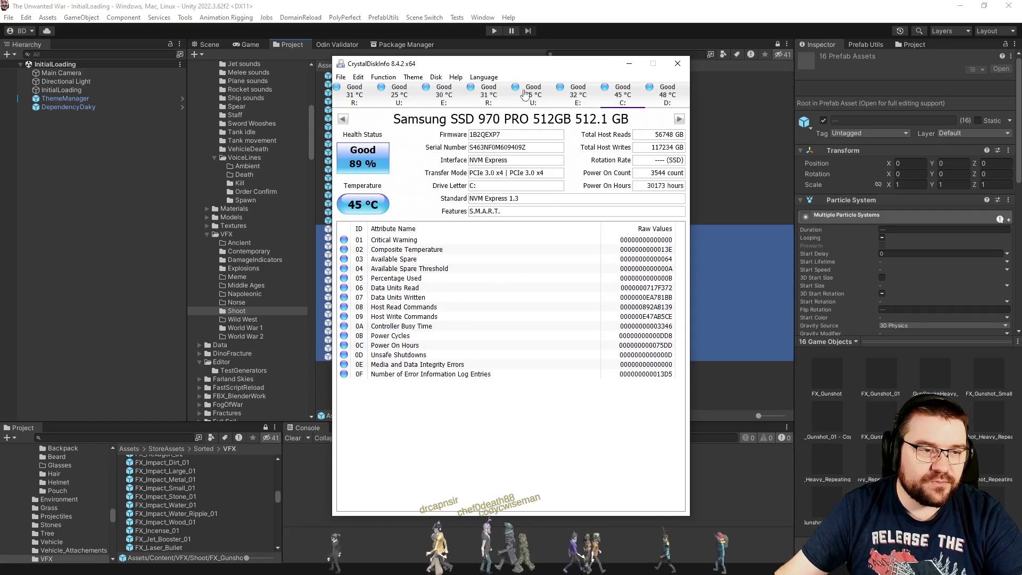
pyautogui.click(679, 118)
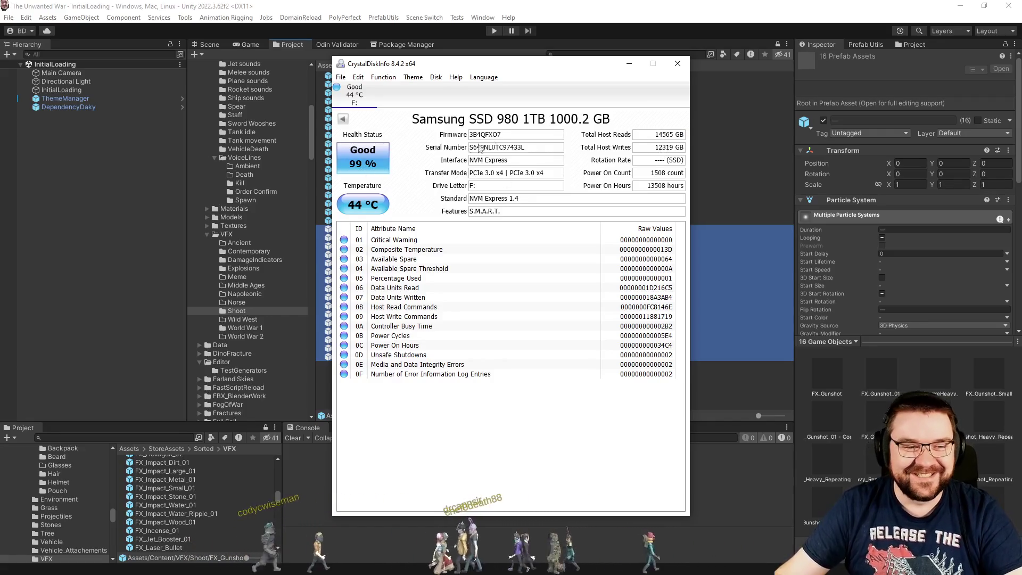
pyautogui.click(678, 65)
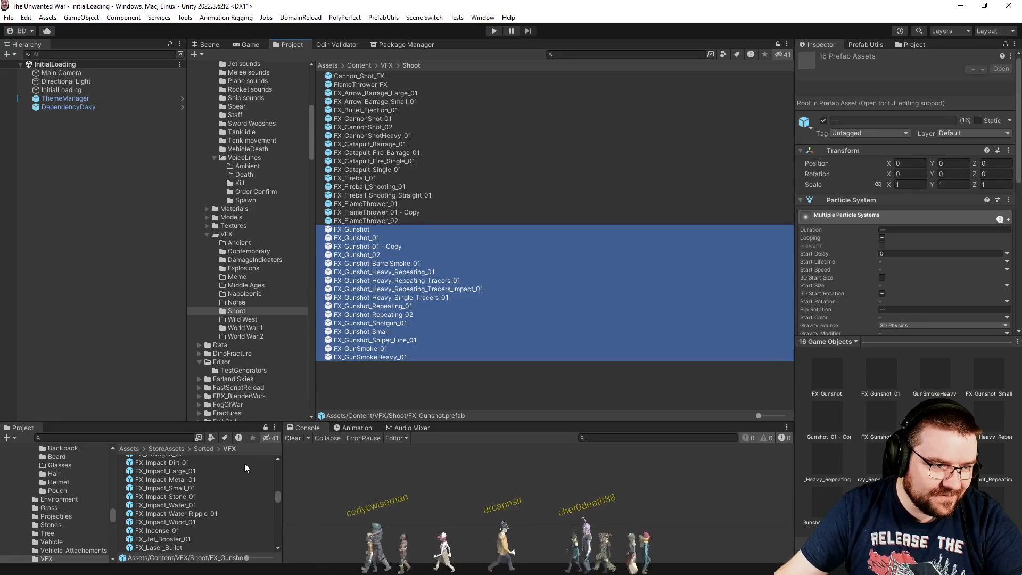
# - Move FX_Missile_01 and FX_Missiles into the Shoot folder
pyautogui.scroll(-2, 233, 503)
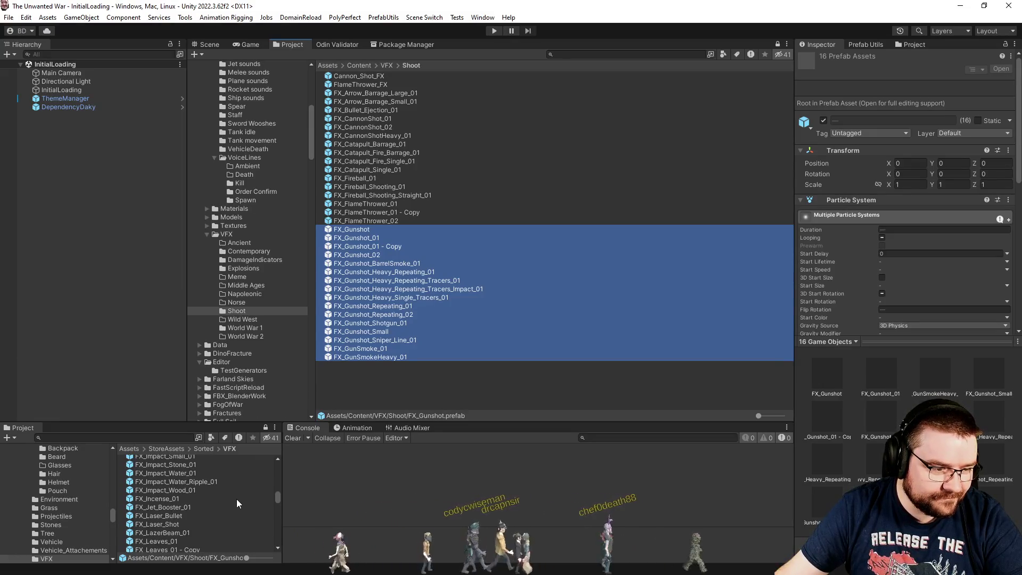
pyautogui.scroll(-2, 237, 501)
pyautogui.scroll(-2, 234, 503)
pyautogui.scroll(-2, 235, 500)
pyautogui.scroll(-2, 235, 500)
pyautogui.scroll(-2, 235, 500)
pyautogui.scroll(-2, 235, 500)
pyautogui.click(165, 495)
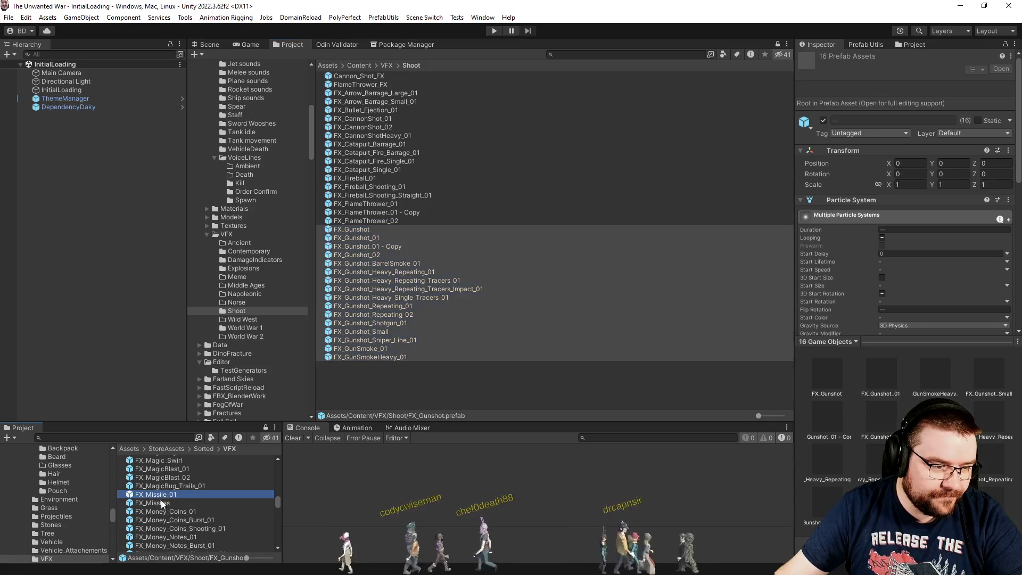
pyautogui.keyDown('ctrl'); pyautogui.click(163, 503); pyautogui.keyUp('ctrl')
pyautogui.moveTo(231, 464); pyautogui.dragTo(235, 293)
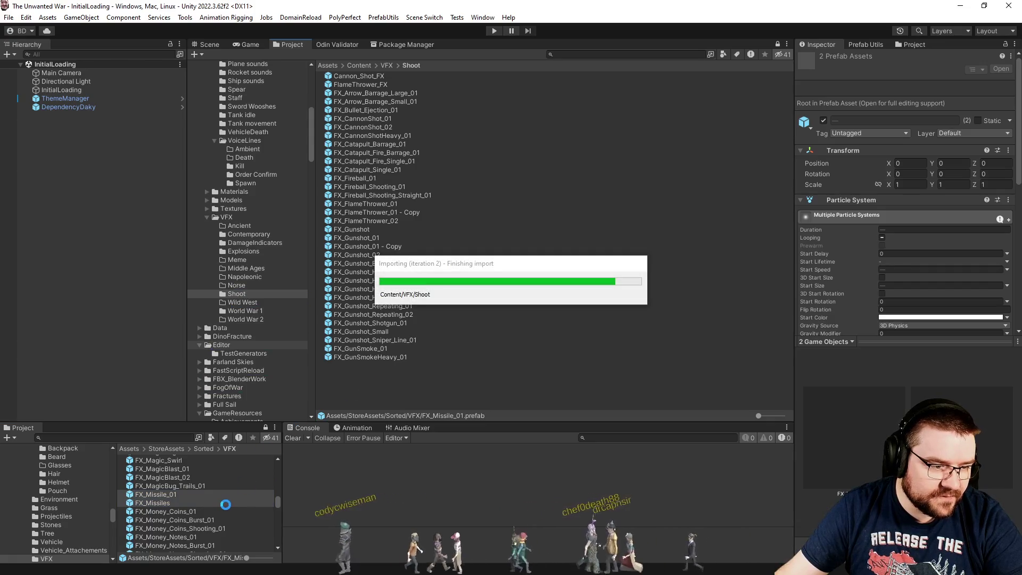
# - Move the four FX_Nuke prefabs, including FX_Nuke_Smaller_01, into the Explosions folder
pyautogui.scroll(-4, 216, 492)
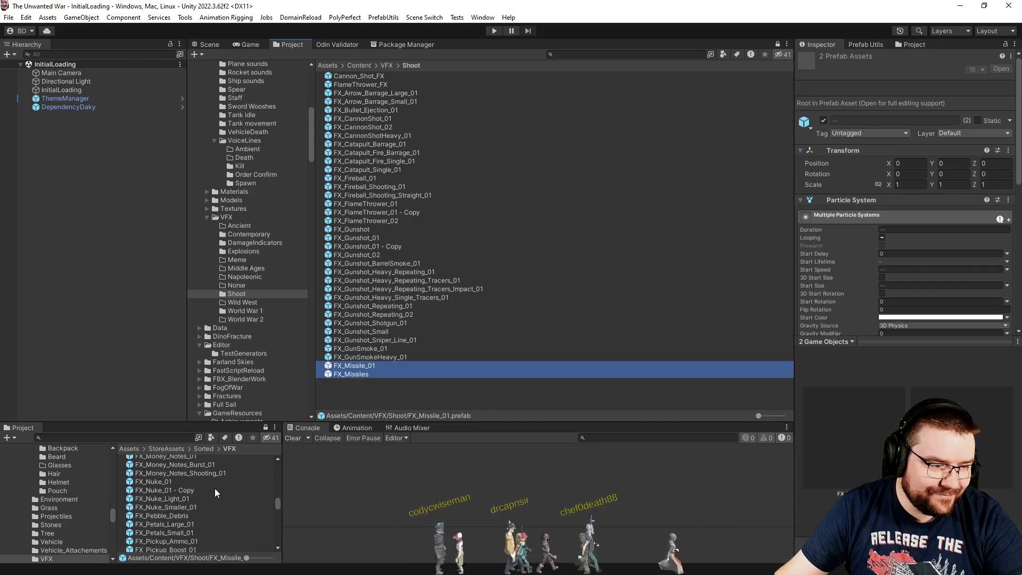
pyautogui.click(176, 481)
pyautogui.keyDown('ctrl'); pyautogui.click(172, 490); pyautogui.keyUp('ctrl')
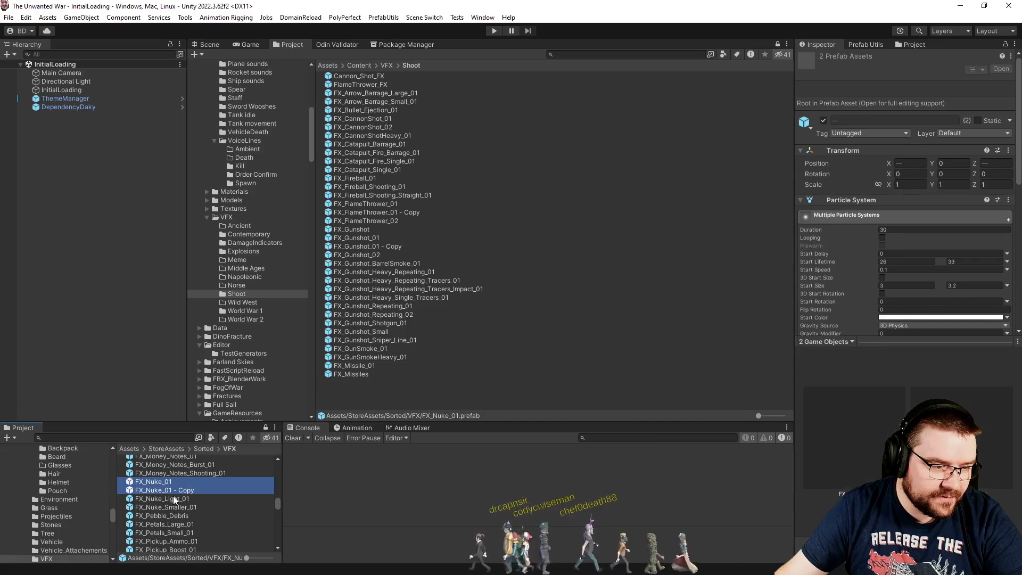
pyautogui.keyDown('ctrl'); pyautogui.click(175, 499); pyautogui.keyUp('ctrl')
pyautogui.keyDown('ctrl'); pyautogui.click(181, 515); pyautogui.keyUp('ctrl')
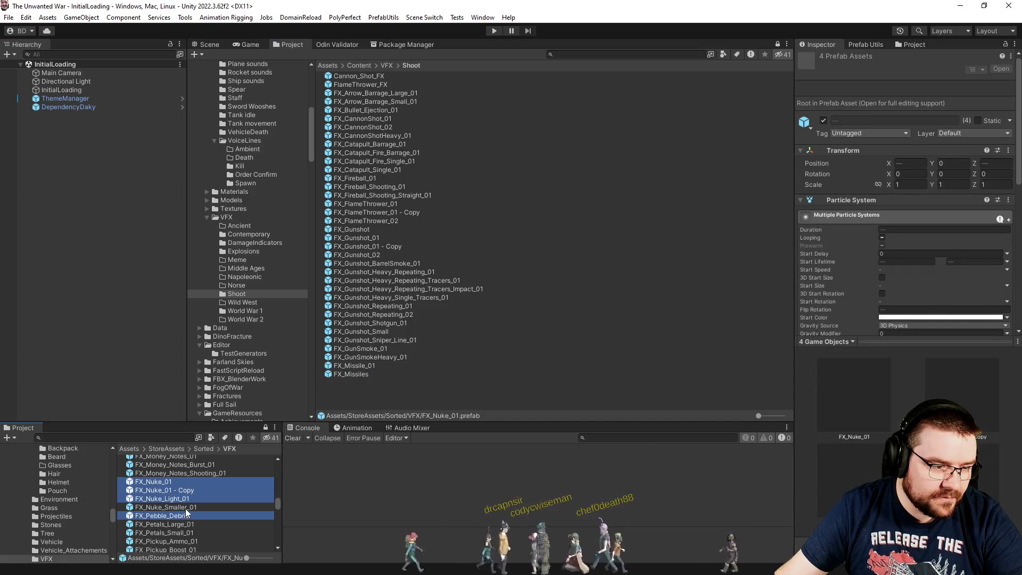
pyautogui.keyDown('ctrl'); pyautogui.click(181, 508); pyautogui.keyUp('ctrl')
pyautogui.keyDown('ctrl'); pyautogui.click(161, 513); pyautogui.keyUp('ctrl')
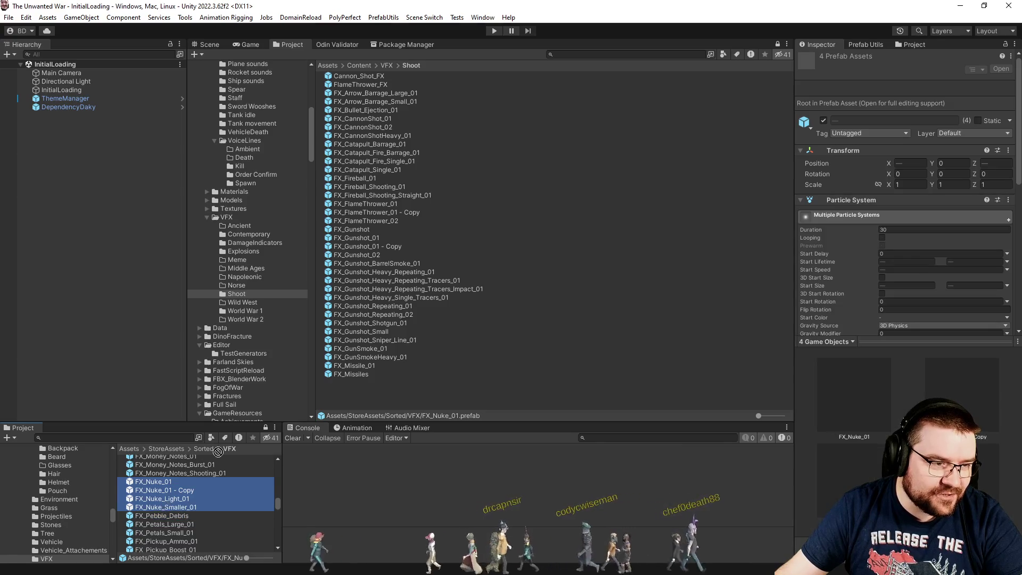
pyautogui.moveTo(239, 256); pyautogui.dragTo(240, 253)
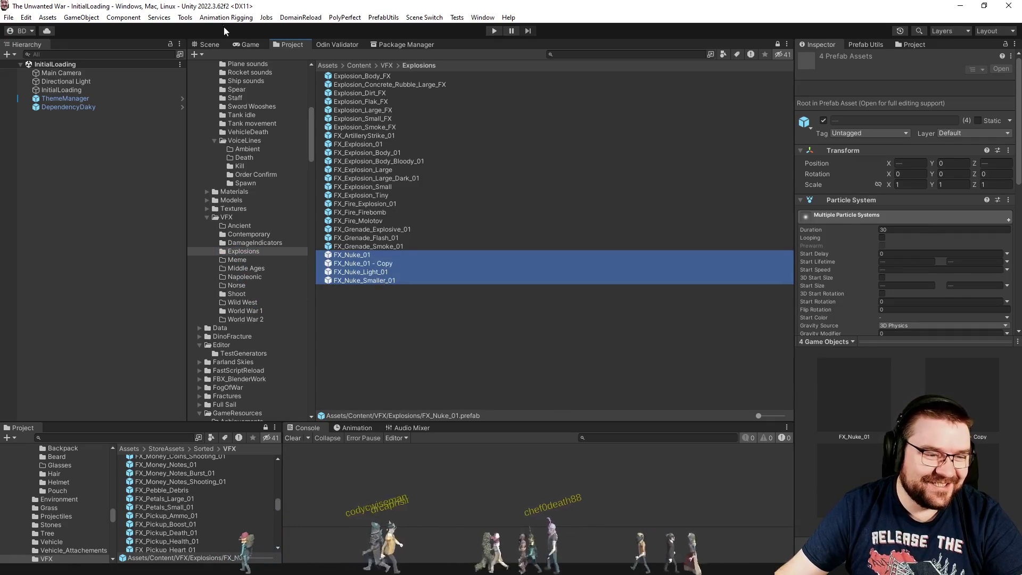
# - Open FX_Nuke_Smaller_01 and play its explosion, orbiting to view it from the side
pyautogui.doubleClick(381, 281)
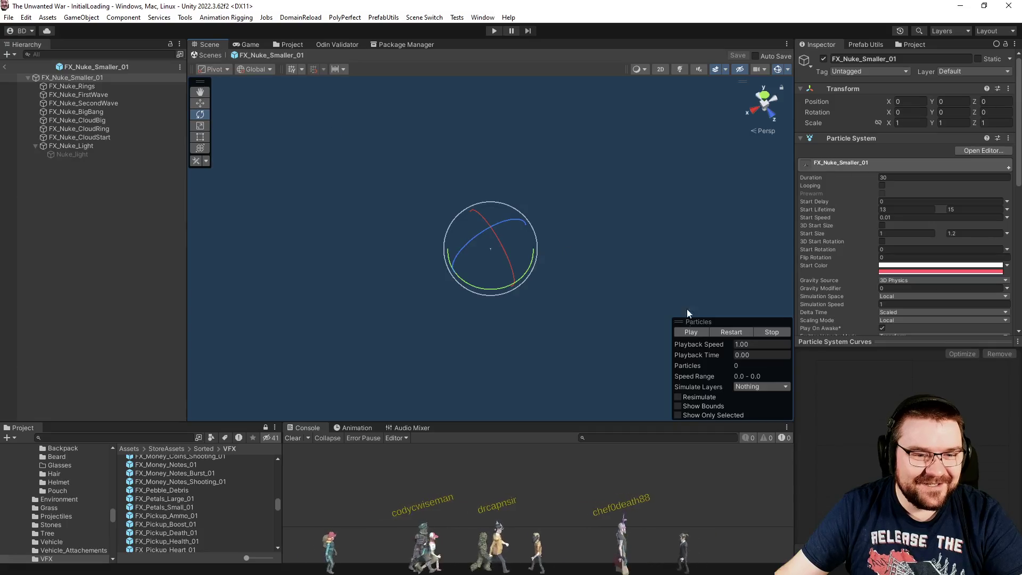
pyautogui.click(710, 332)
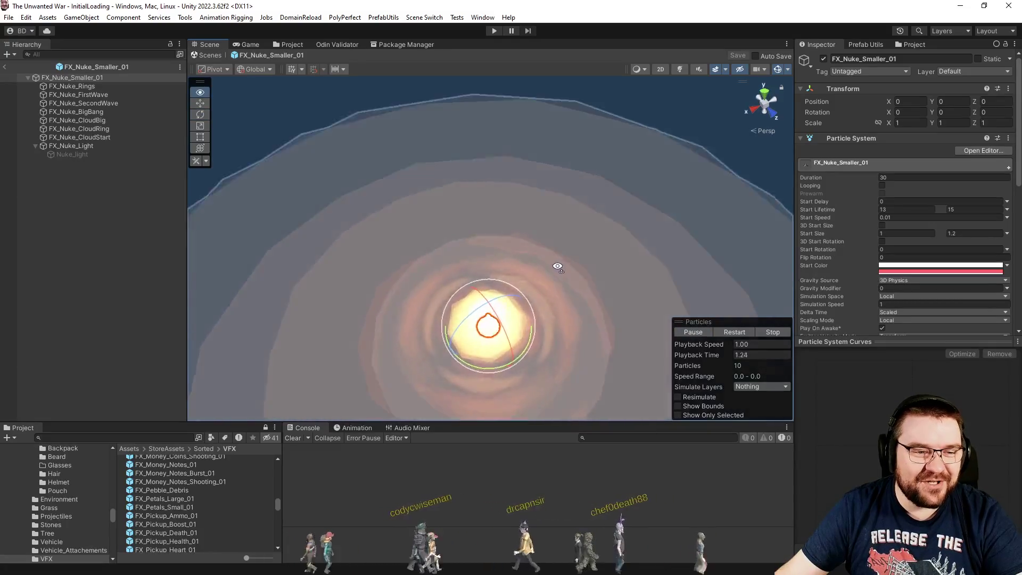
pyautogui.moveTo(560, 266); pyautogui.dragTo(381, 195)
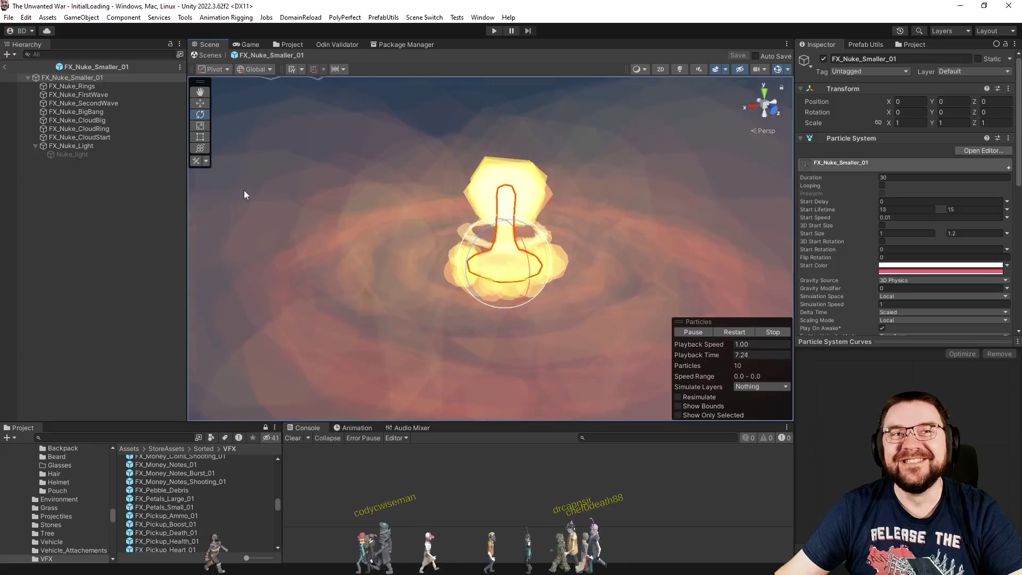
pyautogui.click(294, 45)
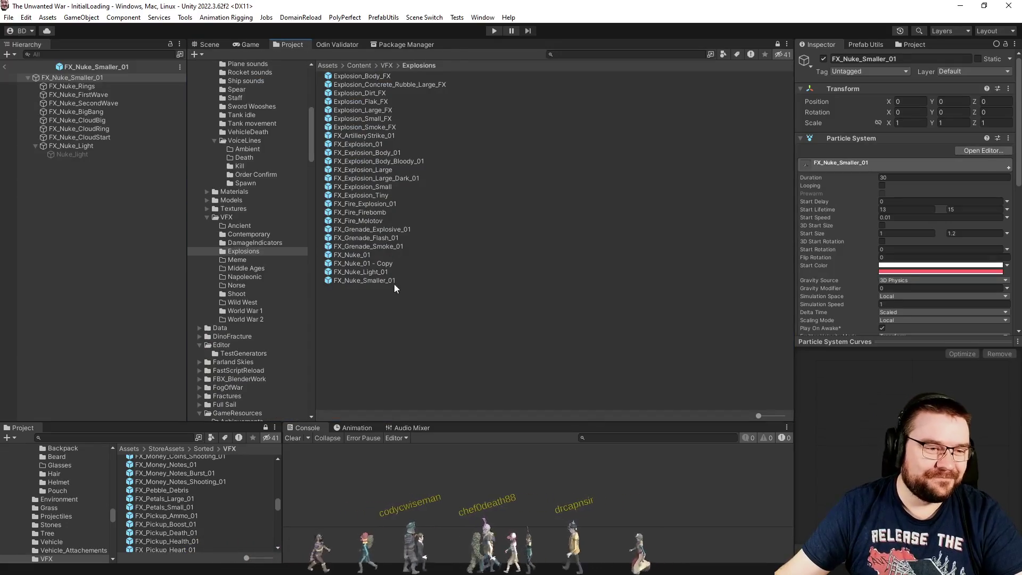
# - Open FX_Nuke_01, play its mushroom-cloud effect, then exit prefab mode
pyautogui.doubleClick(352, 255)
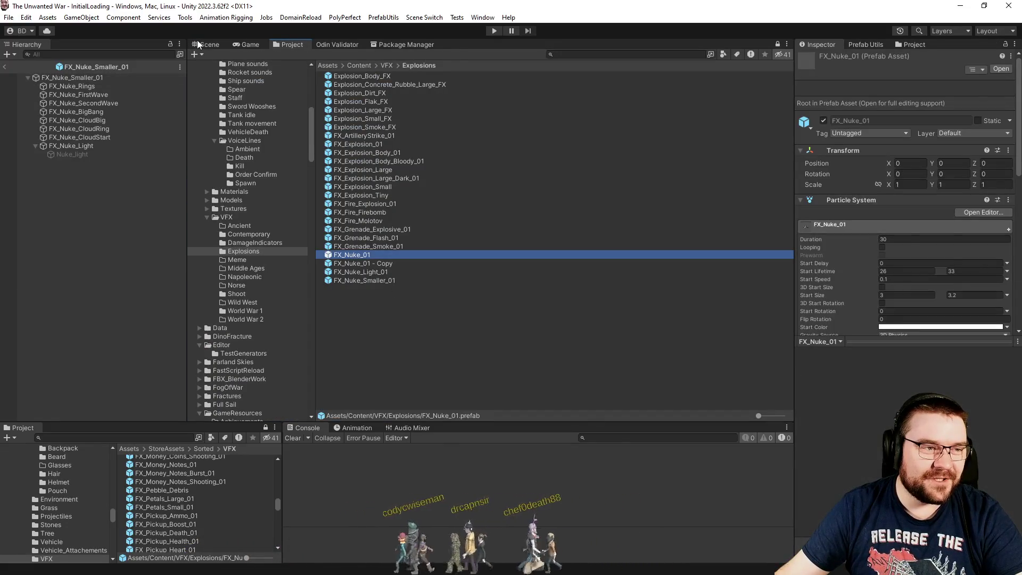
pyautogui.click(699, 331)
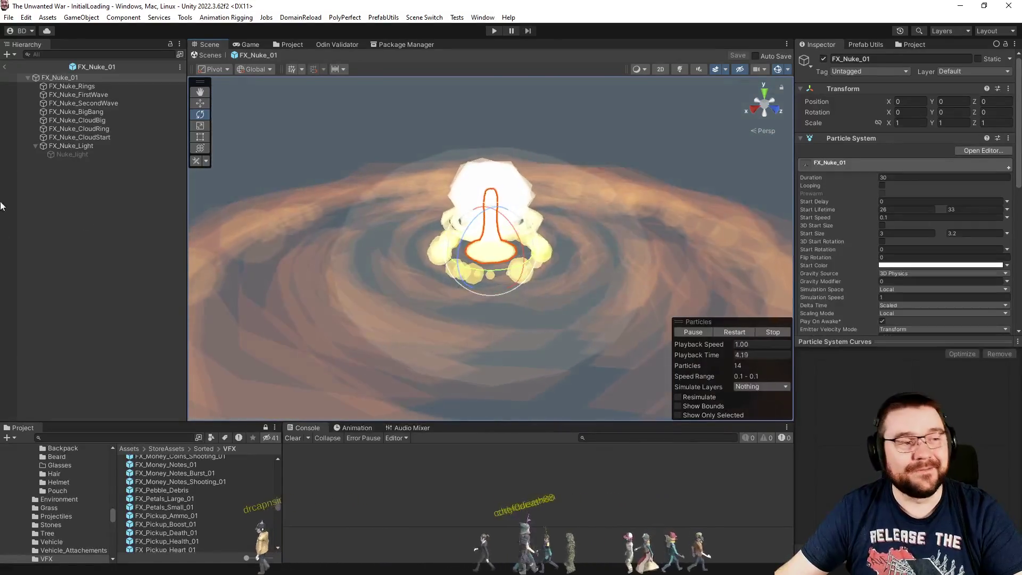
pyautogui.click(4, 66)
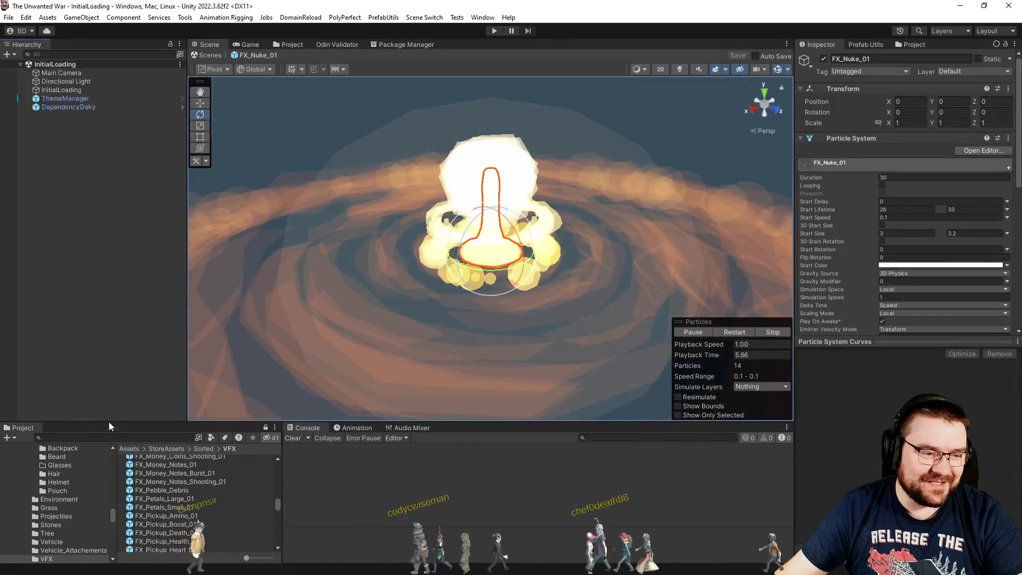
pyautogui.scroll(-3, 198, 503)
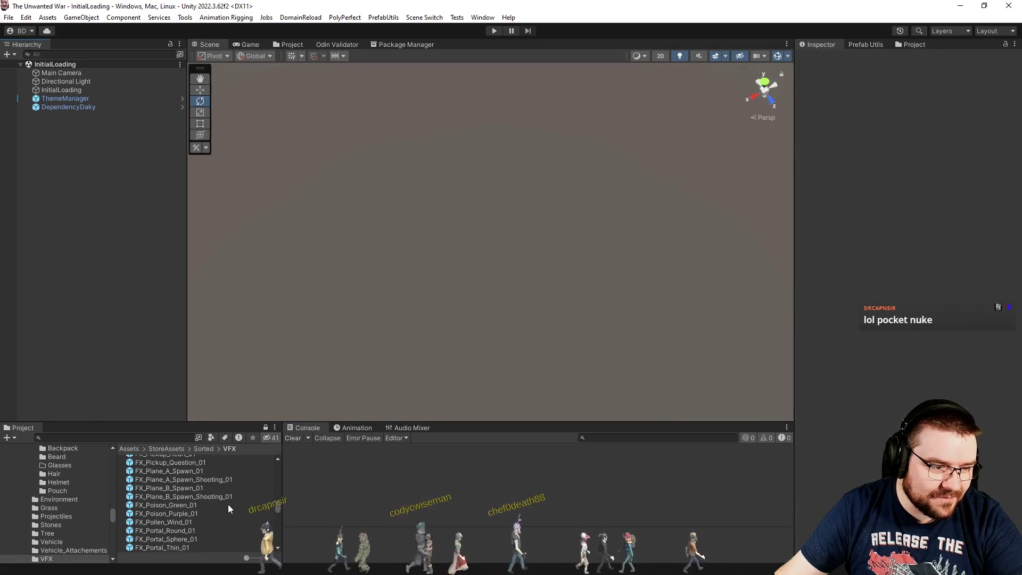
# - Review the contents of the Explosions folder
pyautogui.scroll(-2, 232, 505)
pyautogui.scroll(-2, 234, 503)
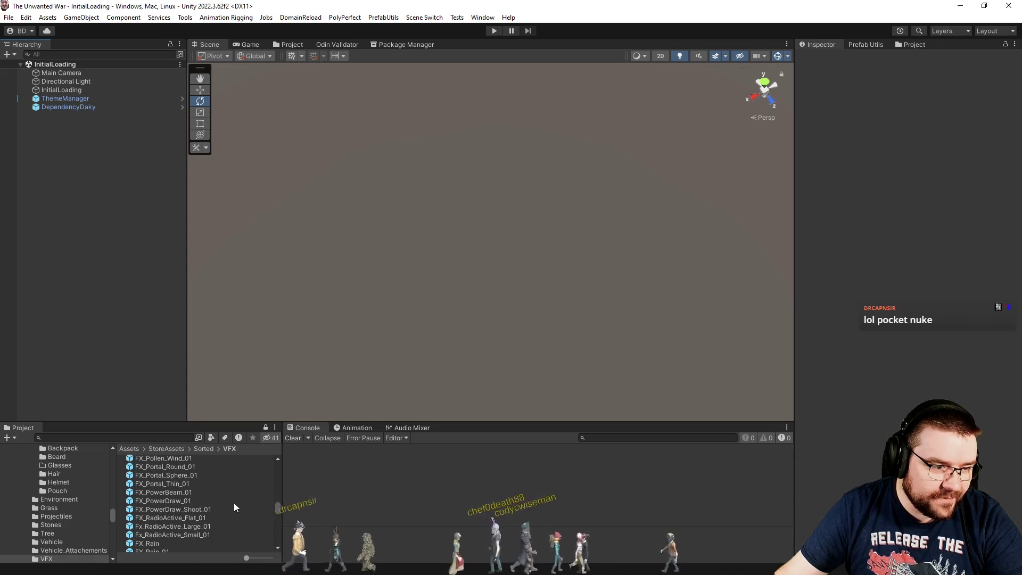
pyautogui.scroll(-2, 231, 500)
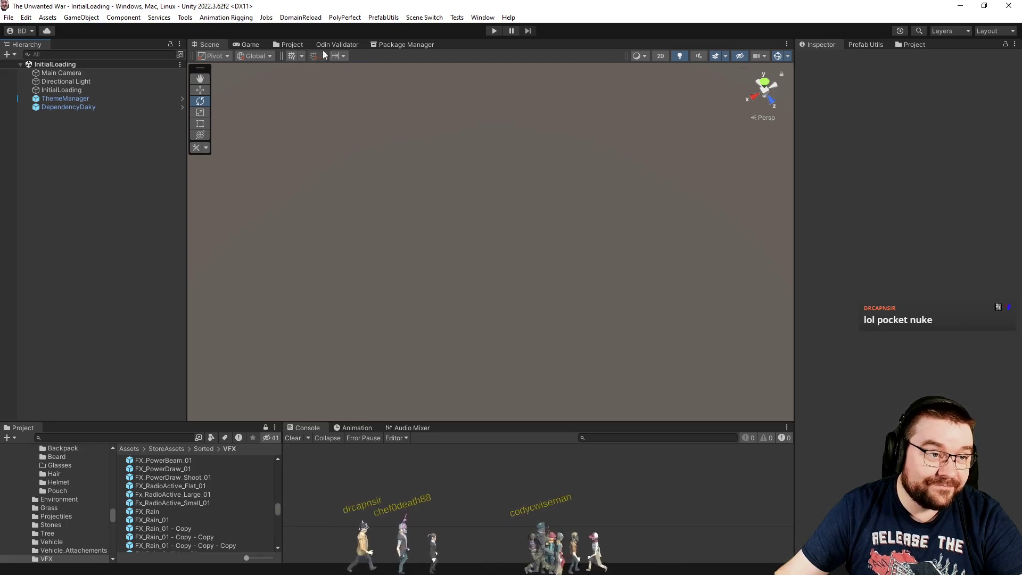
pyautogui.click(300, 45)
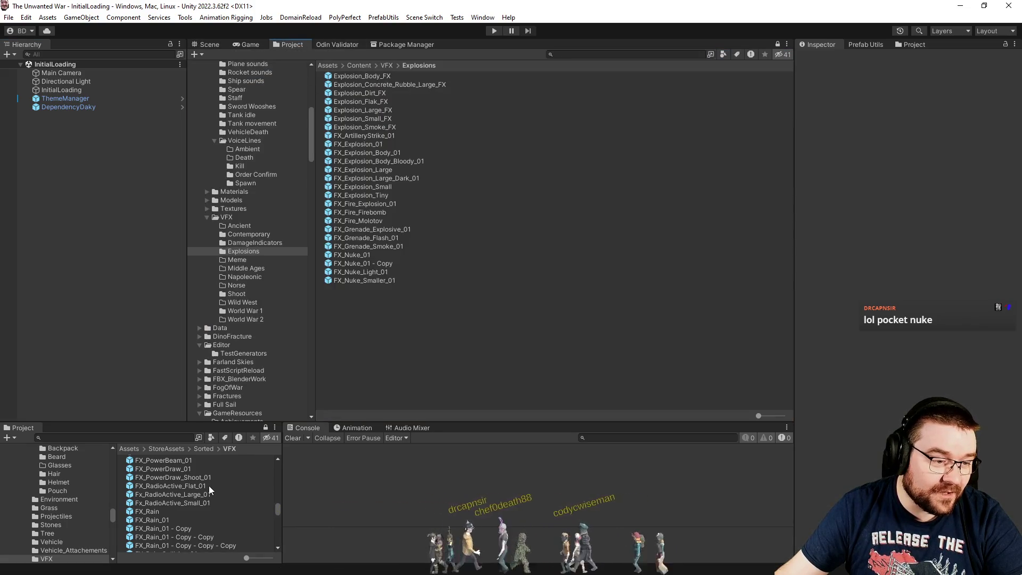
# - Move the three FX_Shell_Ejection prefabs into the Shoot folder
pyautogui.scroll(-3, 218, 490)
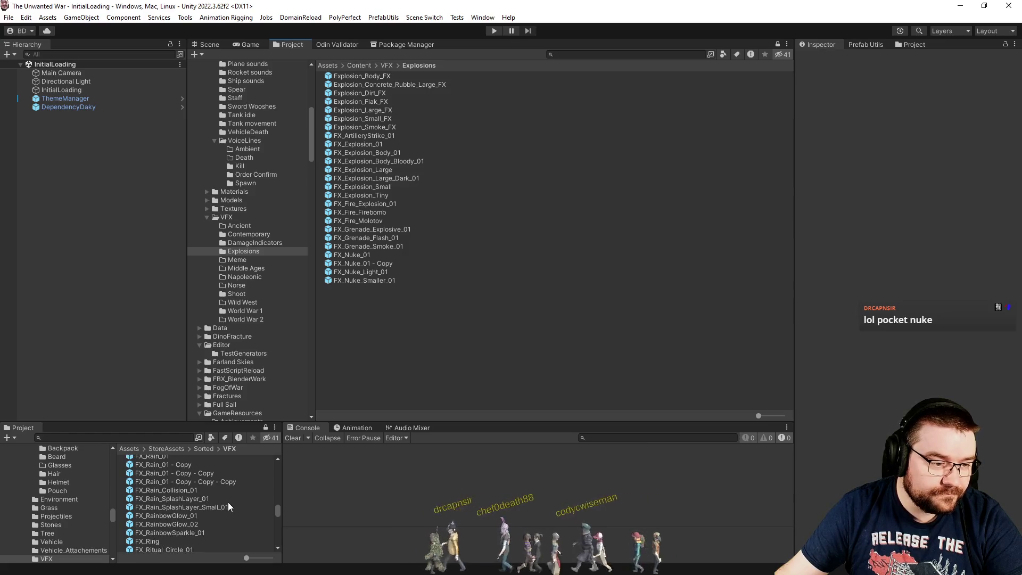
pyautogui.scroll(-3, 219, 496)
pyautogui.scroll(-2, 221, 494)
pyautogui.scroll(-2, 222, 494)
pyautogui.scroll(-2, 221, 494)
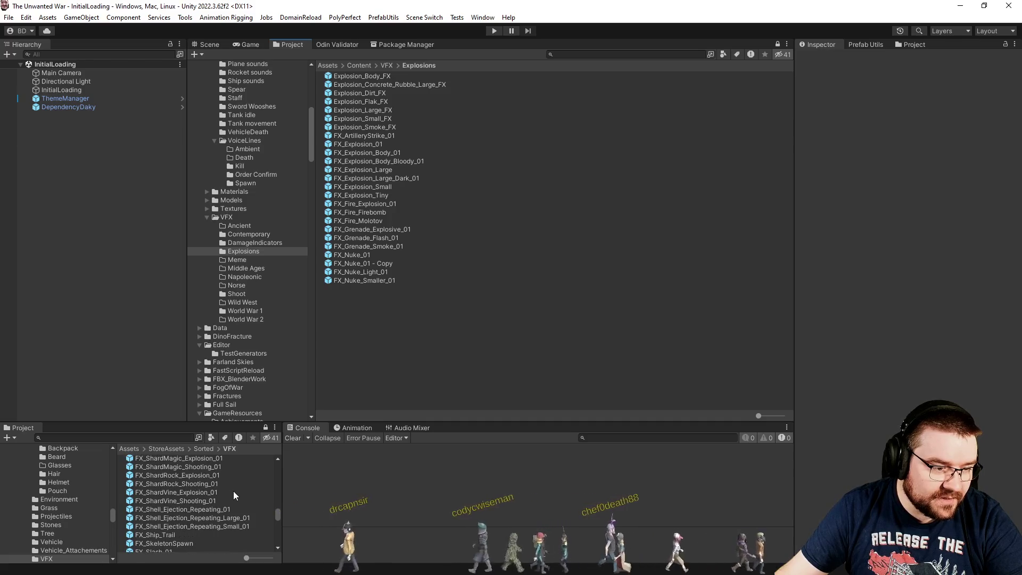
pyautogui.scroll(-1, 233, 491)
pyautogui.click(223, 478)
pyautogui.keyDown('shift'); pyautogui.click(221, 495); pyautogui.keyUp('shift')
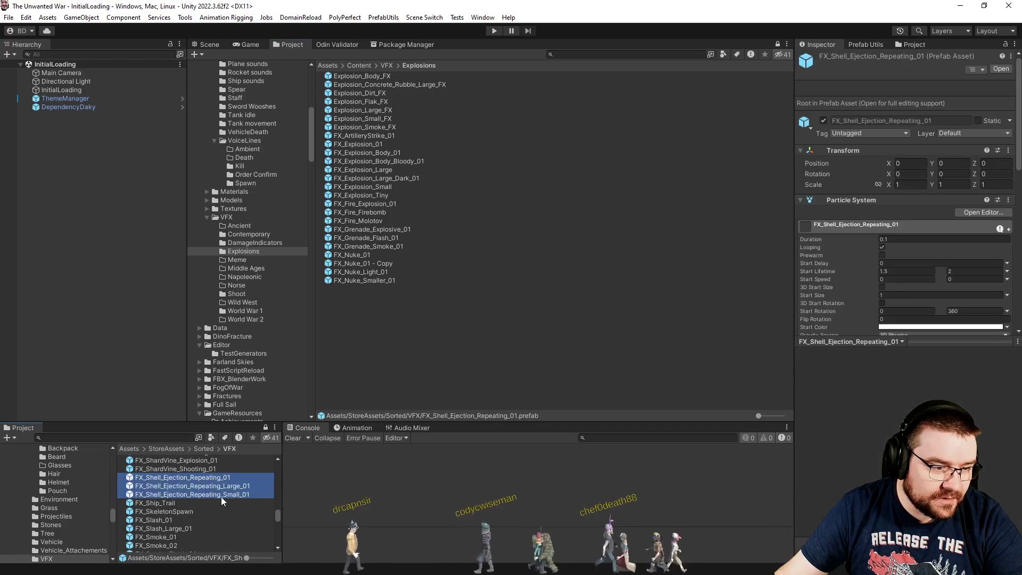
pyautogui.moveTo(201, 491)
pyautogui.mouseDown()
pyautogui.moveTo(207, 321)
pyautogui.moveTo(244, 297)
pyautogui.mouseUp()
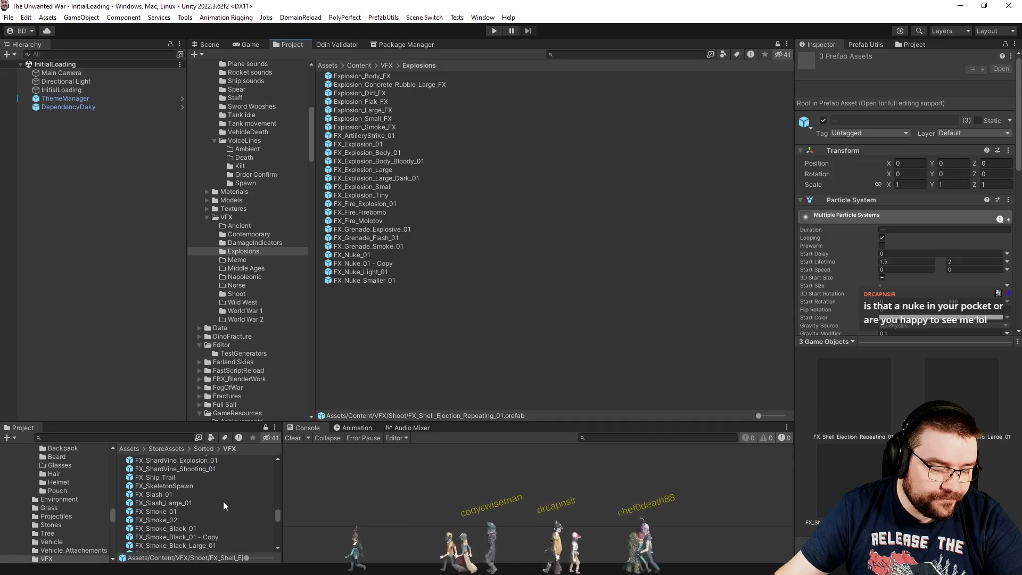
# - Scroll through the remaining store VFX and show FX_Vehicle_Dust_01 in the Inspector
pyautogui.scroll(-5, 222, 500)
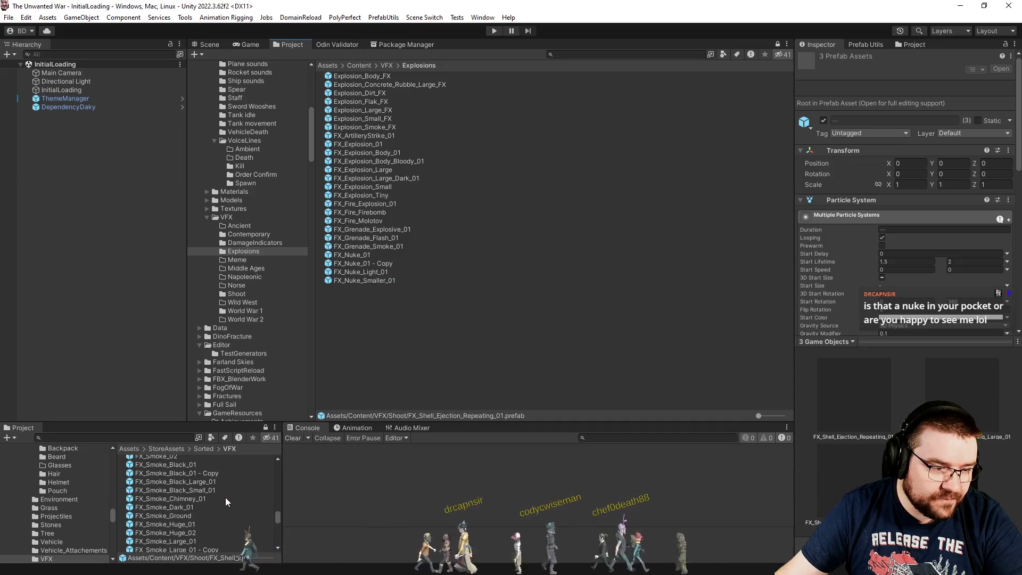
pyautogui.scroll(-3, 225, 497)
pyautogui.scroll(-2, 225, 497)
pyautogui.scroll(-3, 226, 497)
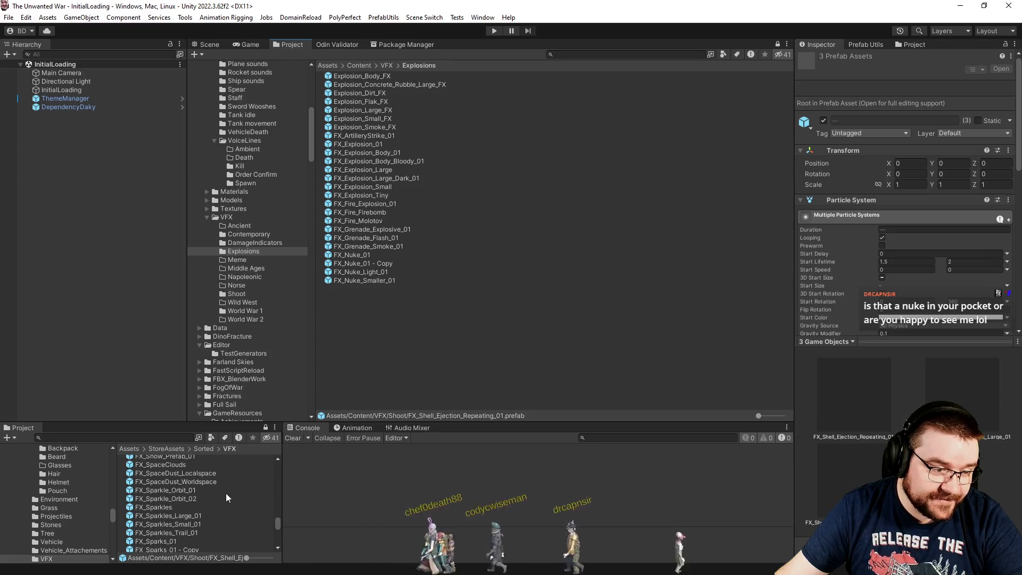
pyautogui.scroll(-2, 226, 488)
pyautogui.scroll(-2, 227, 489)
pyautogui.scroll(-5, 227, 486)
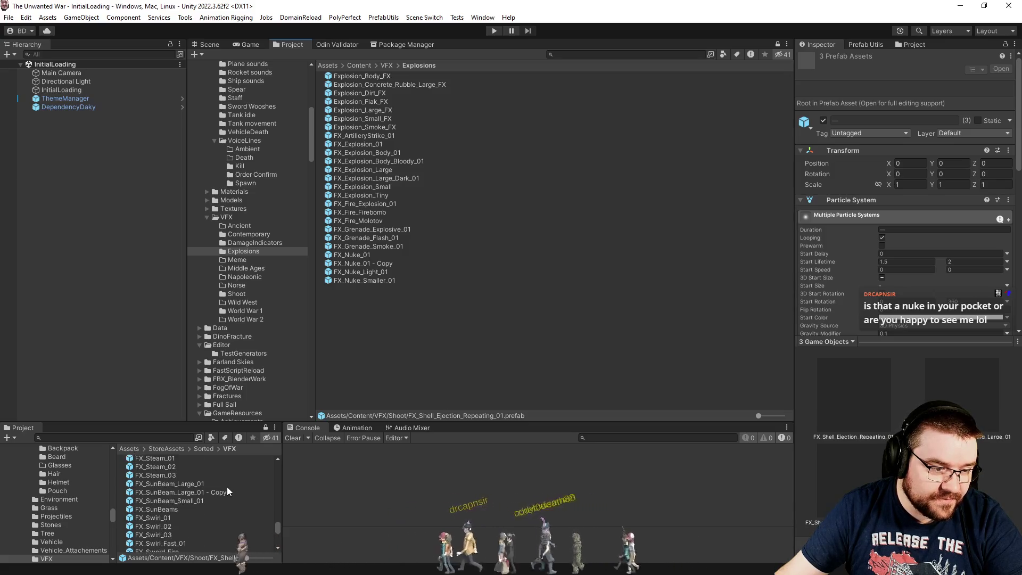
pyautogui.scroll(-2, 228, 490)
pyautogui.scroll(-2, 227, 490)
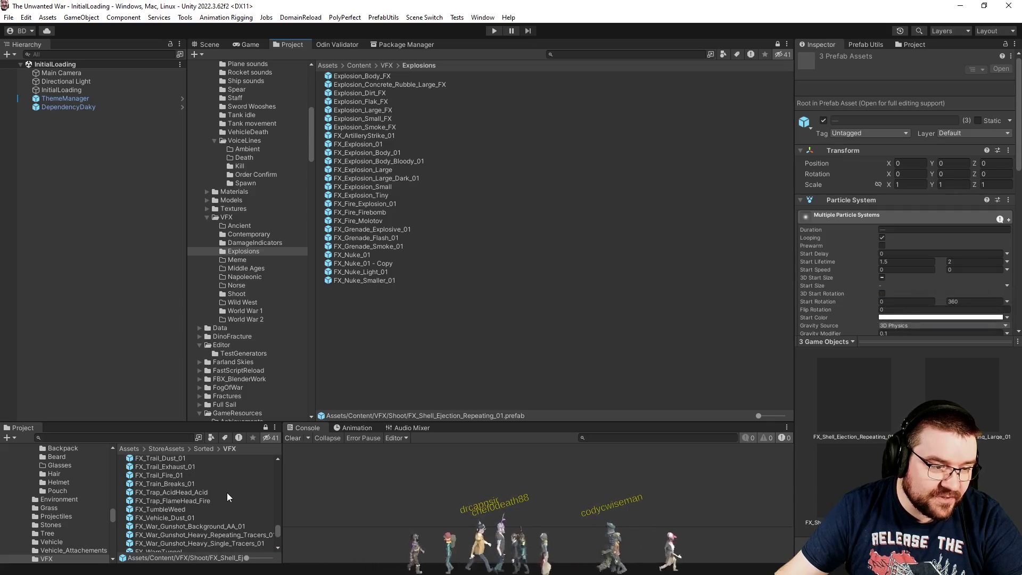
pyautogui.scroll(-2, 227, 495)
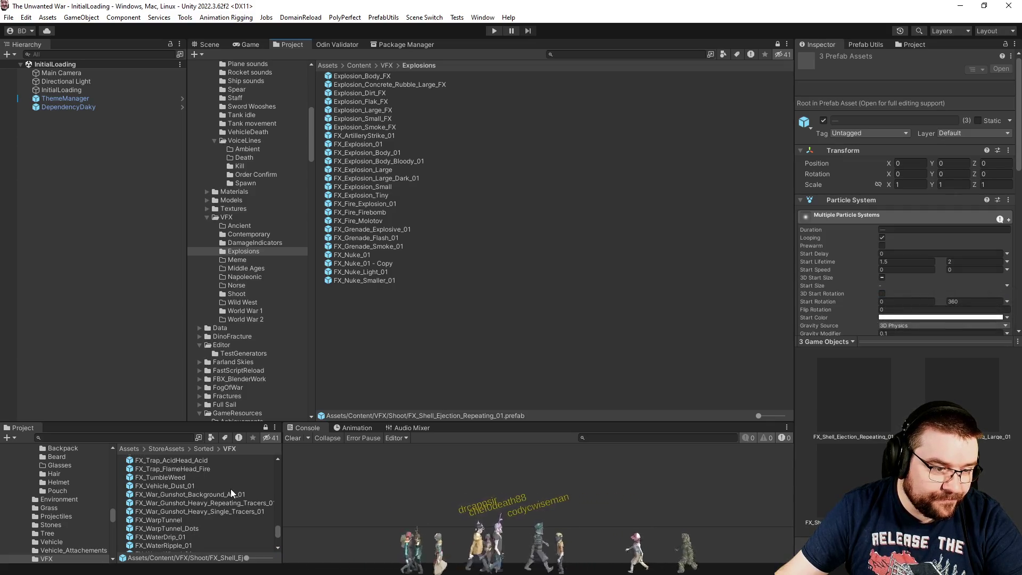
pyautogui.click(178, 487)
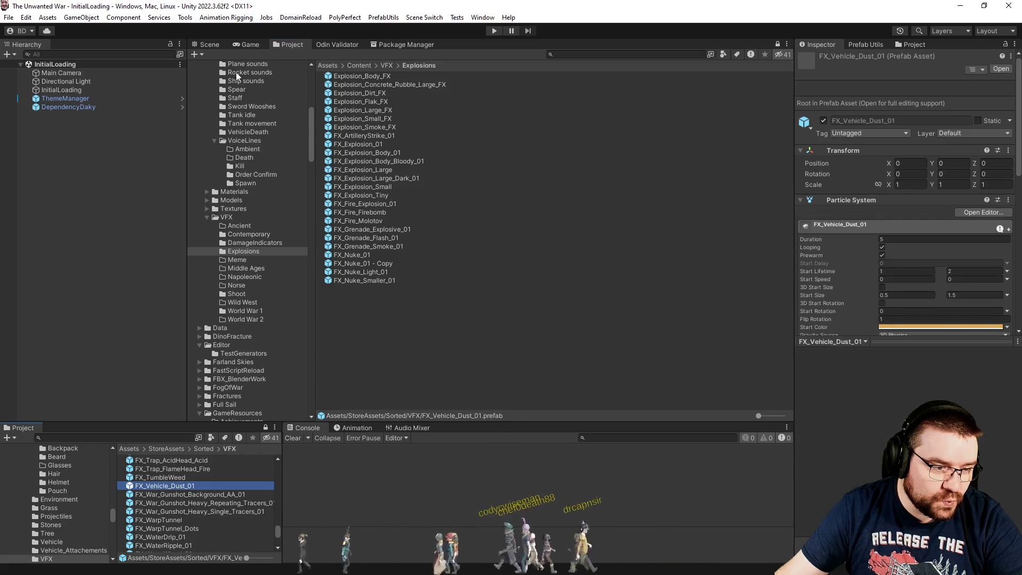
# - Open FX_Vehicle_Dust_01 in Prefab Mode and play its dust preview in the Scene view
pyautogui.doubleClick(178, 486)
pyautogui.click(201, 47)
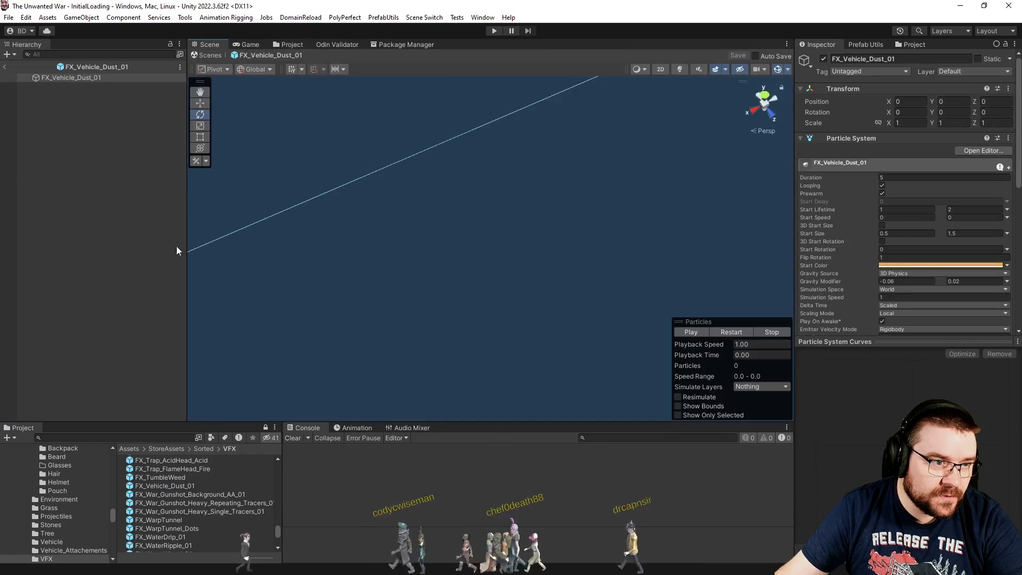
pyautogui.press('f')
pyautogui.moveTo(420, 159)
pyautogui.mouseDown()
pyautogui.moveTo(427, 176)
pyautogui.moveTo(610, 303)
pyautogui.mouseUp()
pyautogui.click(690, 331)
pyautogui.moveTo(589, 267)
pyautogui.mouseDown()
pyautogui.moveTo(570, 234)
pyautogui.moveTo(763, 225)
pyautogui.moveTo(767, 217)
pyautogui.moveTo(905, 218)
pyautogui.moveTo(755, 212)
pyautogui.moveTo(675, 231)
pyautogui.mouseUp()
# - Move the dust emitter along Z to see its trail, undo the move, and return to InitialLoading
pyautogui.press('w')
pyautogui.moveTo(573, 235)
pyautogui.mouseDown()
pyautogui.moveTo(766, 246)
pyautogui.moveTo(344, 234)
pyautogui.moveTo(706, 234)
pyautogui.mouseUp()
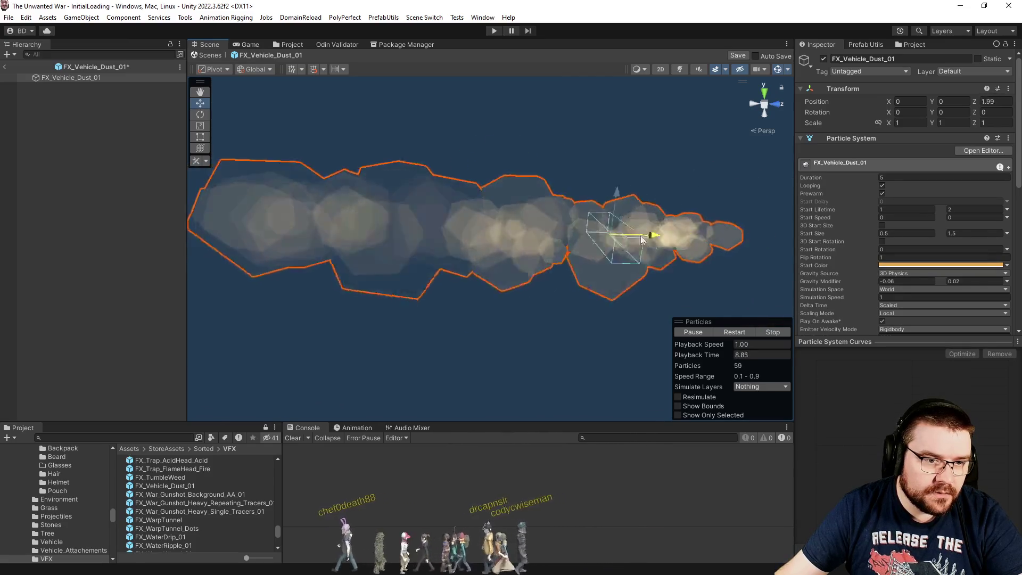
pyautogui.hotkey('ctrl', 'z')
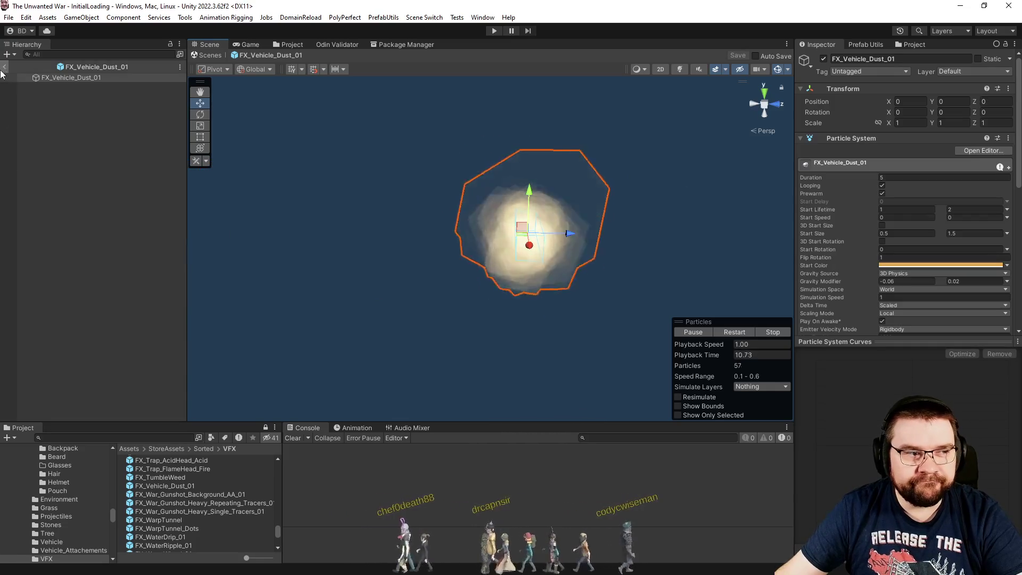
pyautogui.click(3, 68)
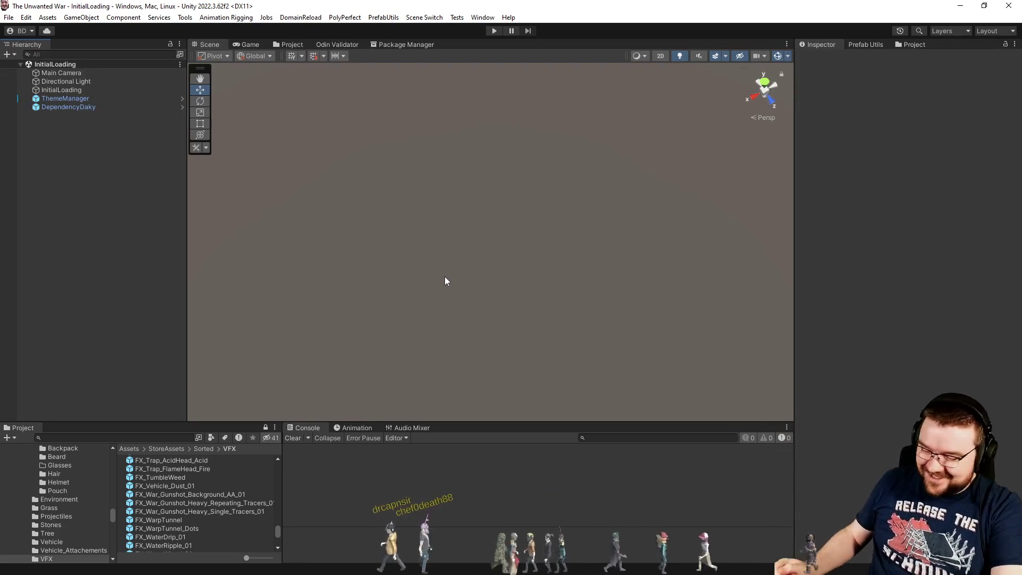
# - Show the Content/VFX/Explosions folder, collapse Prefab Utils' Layout section, and select all Explosions prefabs
pyautogui.hotkey('ctrl', '5')
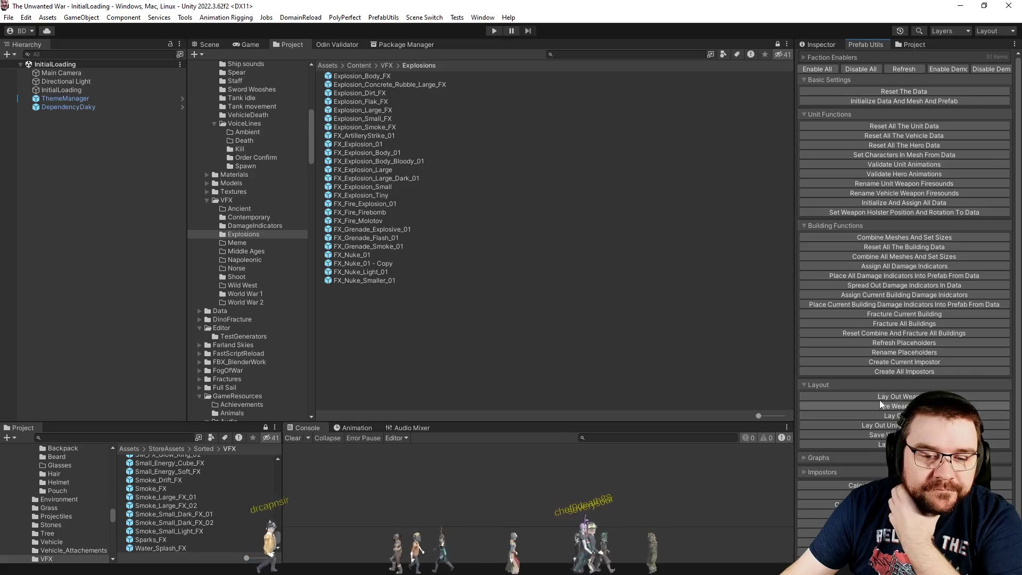
pyautogui.click(820, 385)
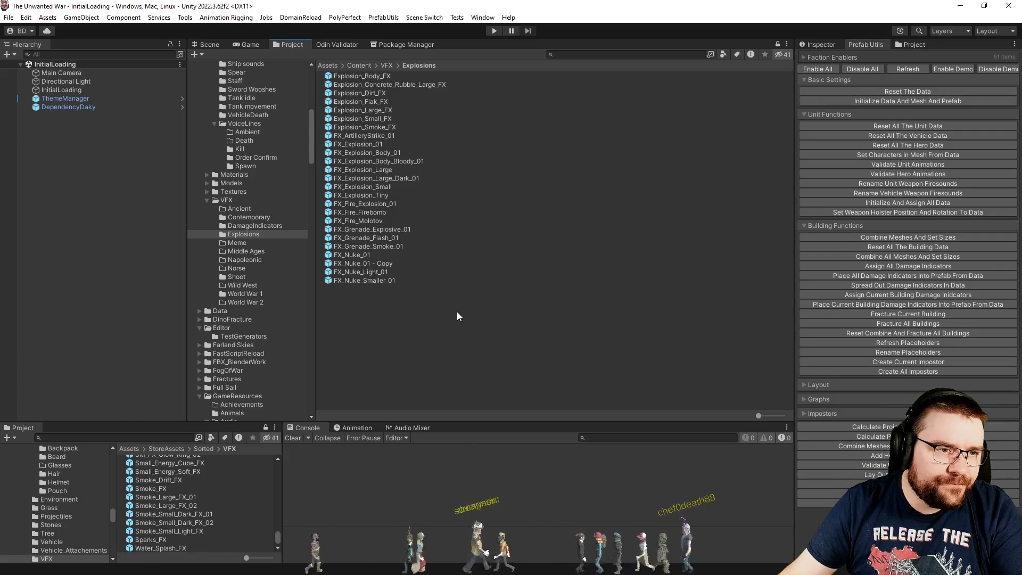
pyautogui.hotkey('ctrl', 'a')
# - Add all the Explosions prefabs to the InitialLoading scene and frame them in the Scene view
pyautogui.moveTo(417, 282); pyautogui.dragTo(83, 192)
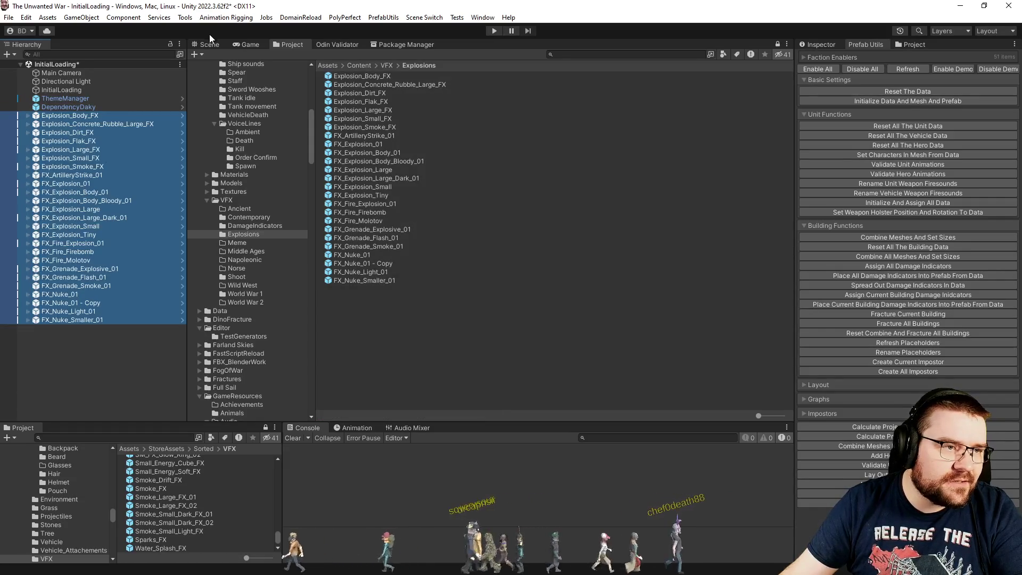
pyautogui.click(209, 43)
pyautogui.press('f')
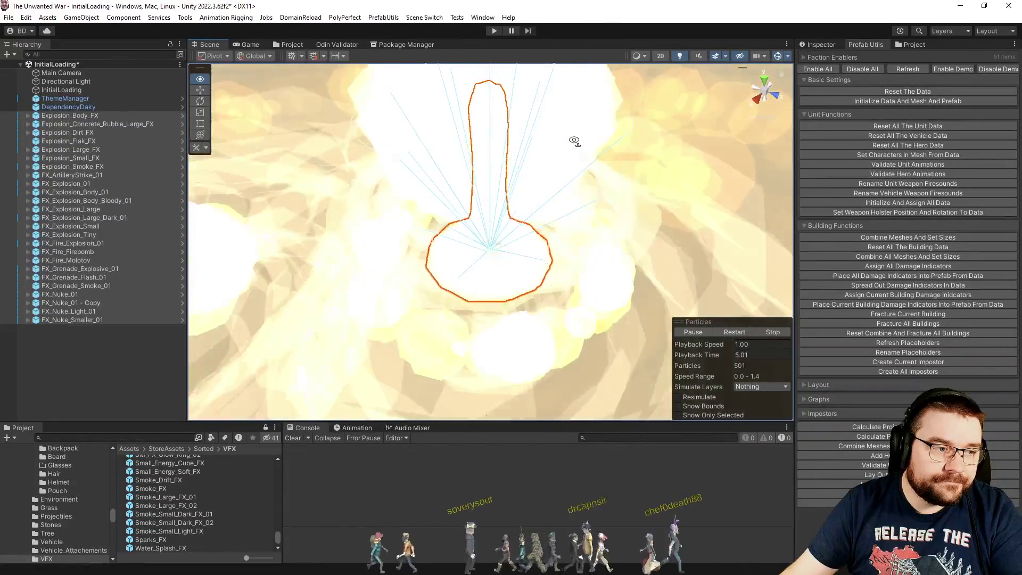
# - Delete the four FX_Nuke instances, then select the remaining explosions from Explosion_Body_FX onward to preview
pyautogui.click(69, 294)
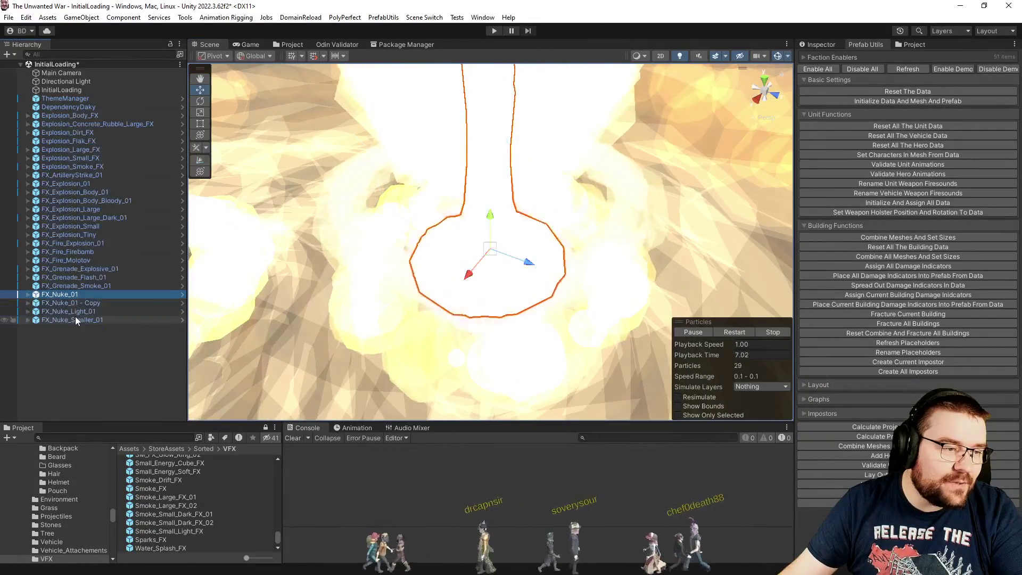
pyautogui.keyDown('shift'); pyautogui.click(76, 317); pyautogui.keyUp('shift')
pyautogui.press('Delete')
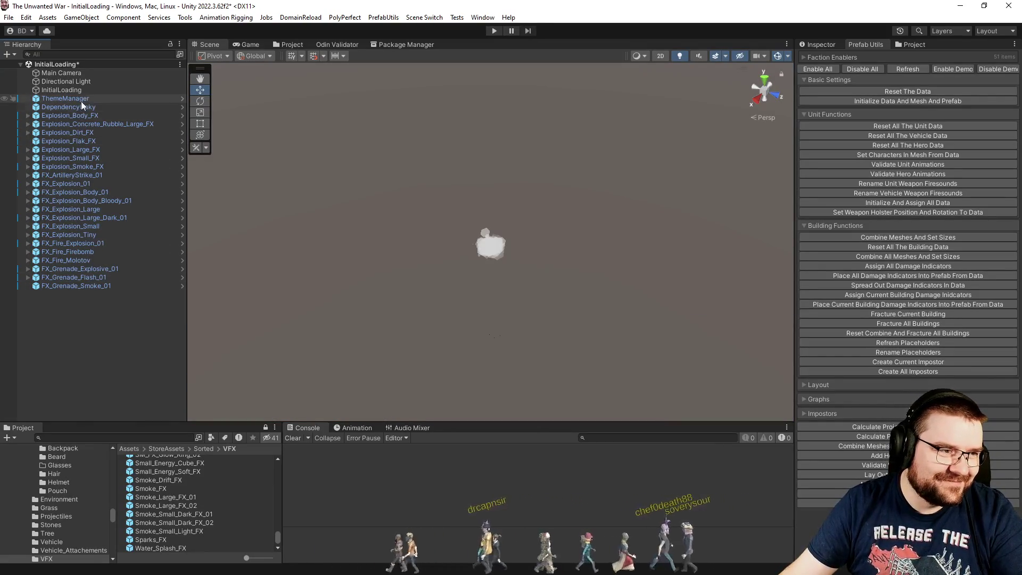
pyautogui.click(77, 115)
pyautogui.keyDown('shift'); pyautogui.click(74, 286); pyautogui.keyUp('shift')
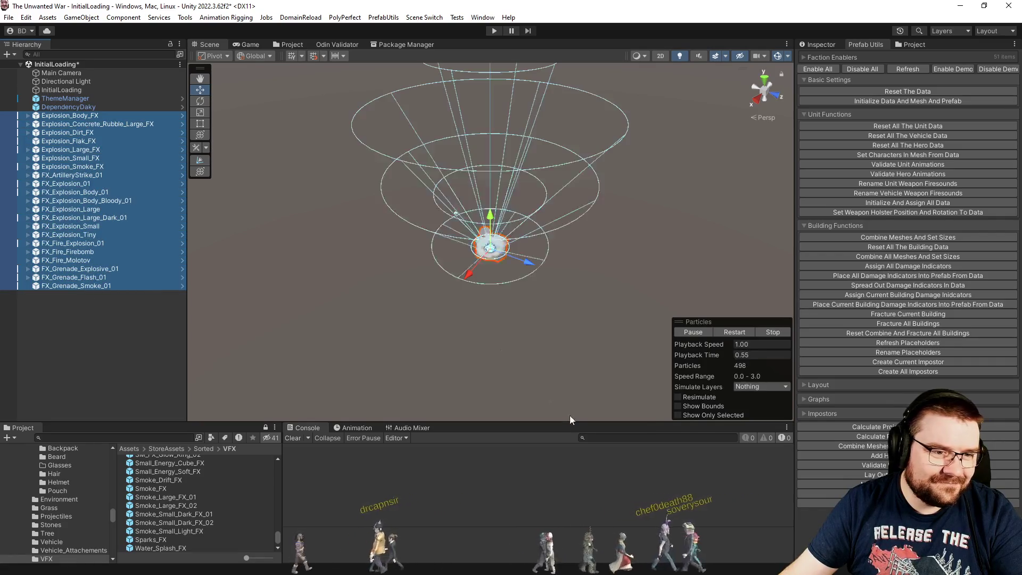
pyautogui.moveTo(564, 391)
pyautogui.mouseDown()
pyautogui.moveTo(297, 322)
pyautogui.moveTo(397, 374)
pyautogui.moveTo(359, 331)
pyautogui.moveTo(333, 344)
pyautogui.moveTo(338, 308)
pyautogui.moveTo(324, 314)
pyautogui.moveTo(340, 320)
pyautogui.mouseUp()
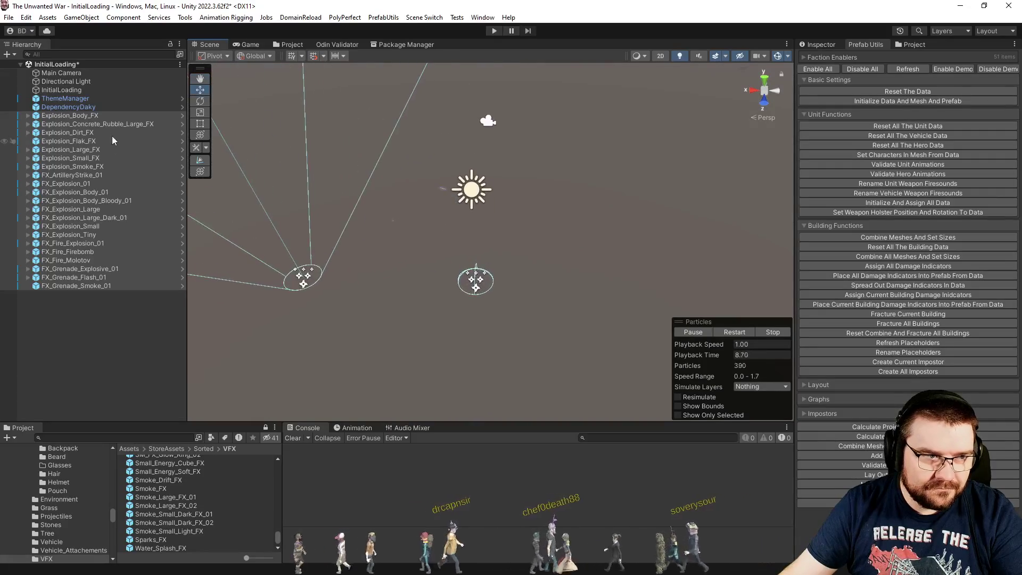
# - Preview Explosion_Body_FX, Concrete_Rubble_Large, Dirt, Flak and Large explosion effects individually
pyautogui.doubleClick(104, 117)
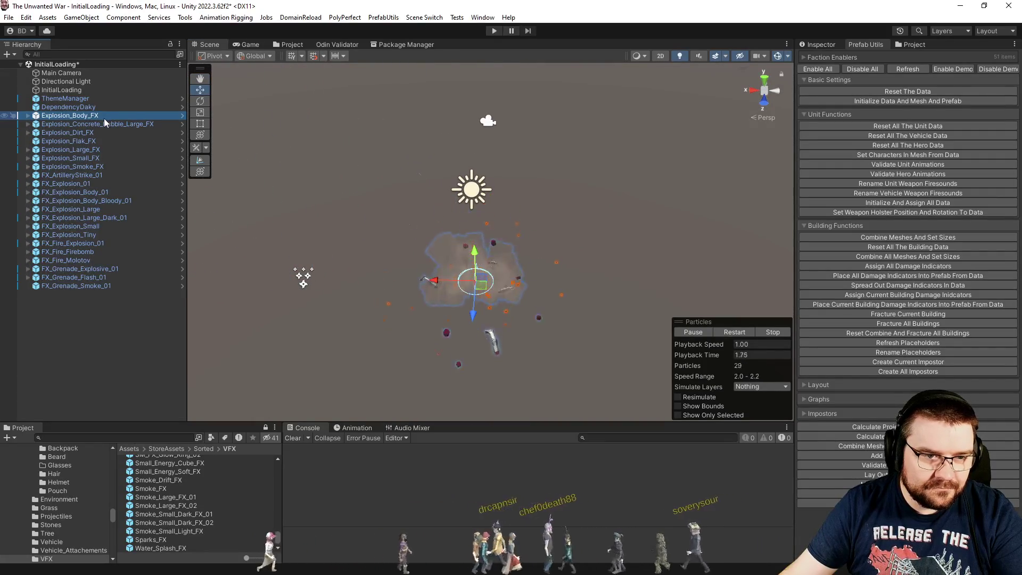
pyautogui.doubleClick(100, 123)
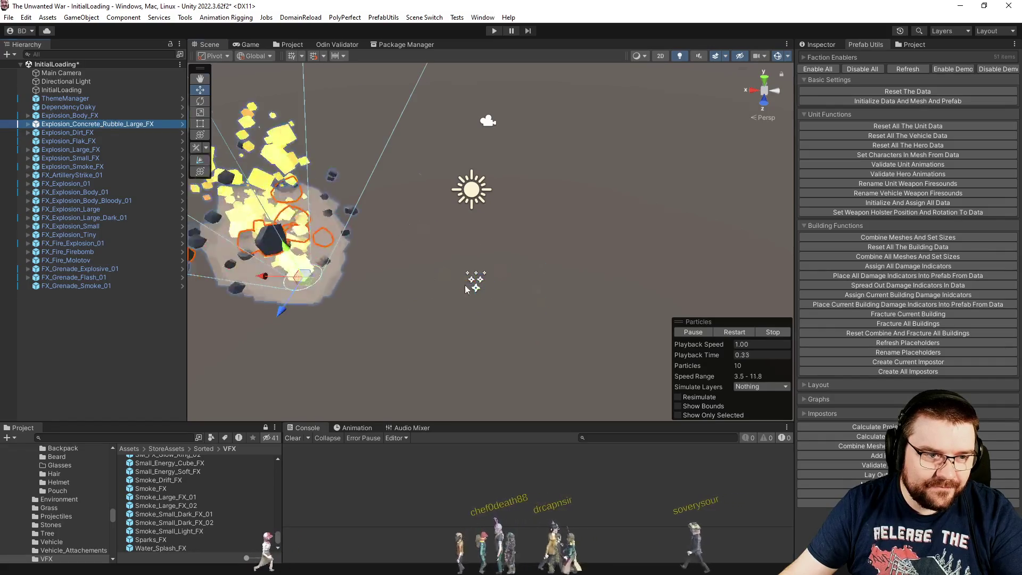
pyautogui.moveTo(527, 251); pyautogui.dragTo(556, 243)
pyautogui.doubleClick(95, 139)
pyautogui.click(99, 133)
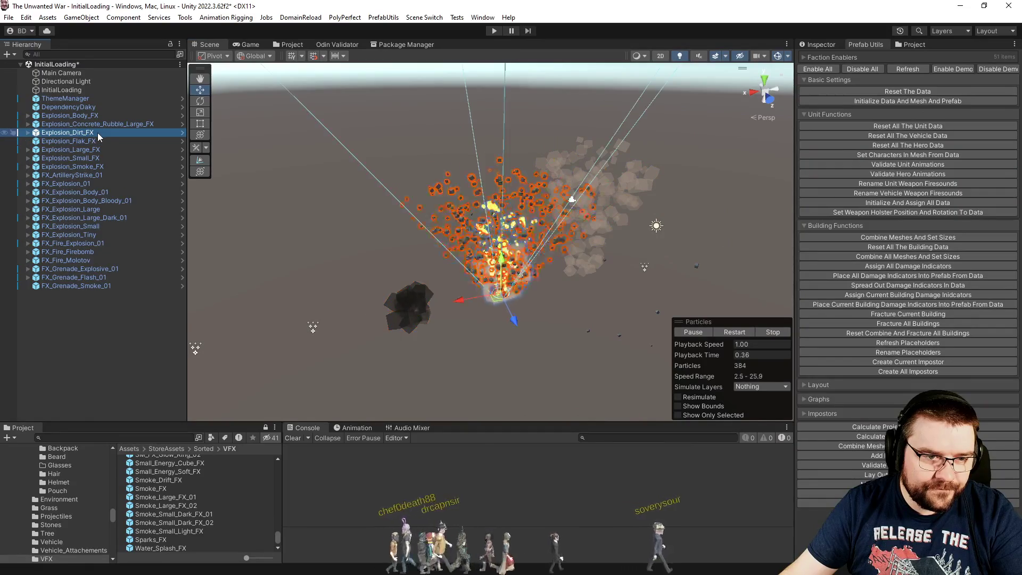
pyautogui.click(95, 142)
pyautogui.click(93, 150)
pyautogui.press('f')
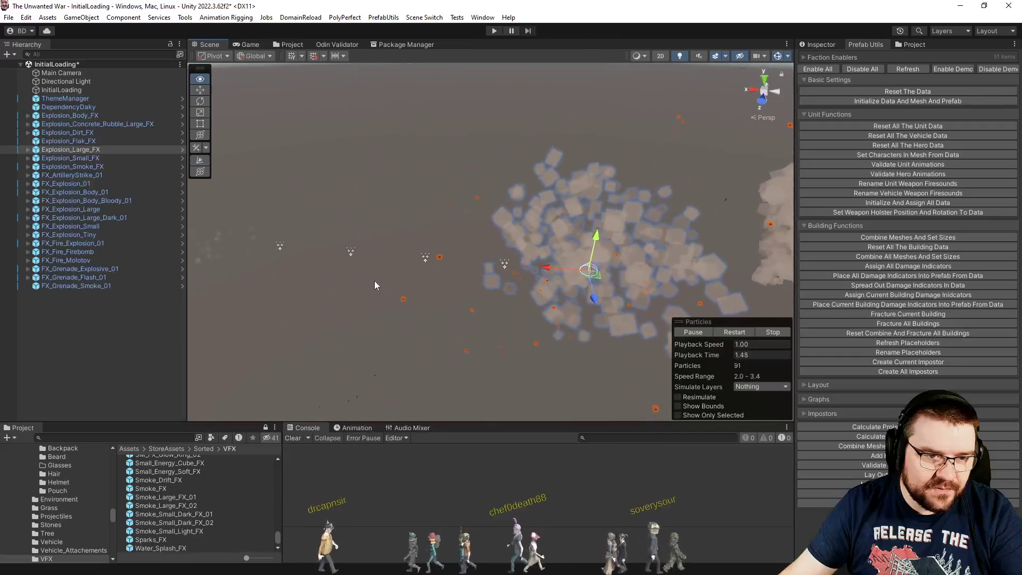
# - Preview Explosion_Smoke_FX, FX_ArtilleryStrike_01, FX_Explosion_01, Body, Bloody, Large, Large_Dark and Small effects
pyautogui.click(102, 157)
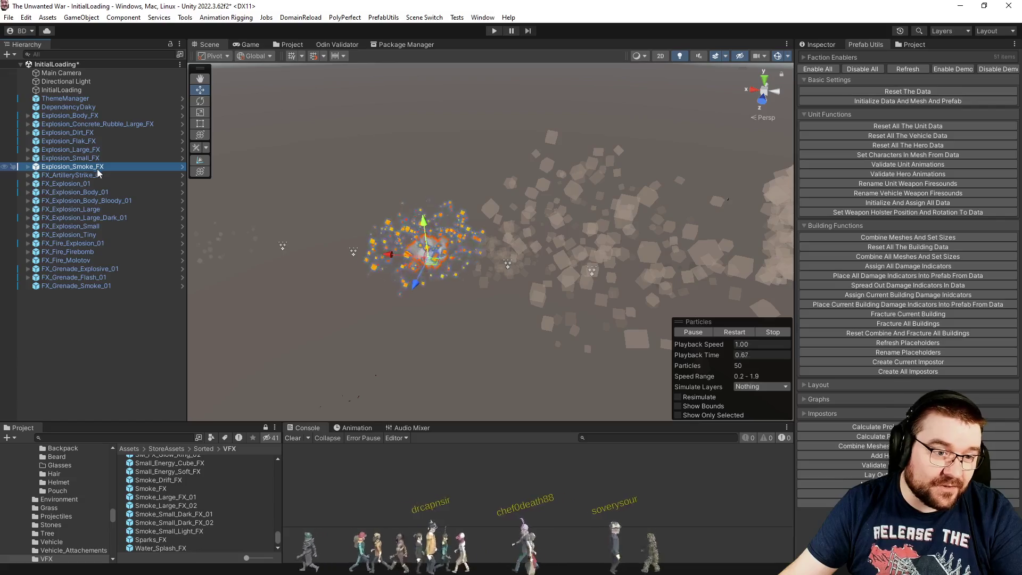
pyautogui.click(100, 174)
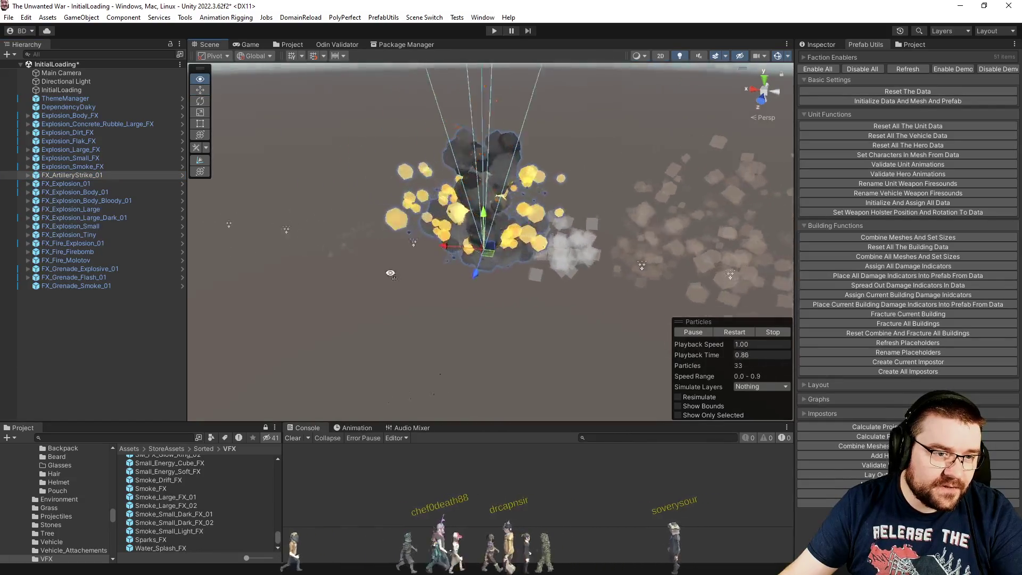
pyautogui.click(80, 183)
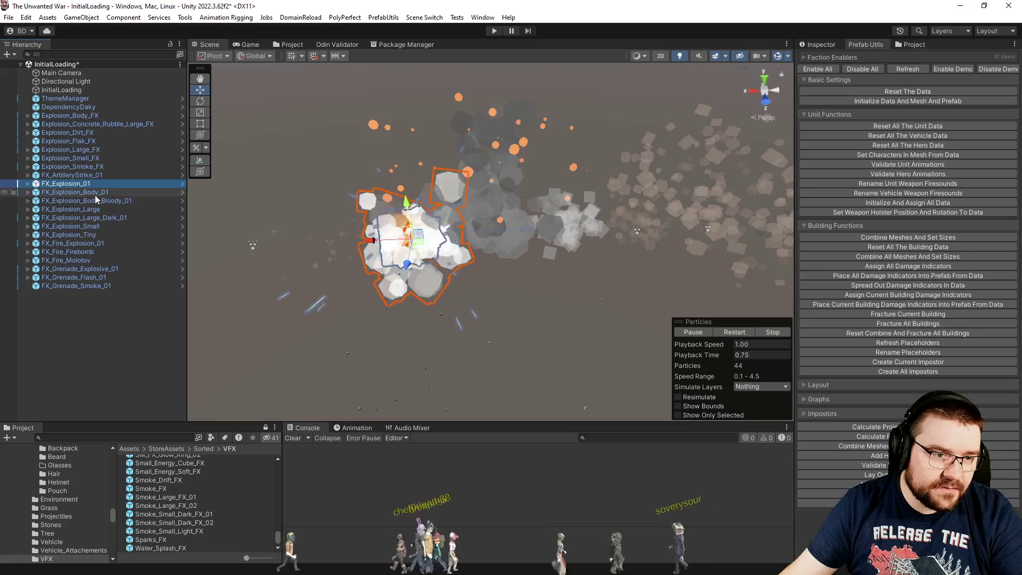
pyautogui.click(95, 194)
pyautogui.click(102, 202)
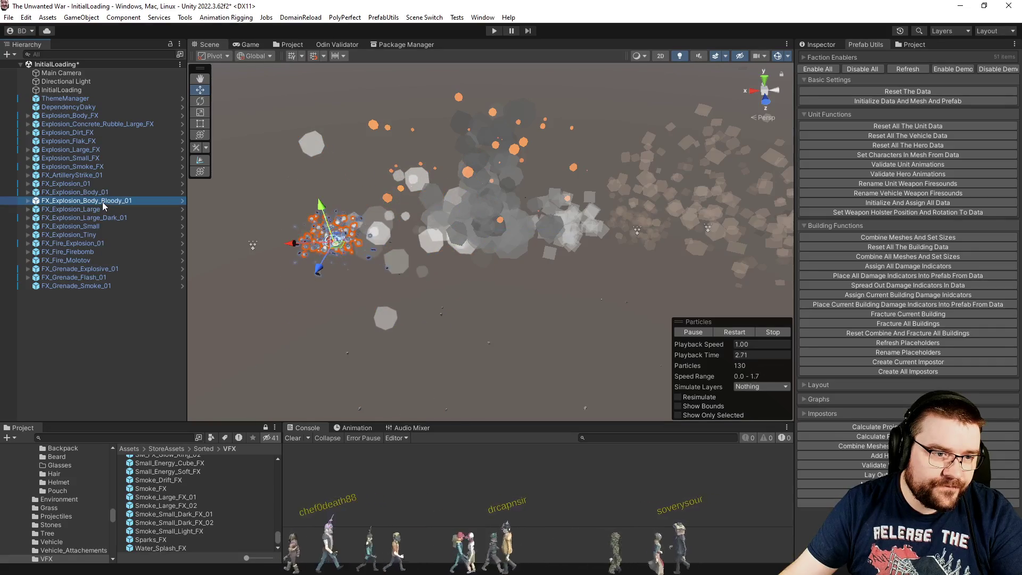
pyautogui.moveTo(256, 250); pyautogui.dragTo(315, 272)
pyautogui.click(85, 210)
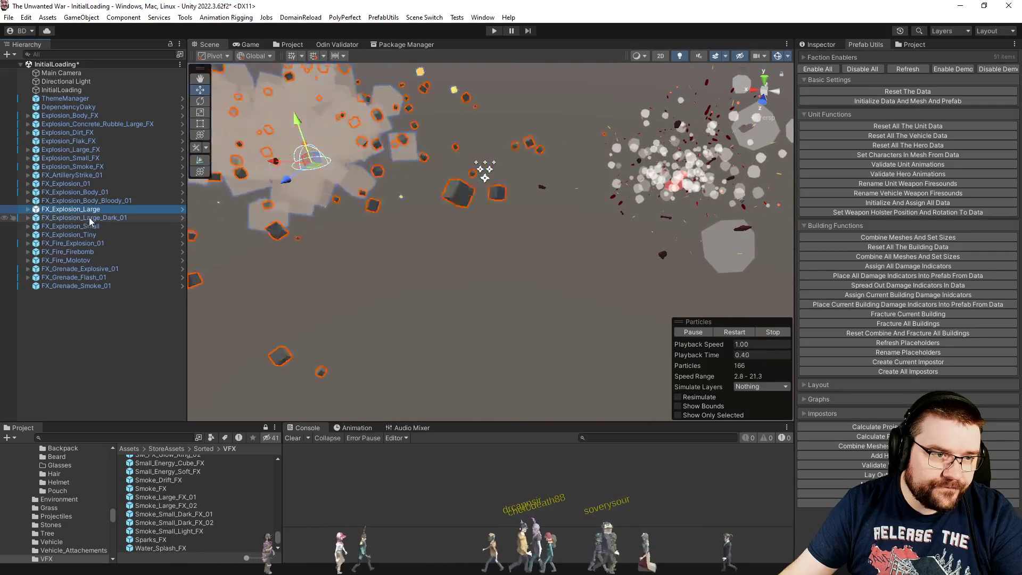
pyautogui.click(85, 217)
pyautogui.moveTo(330, 223)
pyautogui.mouseDown()
pyautogui.moveTo(395, 211)
pyautogui.moveTo(418, 226)
pyautogui.mouseUp()
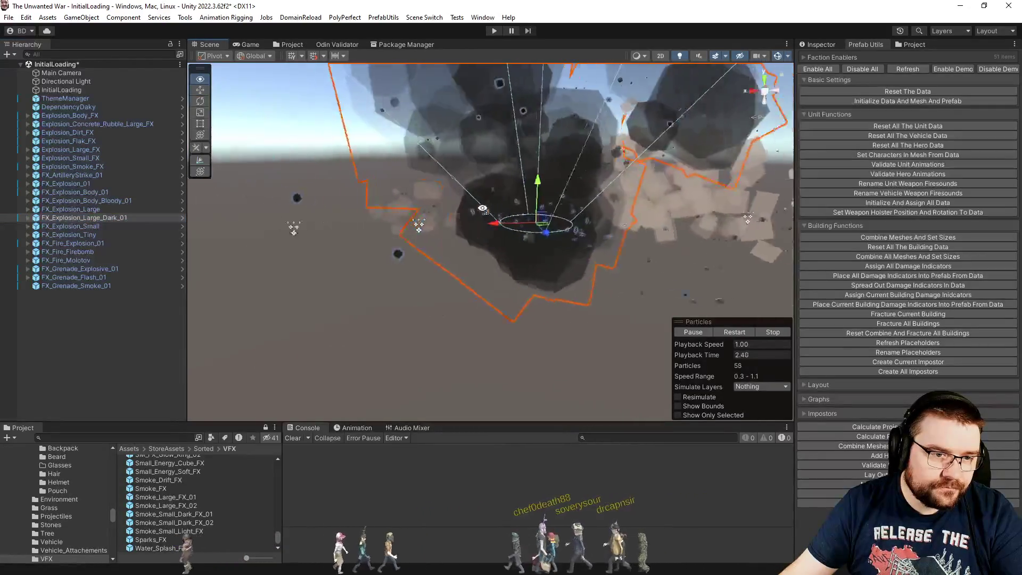
pyautogui.click(80, 226)
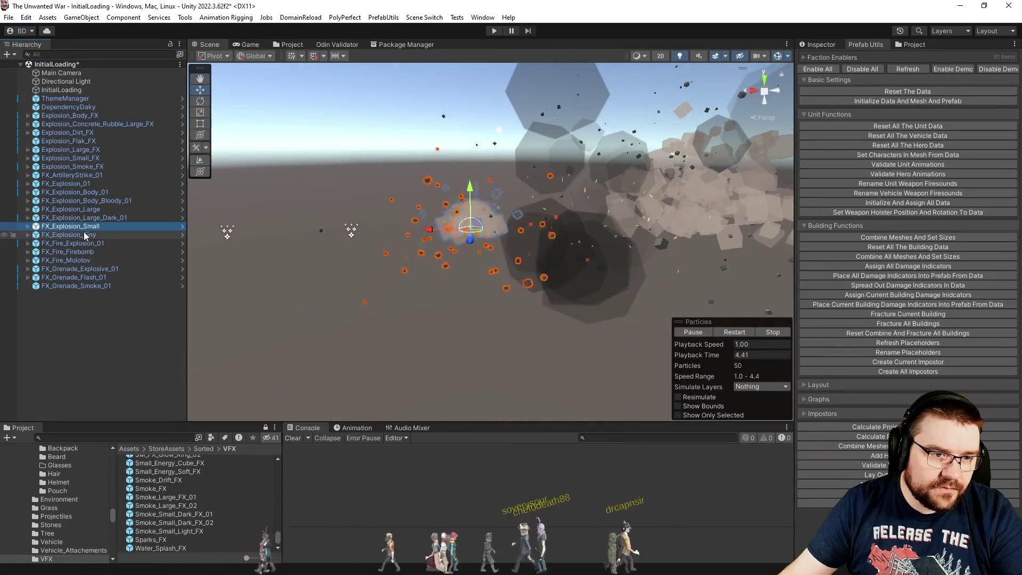
# - Preview FX_Explosion_Tiny, the Fire_Explosion, Firebomb and Molotov fires, and both grenade effects
pyautogui.click(84, 235)
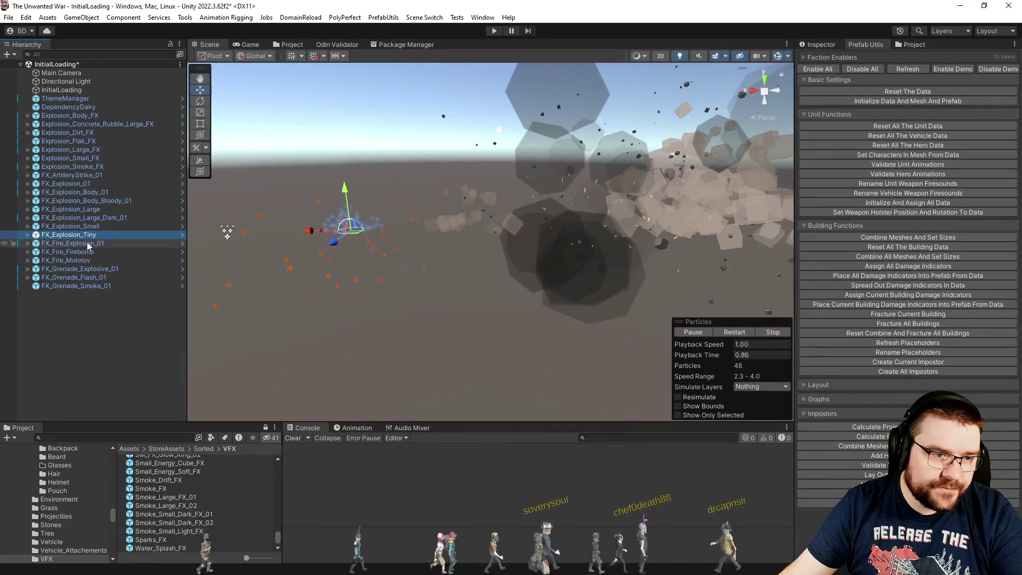
pyautogui.click(88, 243)
pyautogui.moveTo(422, 271); pyautogui.dragTo(397, 272)
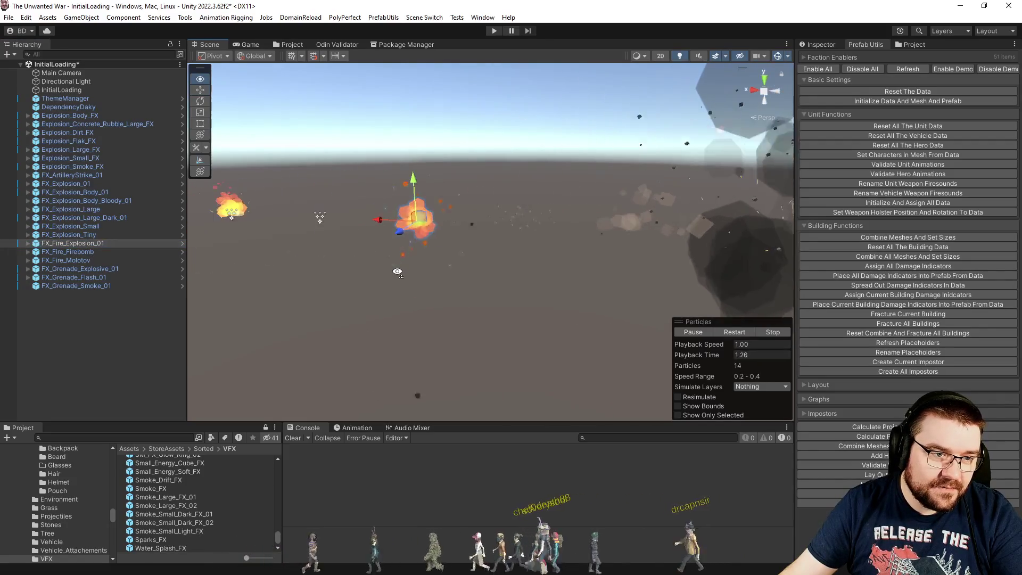
pyautogui.click(88, 253)
pyautogui.moveTo(596, 287)
pyautogui.mouseDown()
pyautogui.moveTo(627, 298)
pyautogui.moveTo(714, 367)
pyautogui.moveTo(709, 376)
pyautogui.moveTo(445, 266)
pyautogui.moveTo(442, 274)
pyautogui.mouseUp()
pyautogui.click(57, 260)
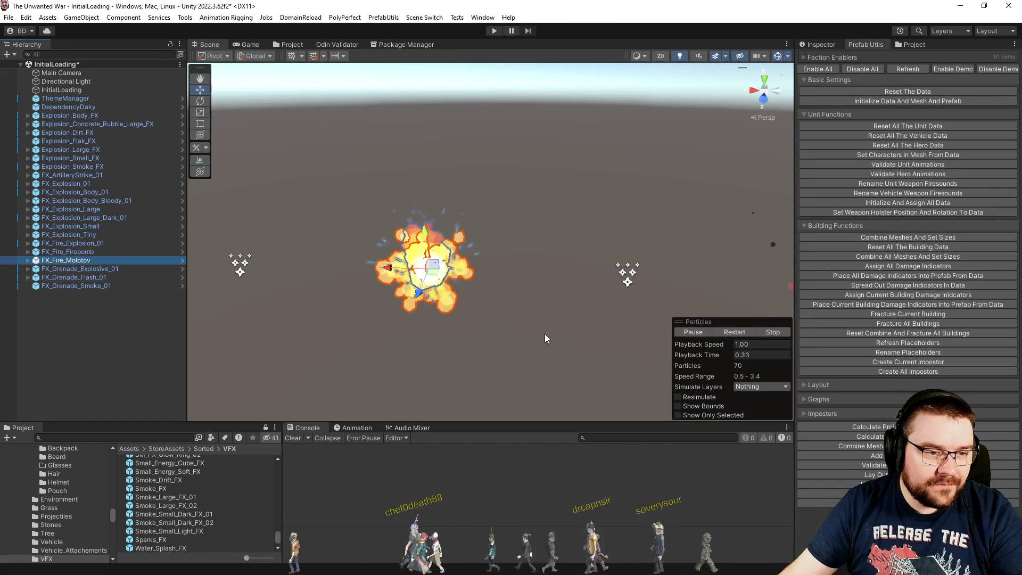
pyautogui.click(732, 332)
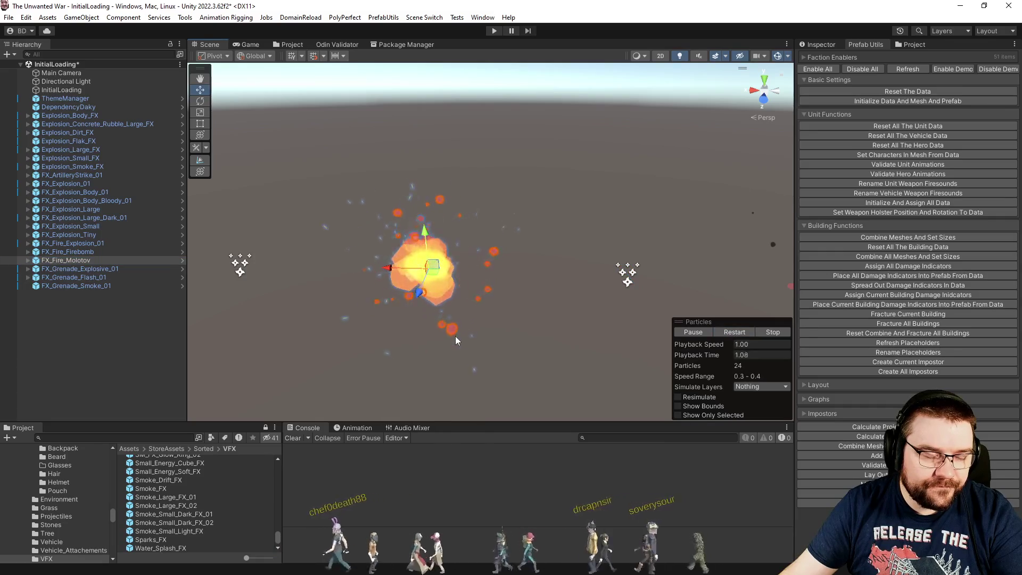
pyautogui.moveTo(435, 331)
pyautogui.mouseDown()
pyautogui.moveTo(396, 352)
pyautogui.moveTo(294, 288)
pyautogui.mouseUp()
pyautogui.click(119, 269)
pyautogui.moveTo(430, 286); pyautogui.dragTo(644, 288)
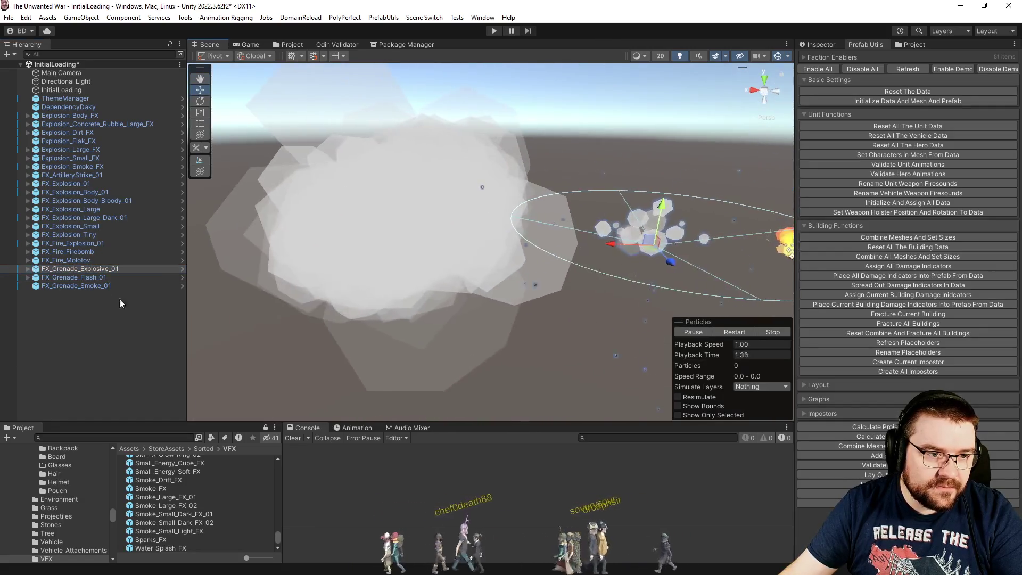
pyautogui.doubleClick(87, 287)
pyautogui.moveTo(376, 286); pyautogui.dragTo(139, 277)
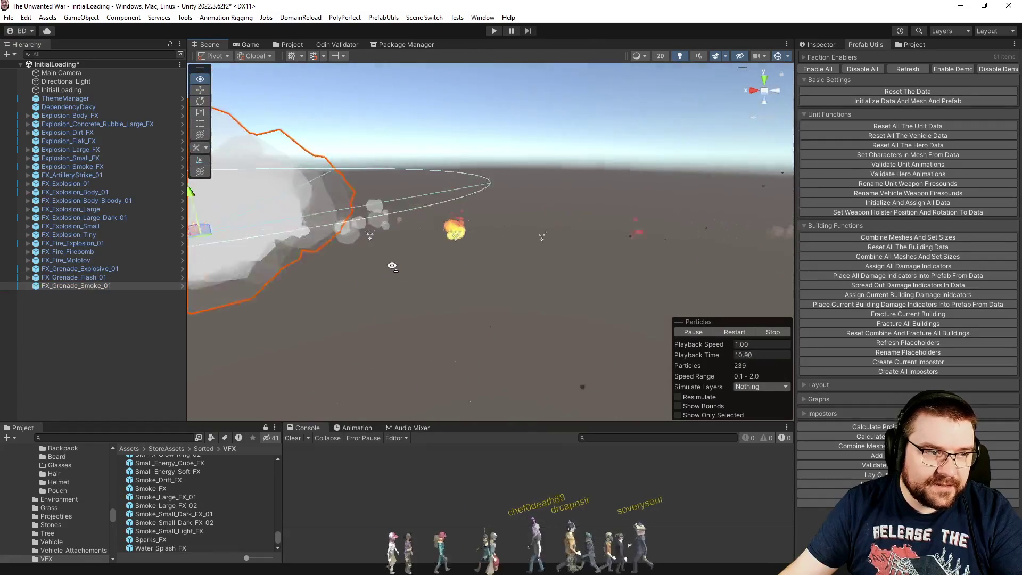
# - Delete the six fire and grenade effects, Explosion_Body_FX and Explosion_Concrete_Rubble_Large_FX
pyautogui.keyDown('shift'); pyautogui.click(92, 243); pyautogui.keyUp('shift')
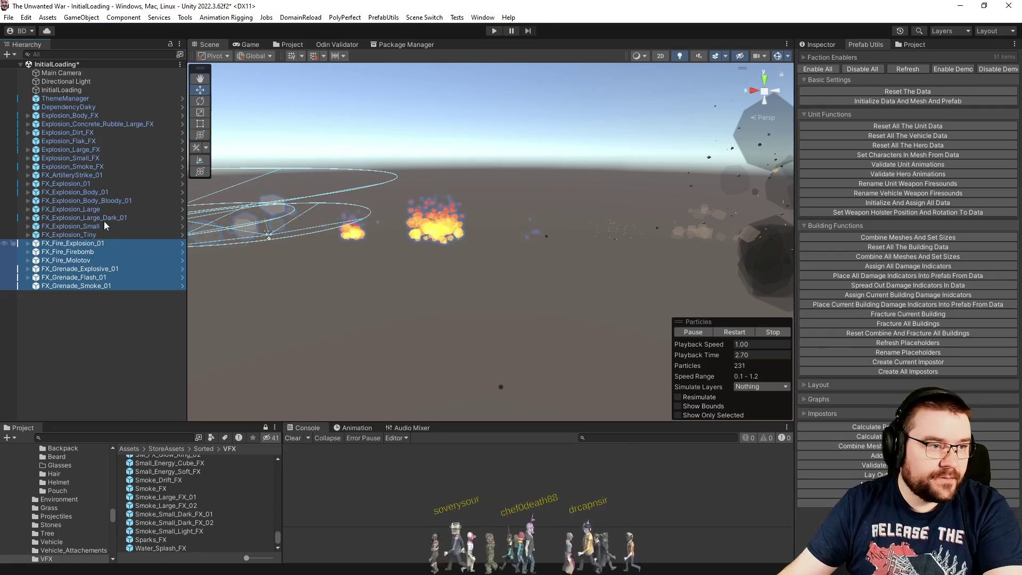
pyautogui.press('Delete')
pyautogui.click(119, 117)
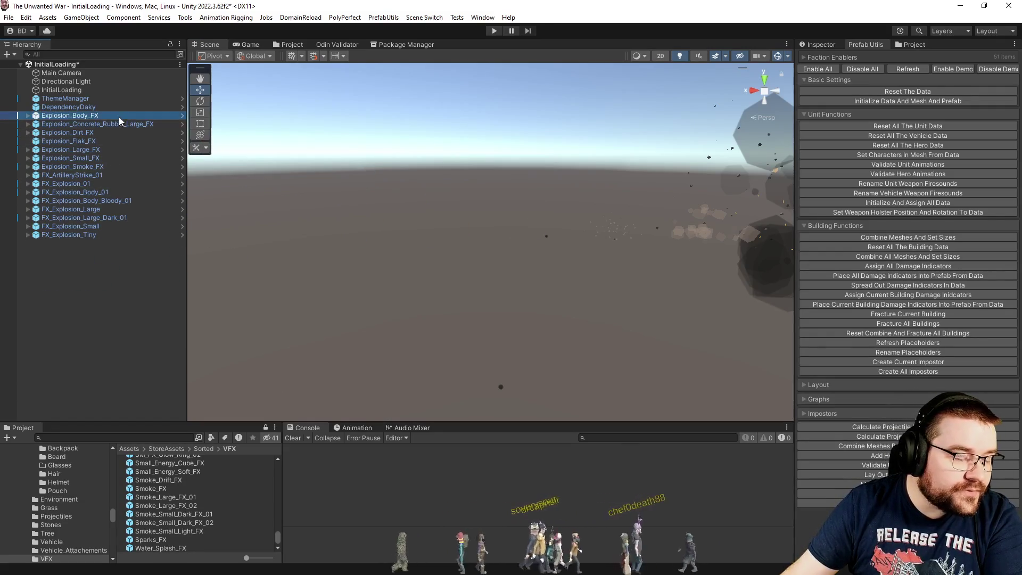
pyautogui.press('Delete')
pyautogui.click(118, 115)
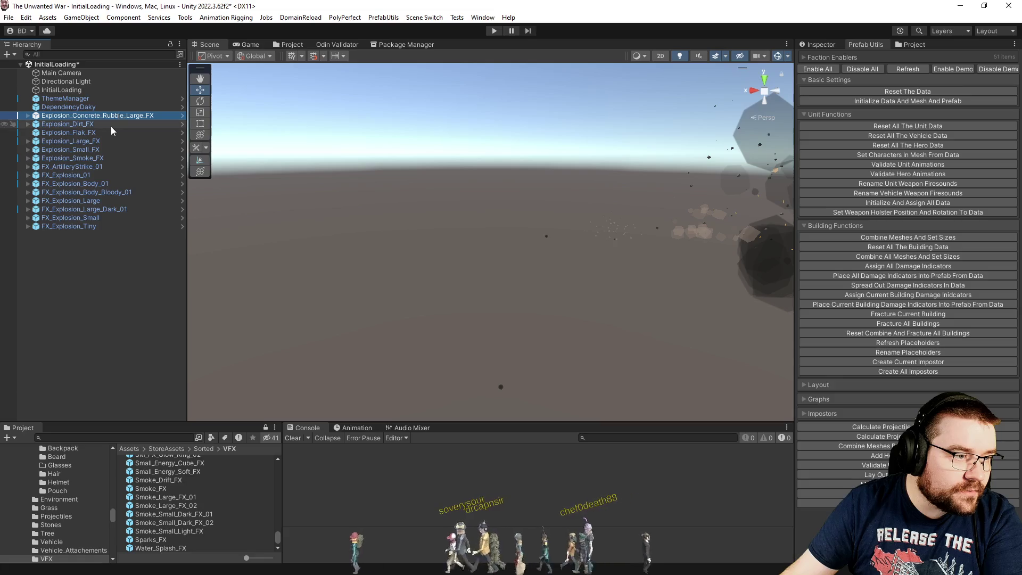
pyautogui.press('Delete')
# - Delete the Dirt, Flak, FX_Explosion_Body_Bloody_01 and FX_Explosion_Body_01 effects, then select the remaining nine
pyautogui.click(110, 123)
pyautogui.keyDown('ctrl'); pyautogui.click(109, 117); pyautogui.keyUp('ctrl')
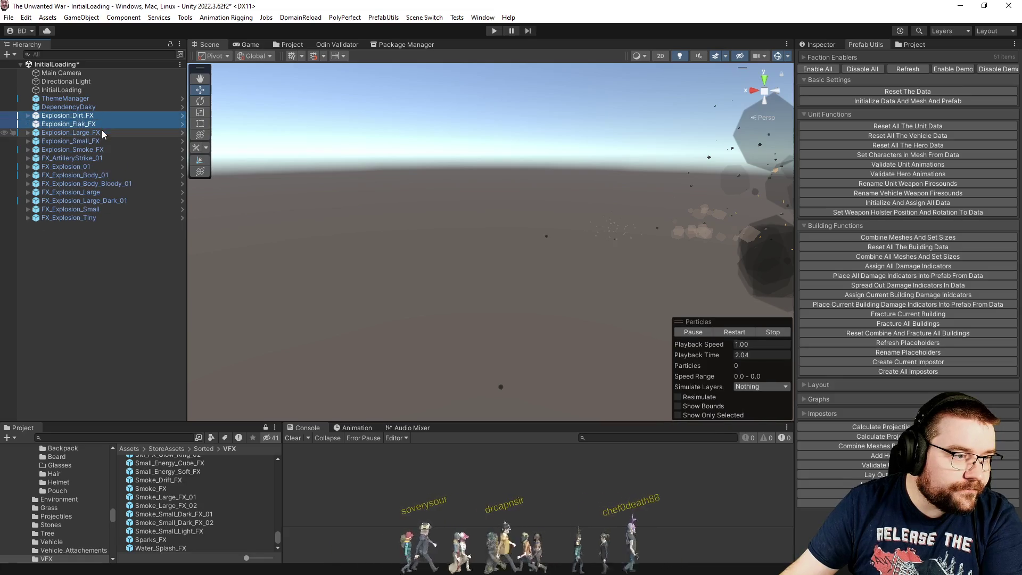
pyautogui.press('Delete')
pyautogui.click(111, 168)
pyautogui.press('Delete')
pyautogui.click(110, 158)
pyautogui.press('Delete')
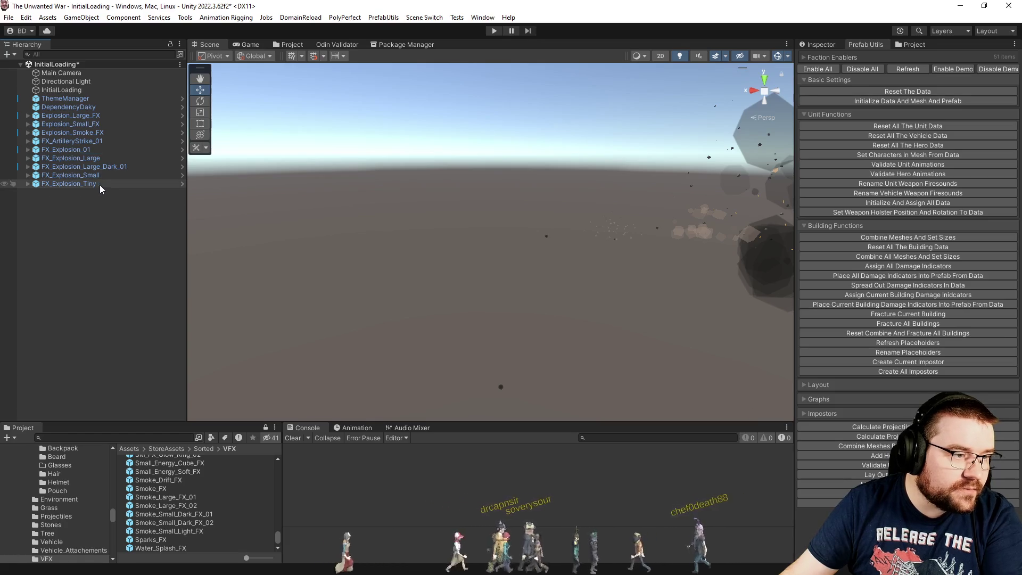
pyautogui.click(100, 184)
pyautogui.keyDown('shift'); pyautogui.click(90, 119); pyautogui.keyUp('shift')
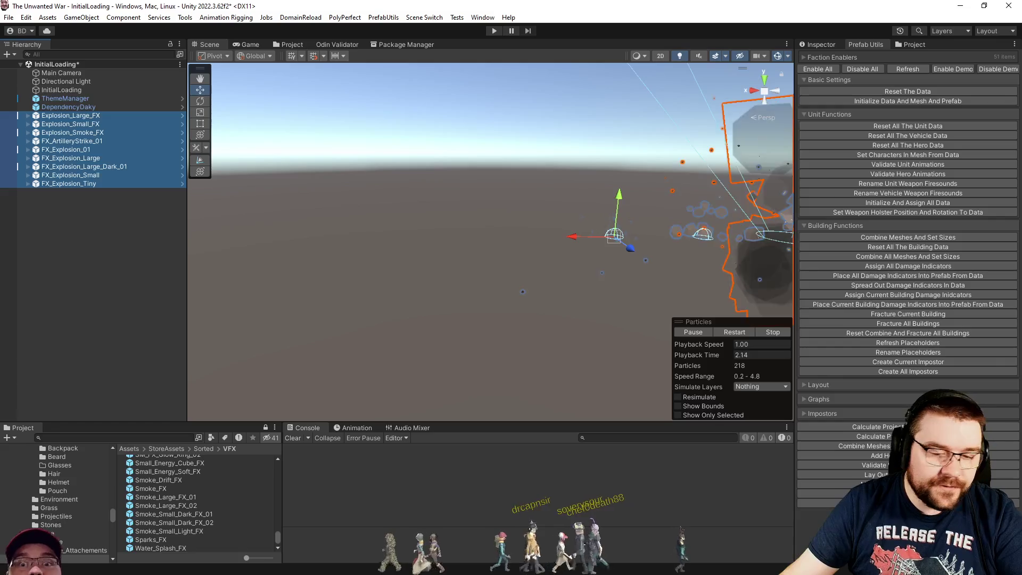
# - Stop and restart the preview of all nine remaining explosions together
pyautogui.moveTo(439, 266); pyautogui.dragTo(487, 205)
pyautogui.click(773, 331)
pyautogui.click(731, 334)
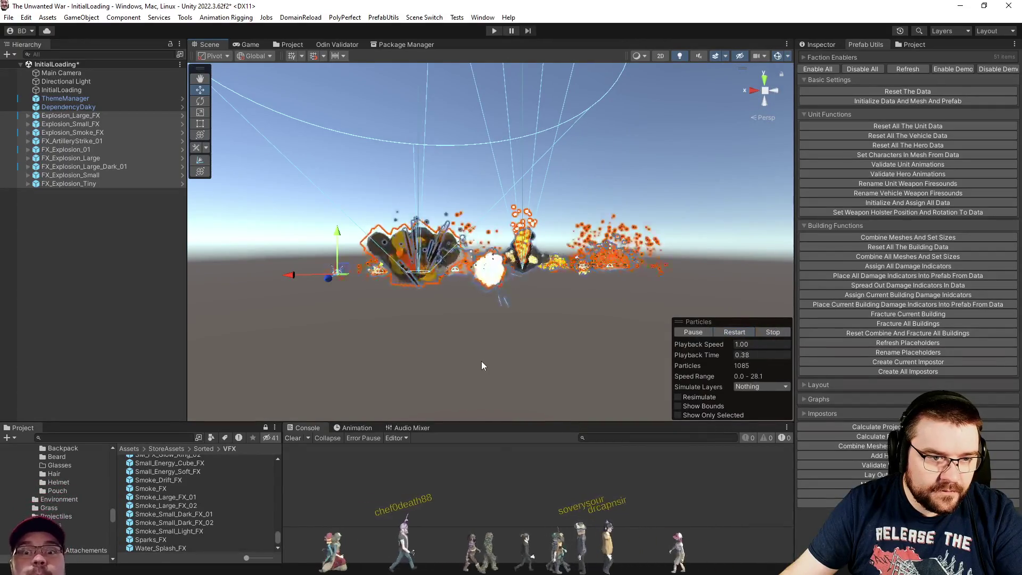
pyautogui.moveTo(505, 347)
pyautogui.mouseDown()
pyautogui.moveTo(536, 331)
pyautogui.moveTo(346, 330)
pyautogui.mouseUp()
# - Preview Explosion_Large_FX, Explosion_Small_FX, FX_Explosion_Large_Dark_01, FX_Explosion_Small and FX_Explosion_Tiny individually
pyautogui.click(95, 117)
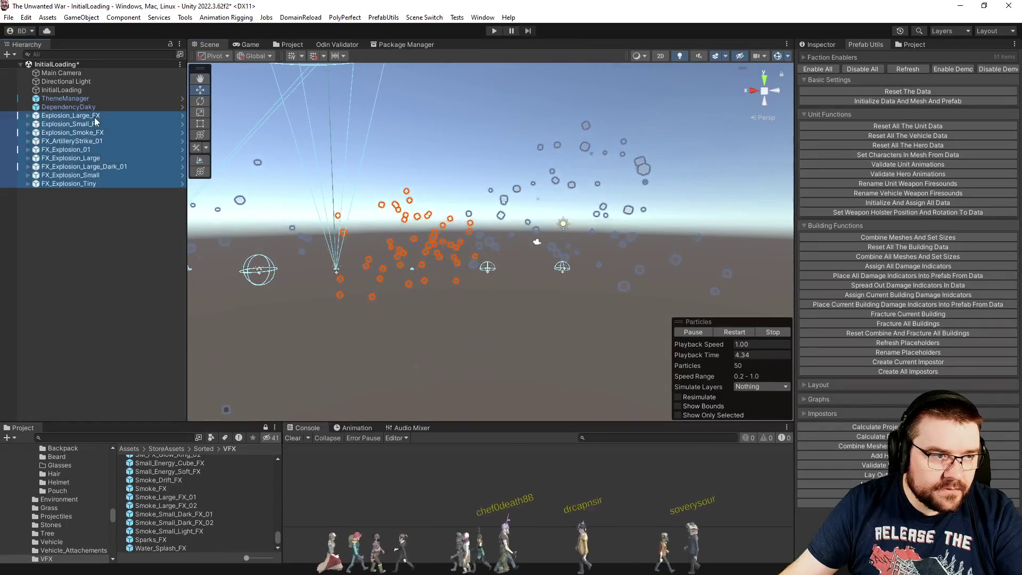
pyautogui.click(95, 123)
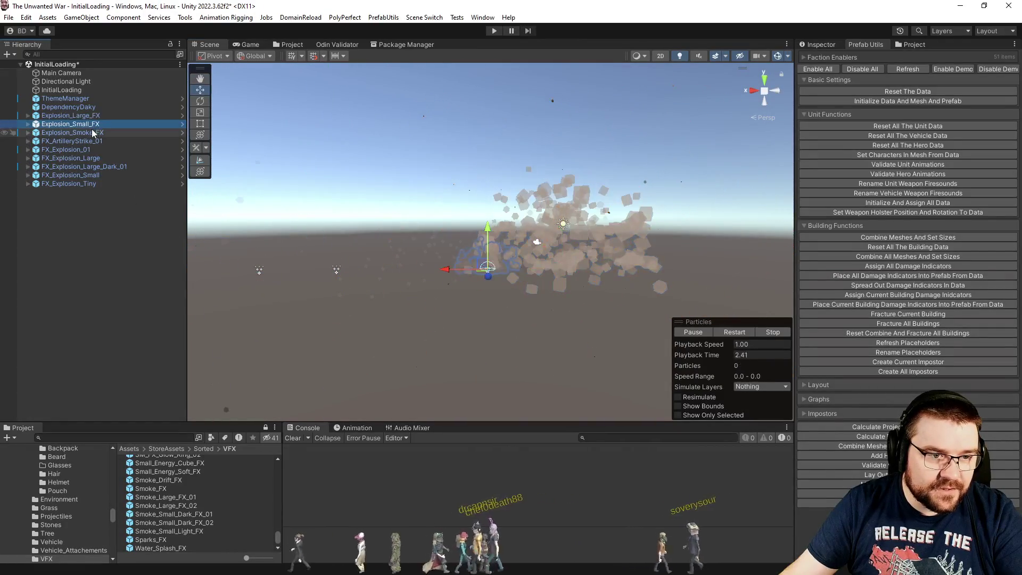
pyautogui.moveTo(474, 282); pyautogui.dragTo(591, 282)
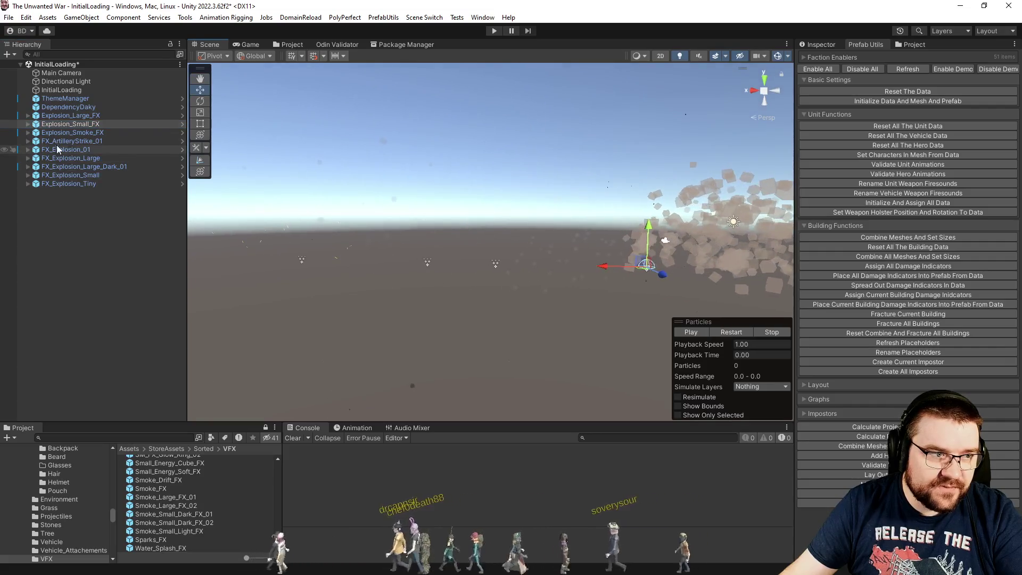
pyautogui.click(111, 166)
pyautogui.click(110, 174)
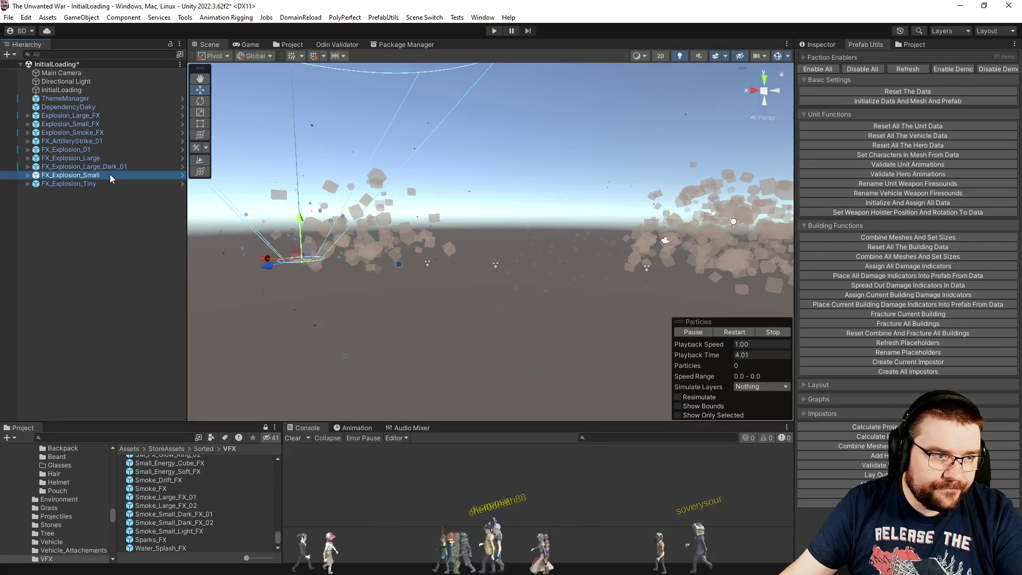
pyautogui.moveTo(533, 314)
pyautogui.mouseDown()
pyautogui.moveTo(567, 324)
pyautogui.moveTo(534, 313)
pyautogui.mouseUp()
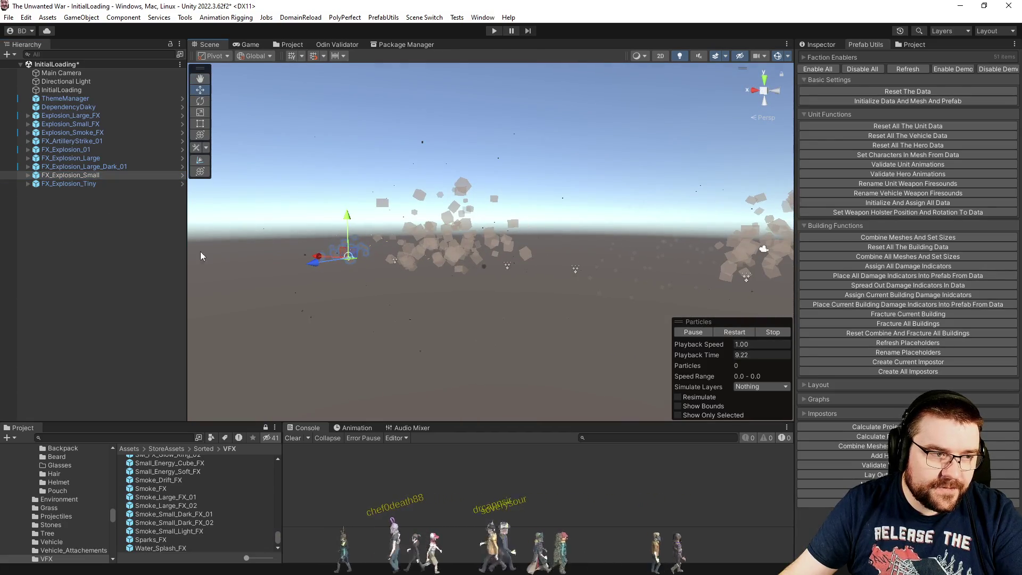
pyautogui.click(98, 184)
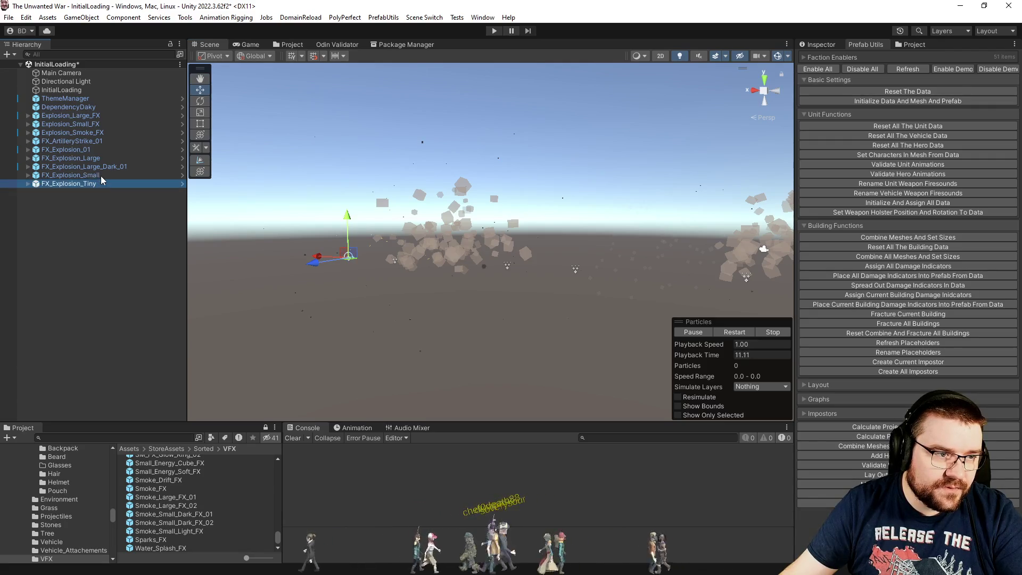
pyautogui.moveTo(410, 304); pyautogui.dragTo(425, 298)
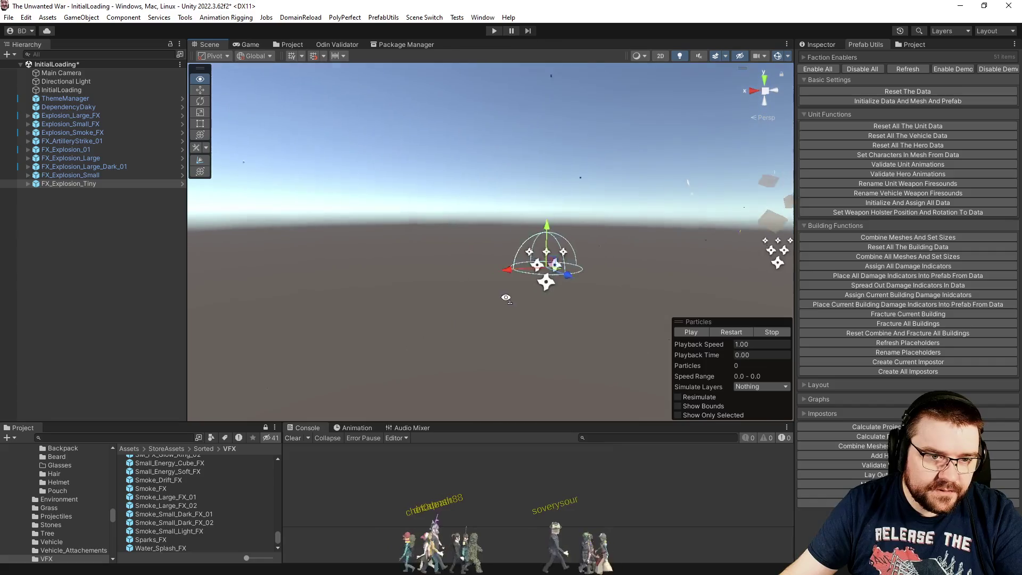
pyautogui.click(727, 333)
pyautogui.press('f')
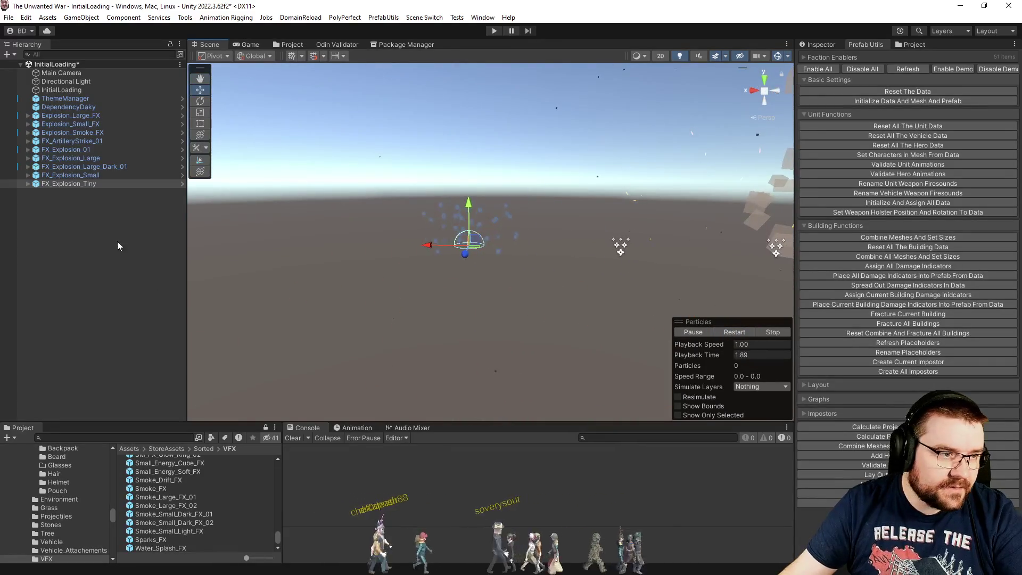
# - Delete all remaining explosion effects and save the InitialLoading scene
pyautogui.keyDown('shift'); pyautogui.click(91, 120); pyautogui.keyUp('shift')
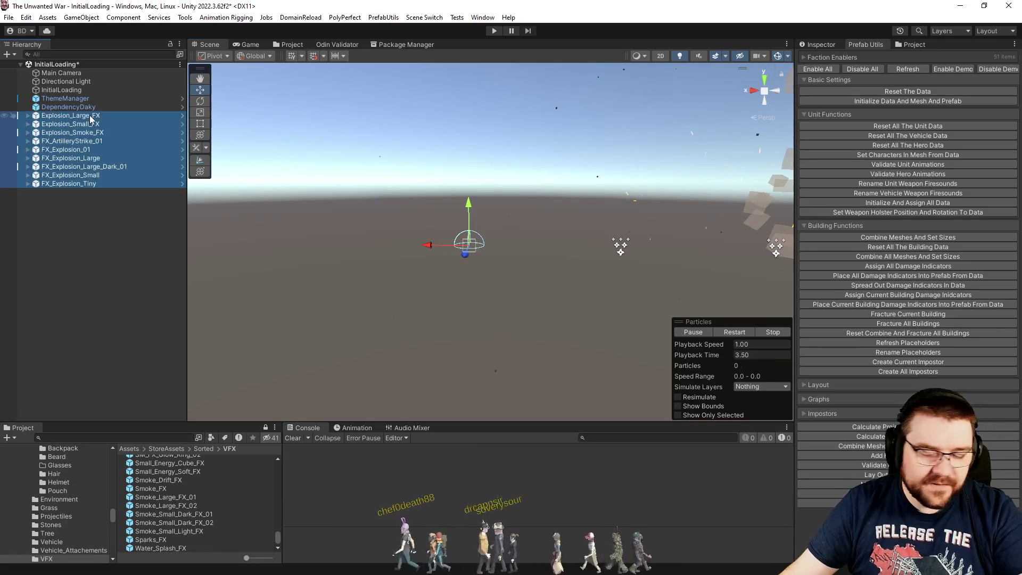
pyautogui.press('Delete')
pyautogui.hotkey('ctrl', 's')
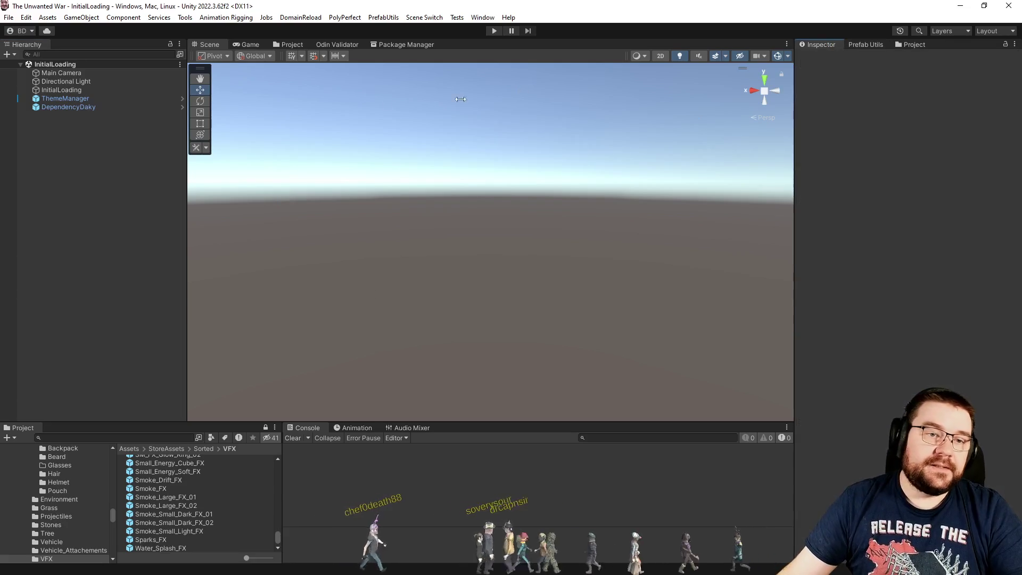
pyautogui.click(288, 45)
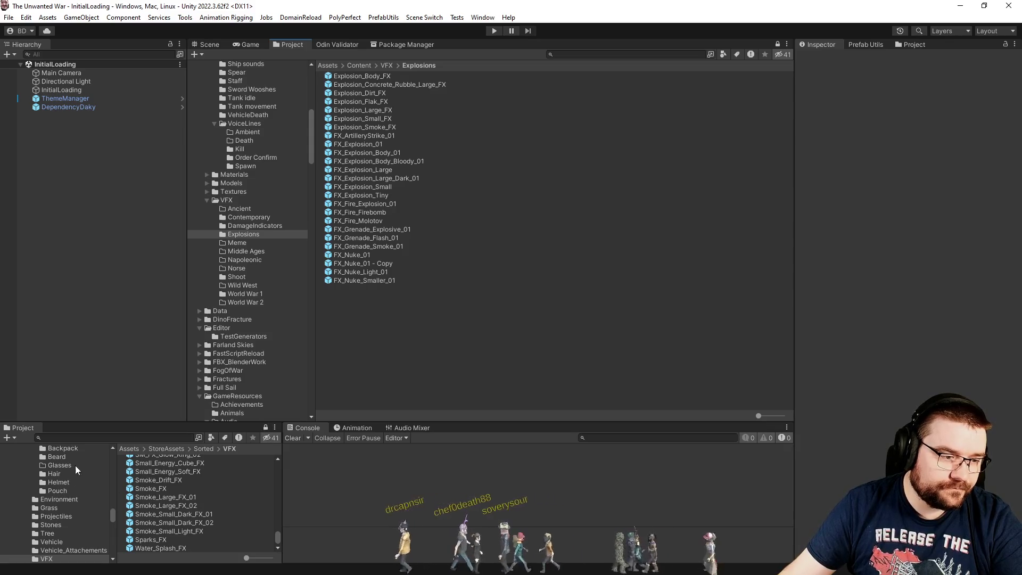
# - Expand Content > VFX in the Project panel and open the Explosions folder
pyautogui.scroll(10, 67, 491)
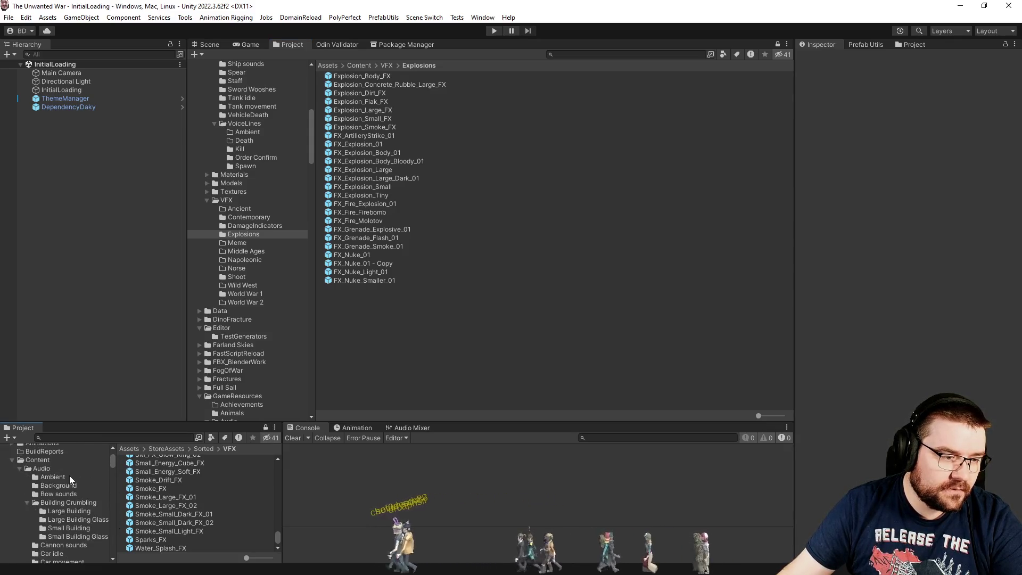
pyautogui.scroll(-8, 67, 491)
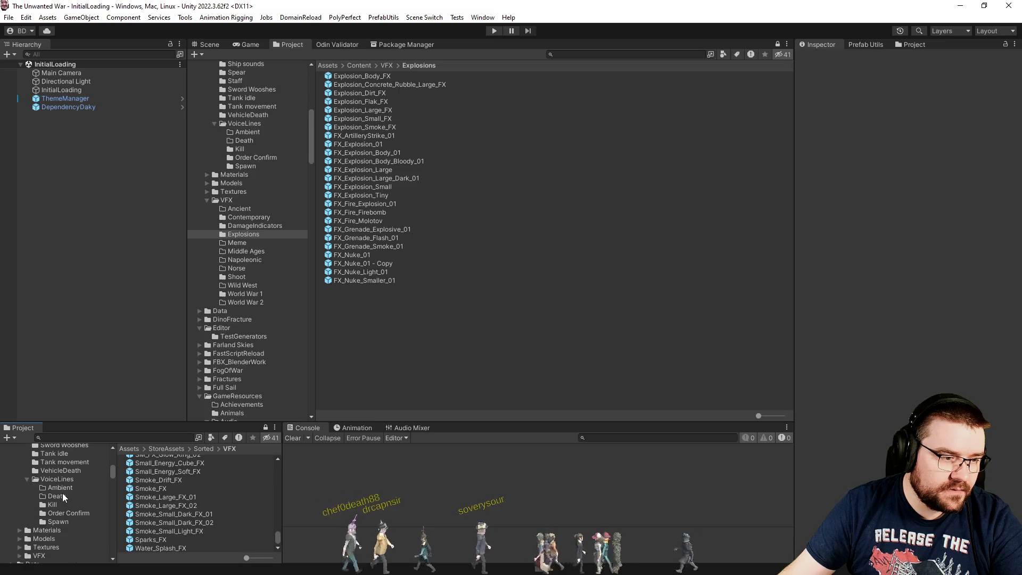
pyautogui.scroll(-3, 64, 496)
pyautogui.click(20, 492)
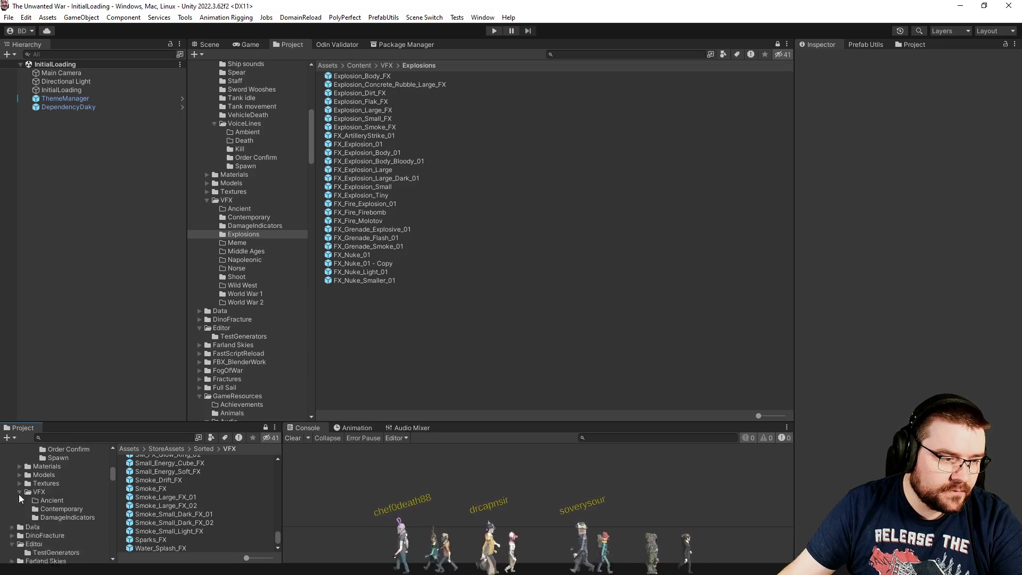
pyautogui.click(55, 526)
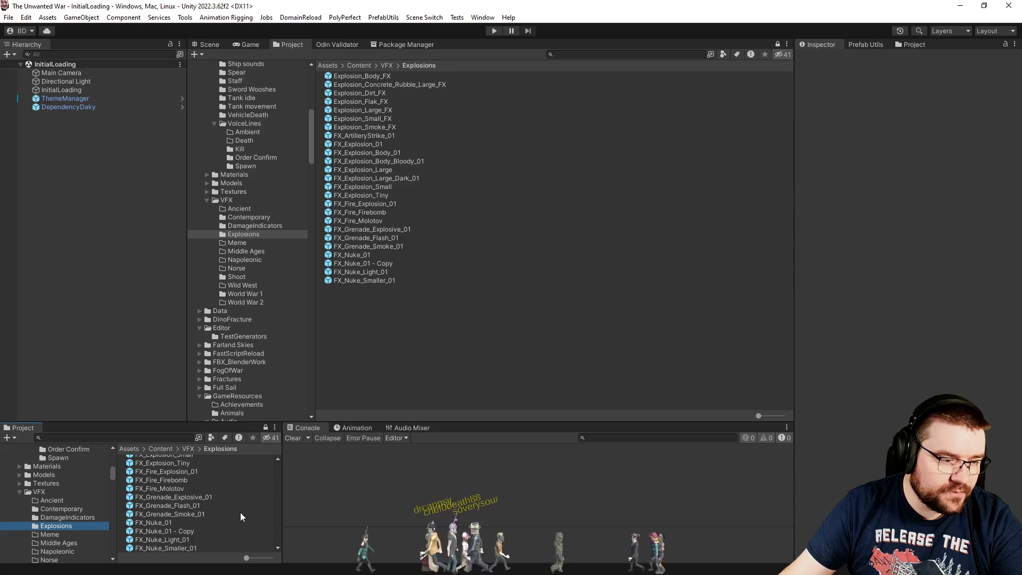
# - Open the GameResources/Buildings/Contemporary/Military/BaseWall folder
pyautogui.scroll(2, 241, 516)
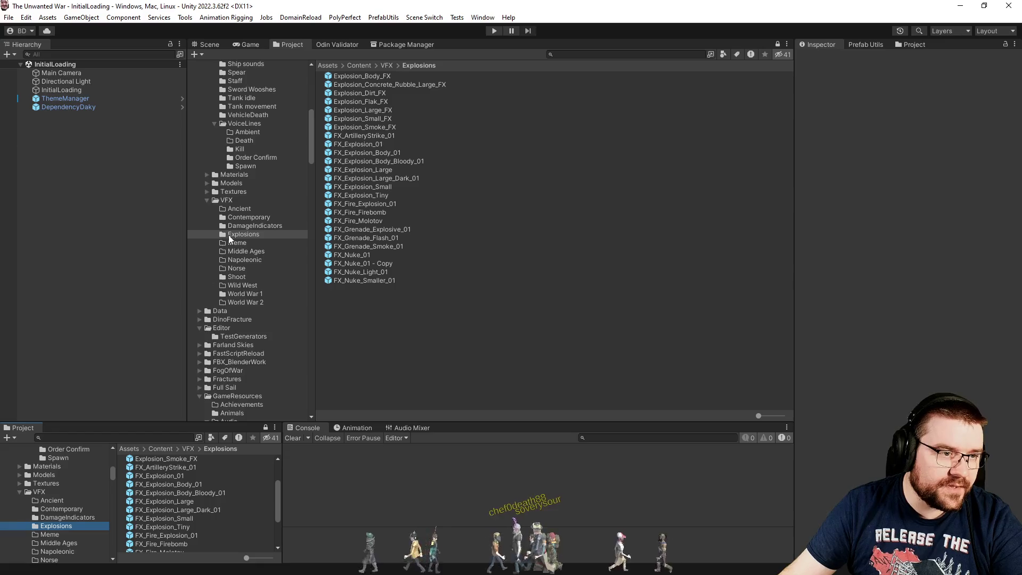
pyautogui.scroll(-3, 239, 229)
pyautogui.scroll(-10, 238, 229)
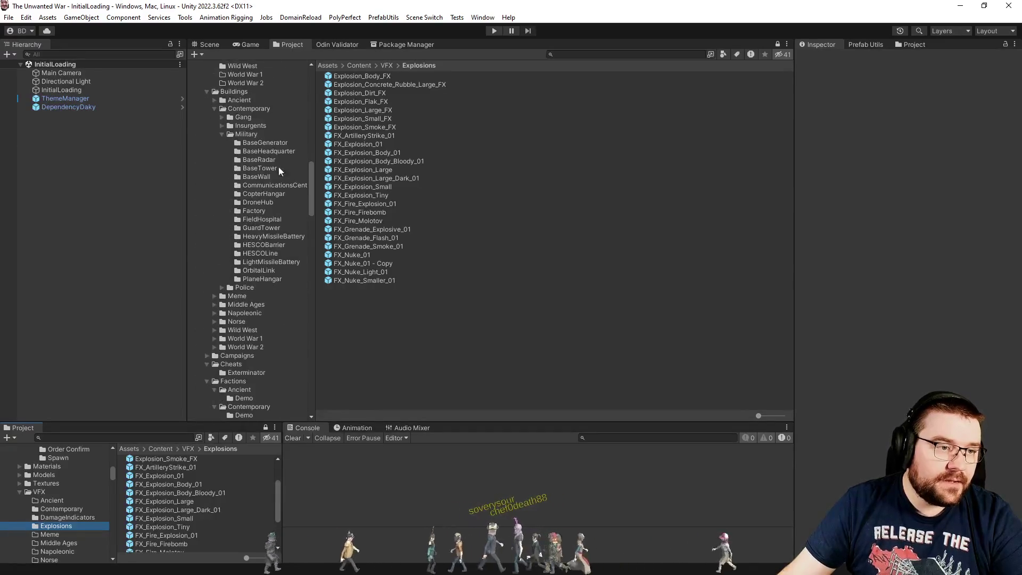
pyautogui.click(260, 177)
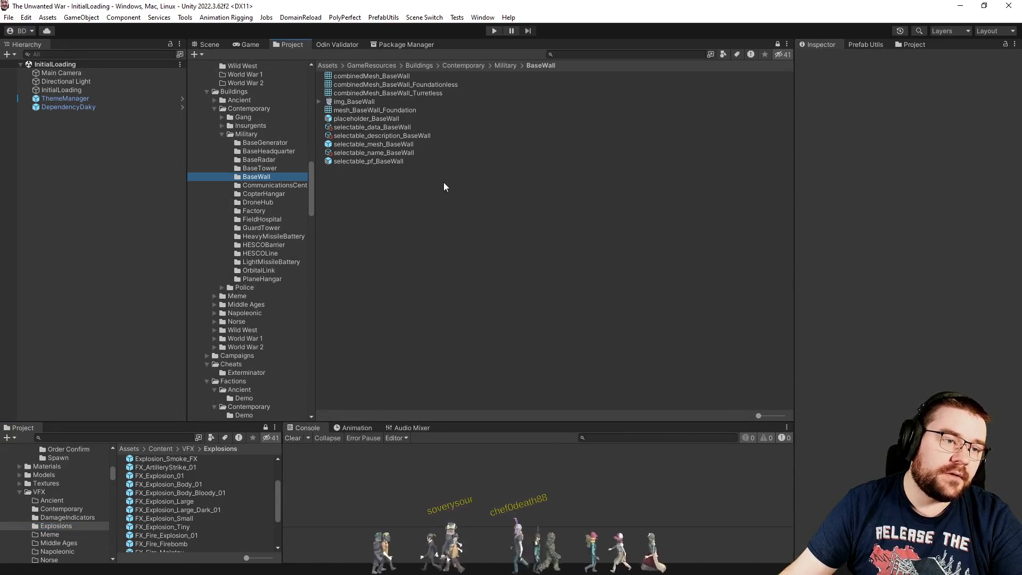
# - Assign FX_Explosion_Tiny as selectable_data_BaseWall's Death VFX, then switch to Visual Studio
pyautogui.click(369, 128)
pyautogui.scroll(-10, 844, 398)
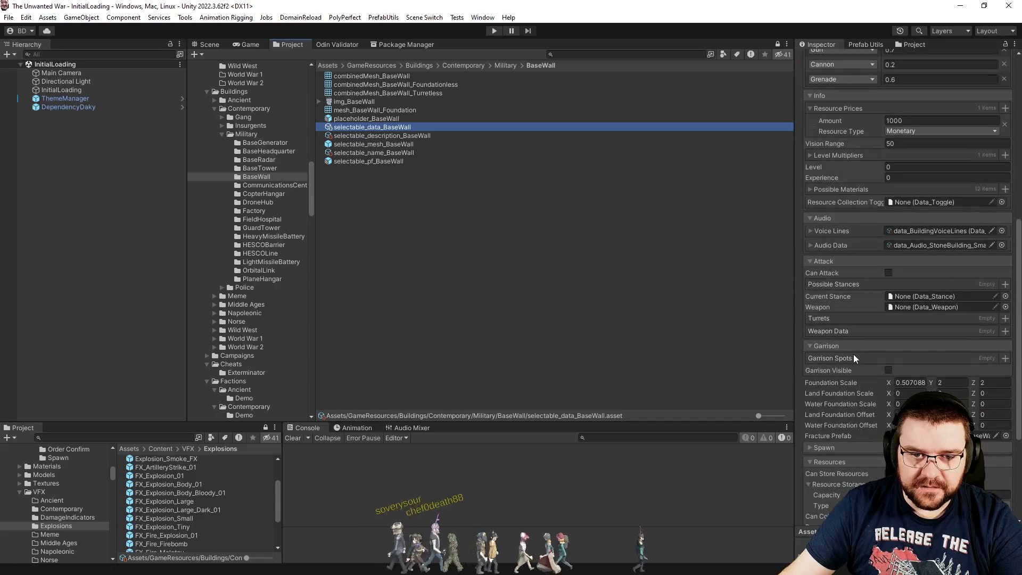
pyautogui.scroll(-5, 854, 355)
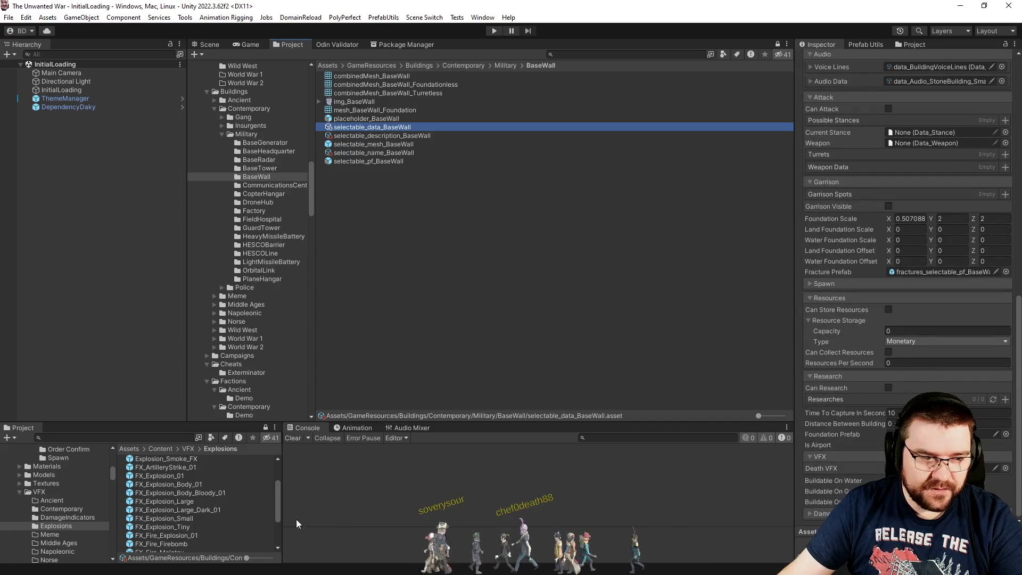
pyautogui.moveTo(184, 525); pyautogui.dragTo(985, 477)
pyautogui.click(599, 324)
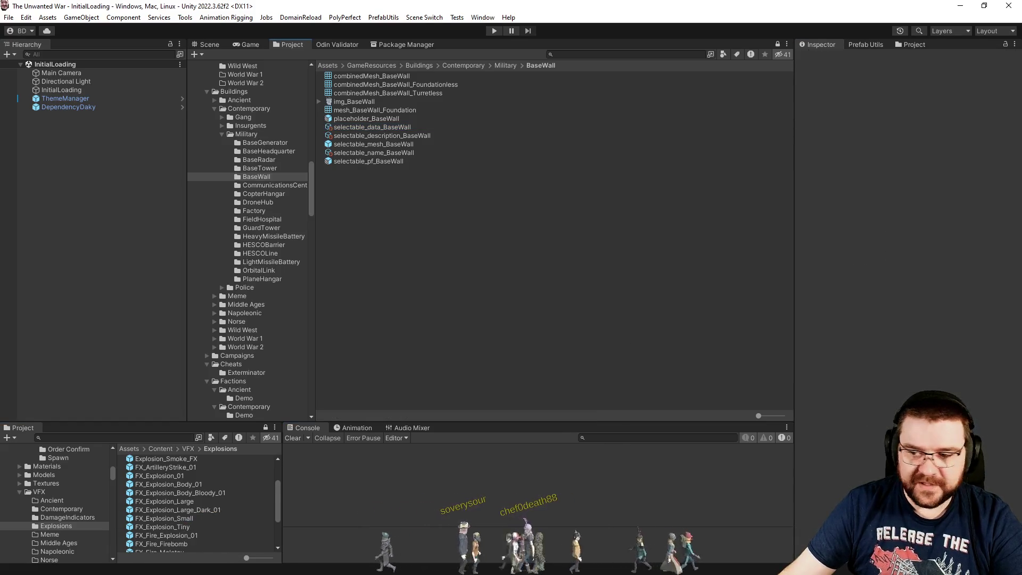
pyautogui.hotkey('alt', 'Tab')
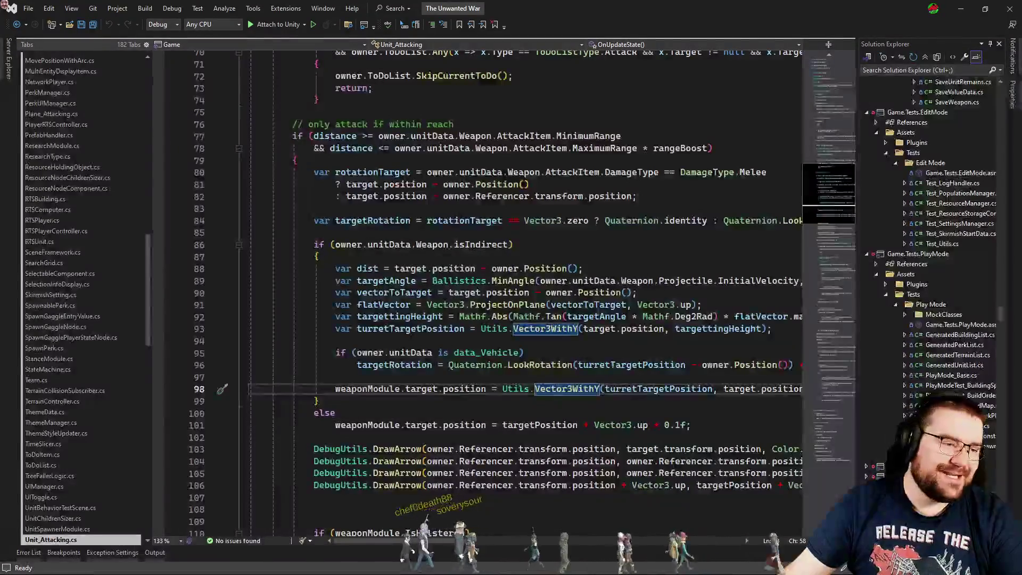
# - Open BlueprintComponent.cs with Code Search and review the isSnapped reset in Update
pyautogui.hotkey('ctrl', 't')
pyautogui.write('blueprintcompo')
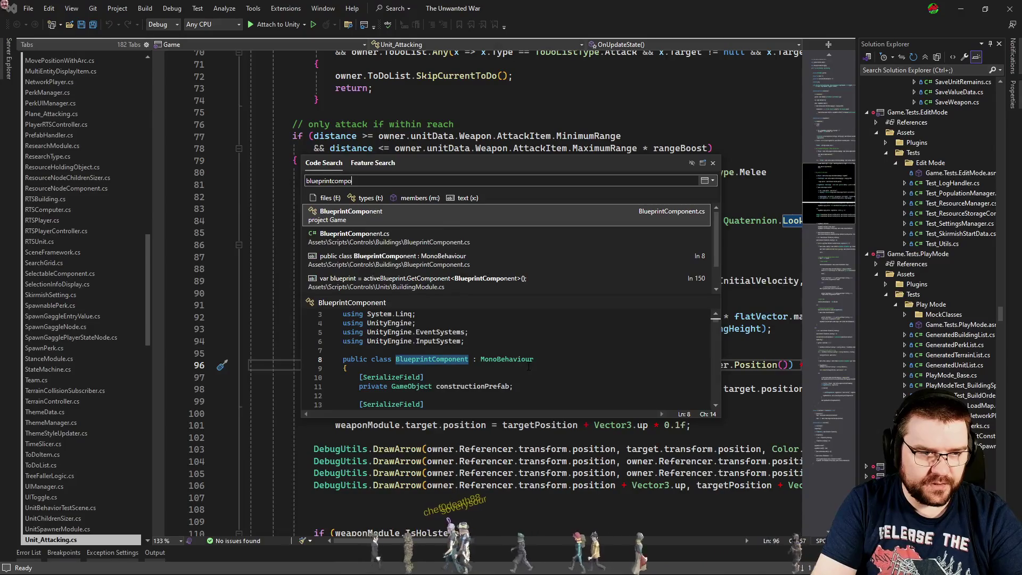
pyautogui.press('Return')
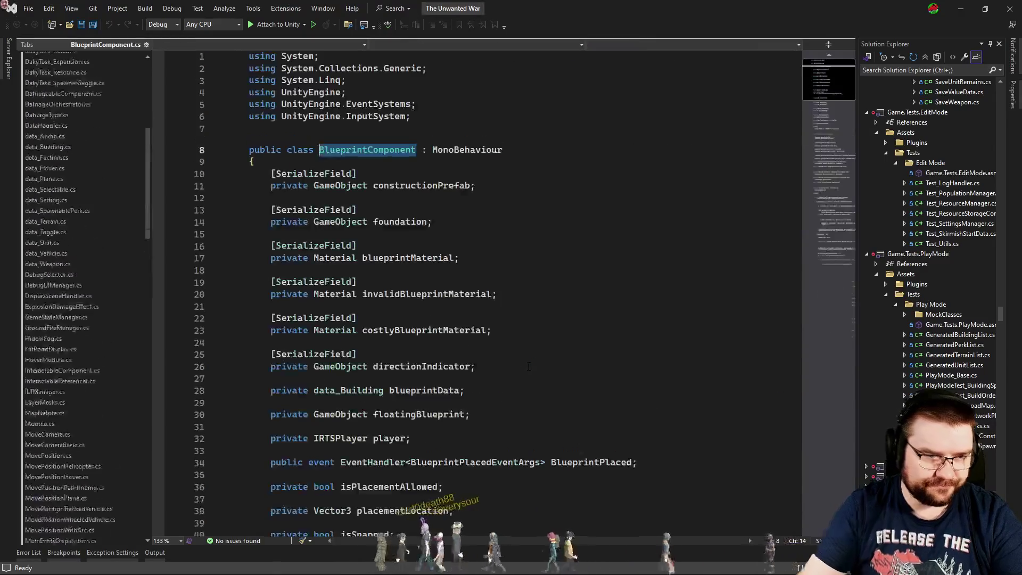
pyautogui.moveTo(853, 183)
pyautogui.mouseDown()
pyautogui.moveTo(826, 192)
pyautogui.moveTo(835, 225)
pyautogui.mouseUp()
pyautogui.scroll(4, 661, 329)
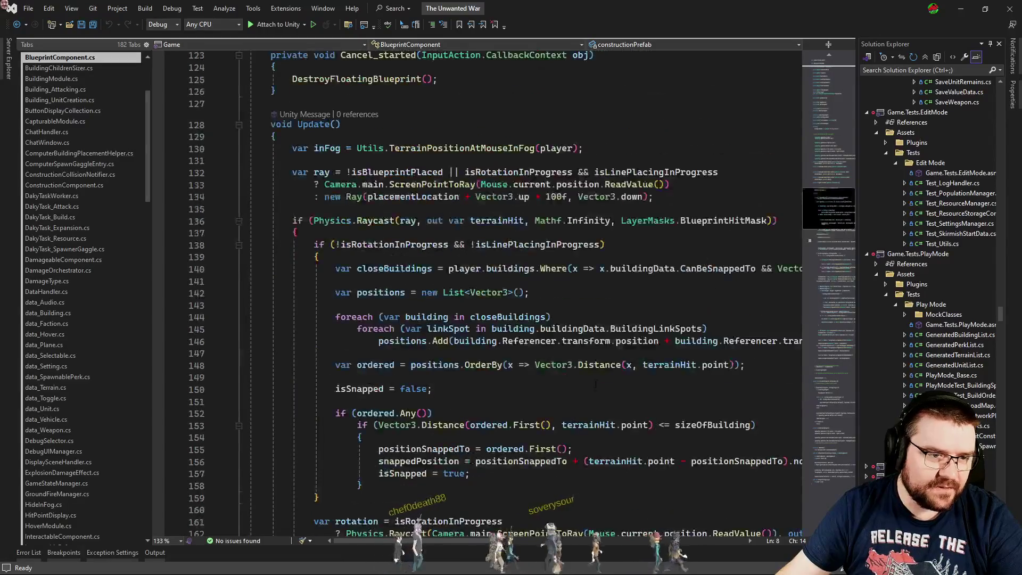
pyautogui.click(571, 395)
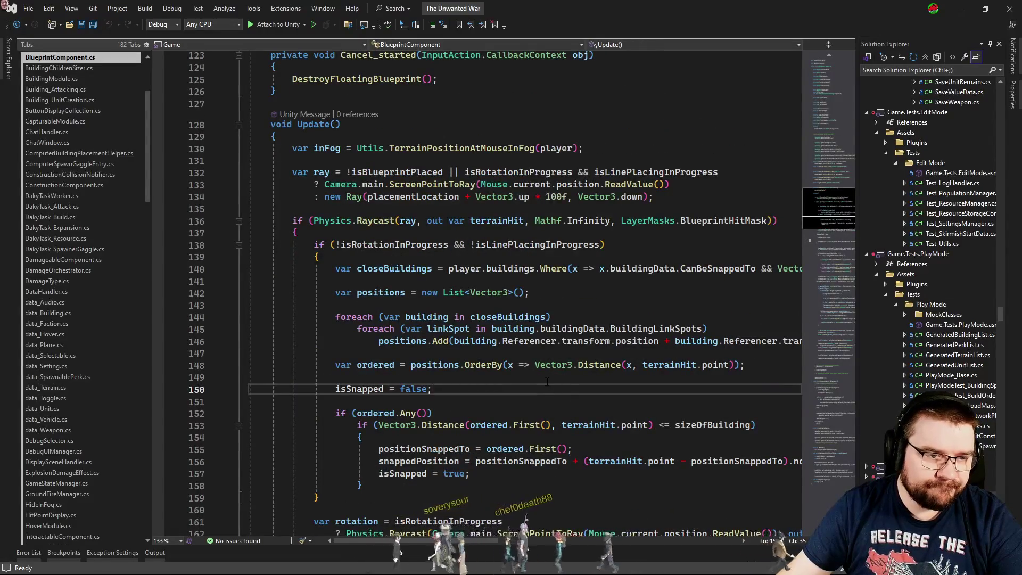
# - Review the Click_canceled handler and its DestroyFloatingBlueprint call
pyautogui.scroll(-8, 547, 381)
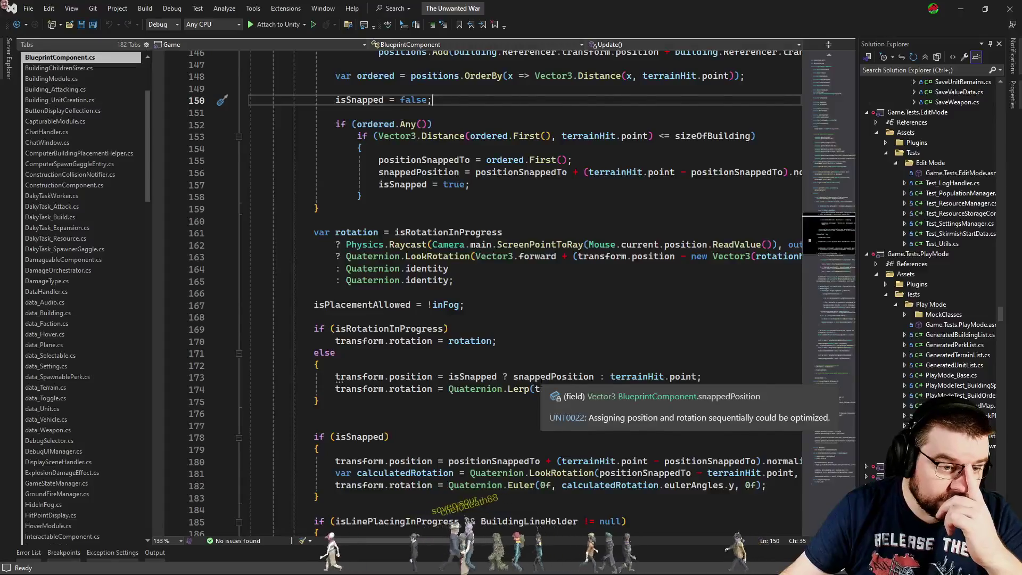
pyautogui.scroll(-18, 542, 380)
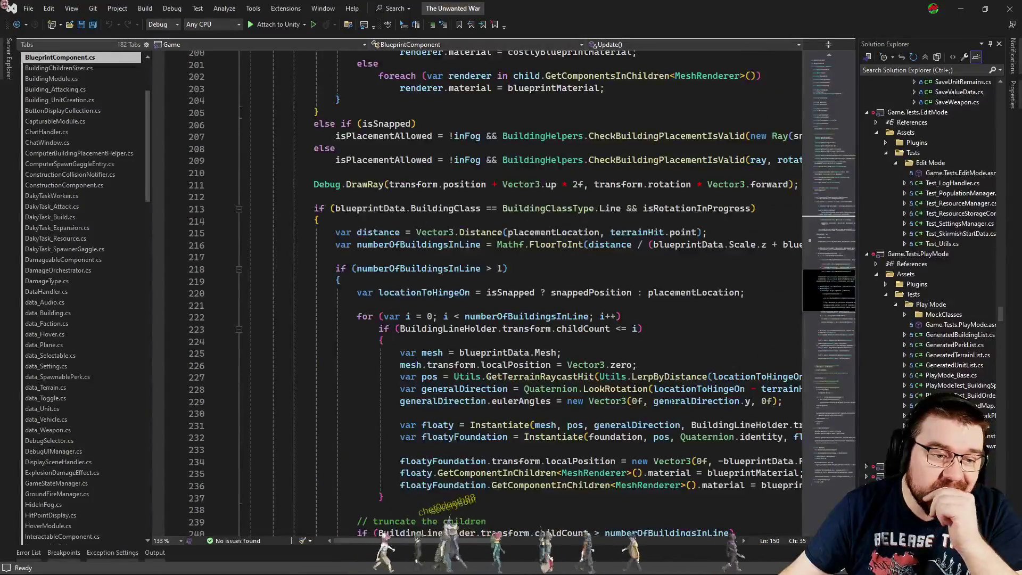
pyautogui.scroll(-4, 671, 401)
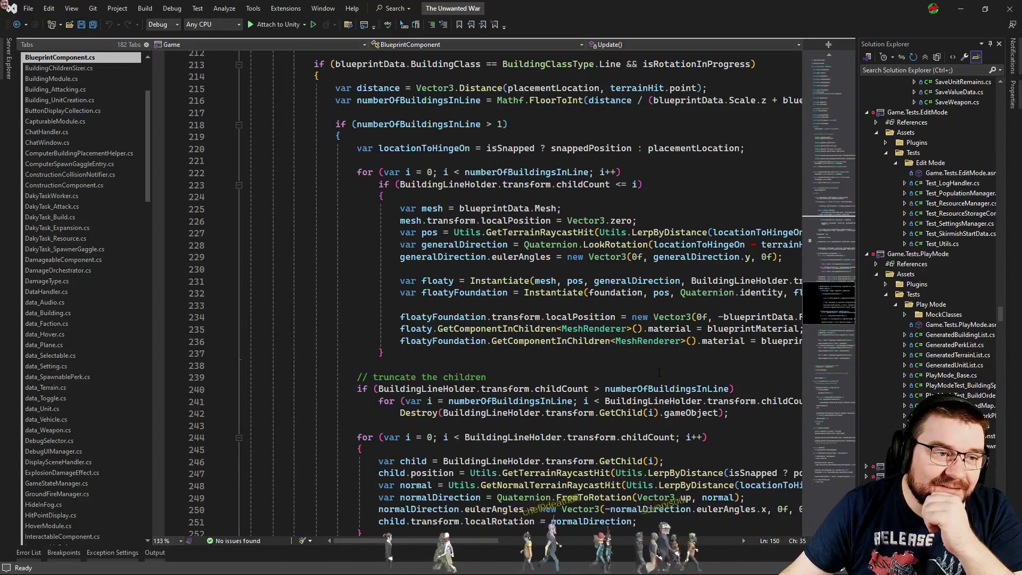
pyautogui.scroll(-5, 659, 373)
pyautogui.scroll(-14, 660, 372)
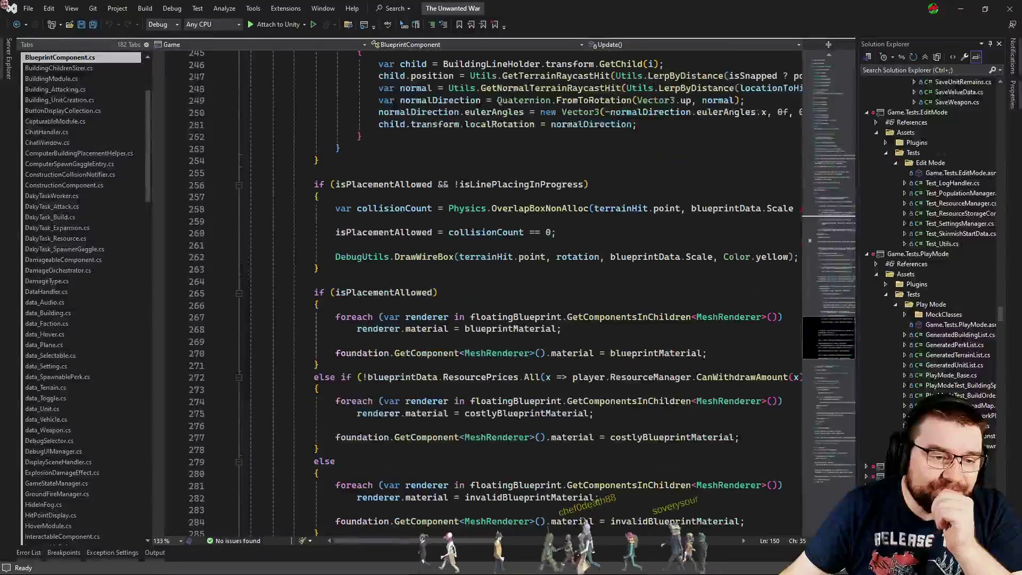
pyautogui.scroll(-12, 665, 379)
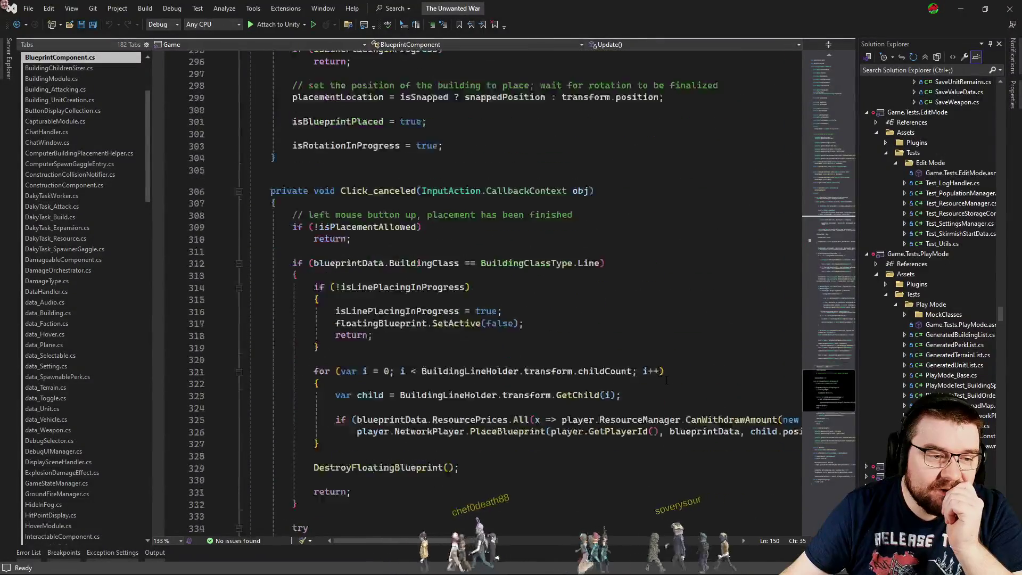
pyautogui.scroll(-2, 663, 379)
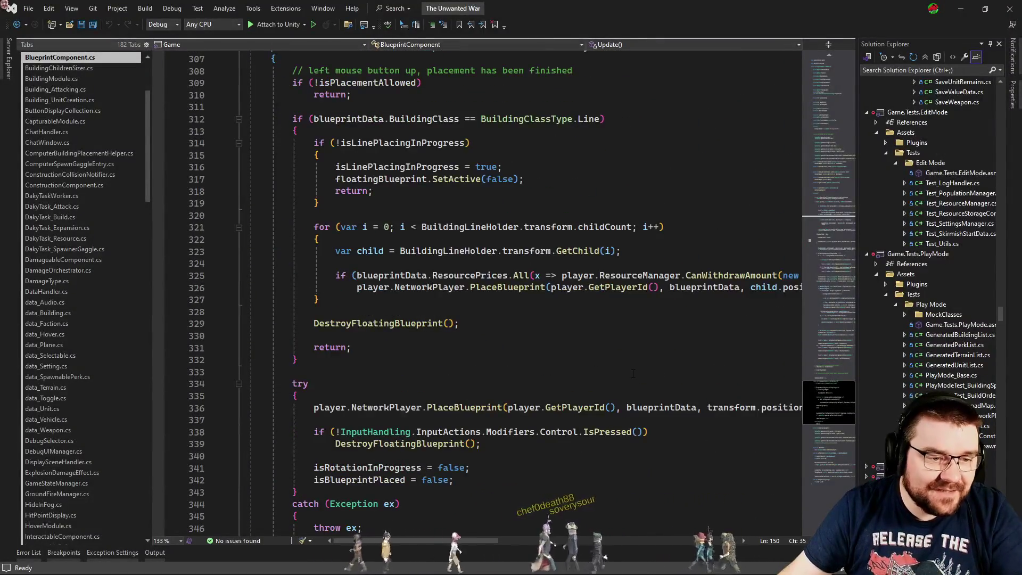
pyautogui.scroll(-6, 629, 372)
pyautogui.scroll(-12, 629, 373)
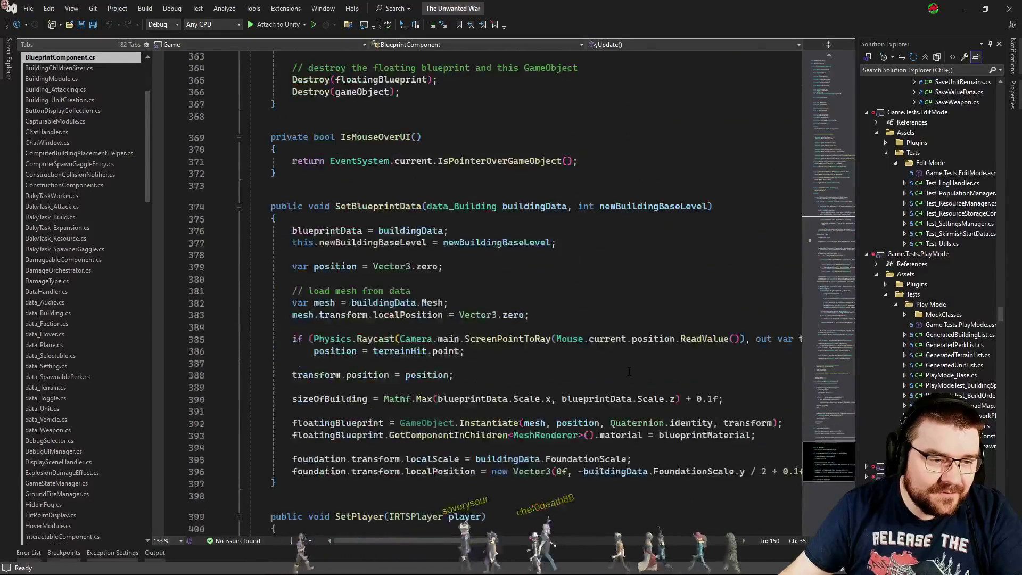
pyautogui.scroll(-5, 631, 369)
pyautogui.click(820, 442)
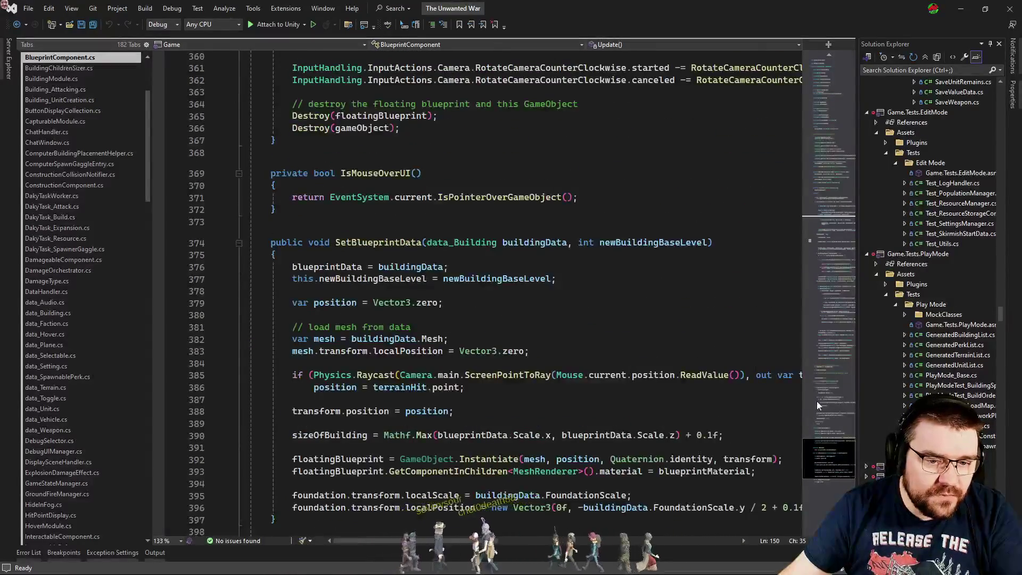
pyautogui.click(837, 397)
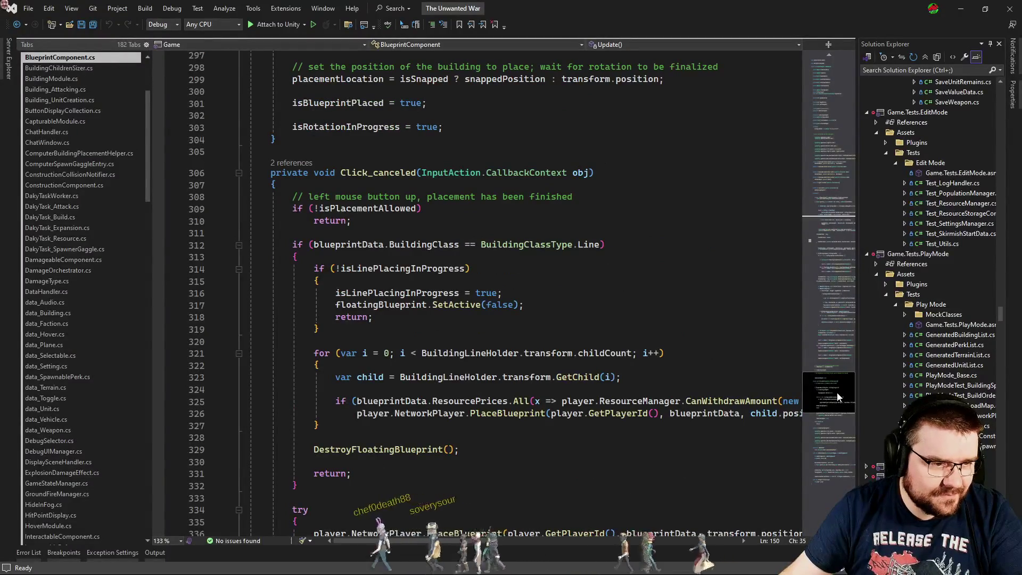
pyautogui.click(837, 396)
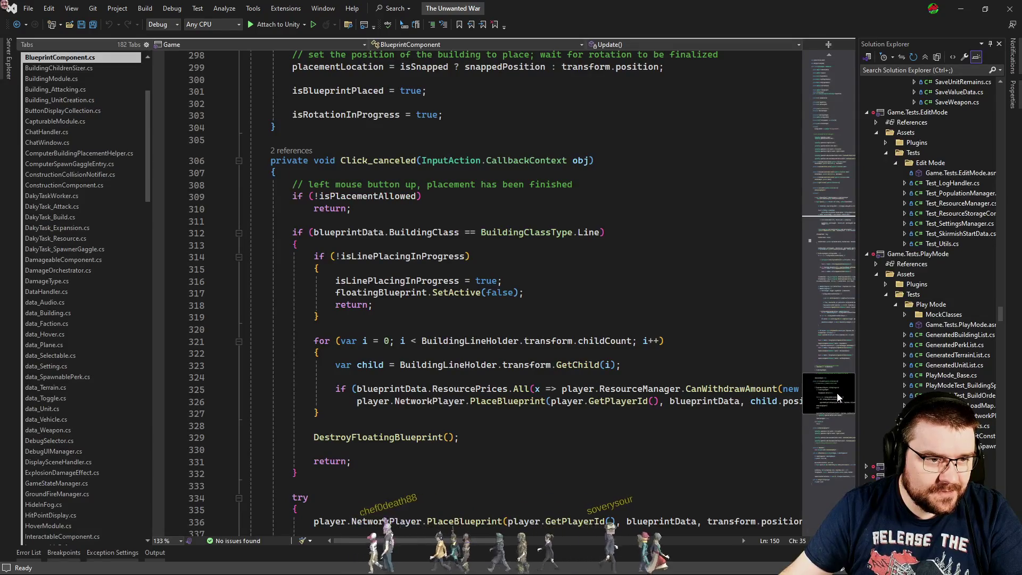
pyautogui.scroll(-1, 838, 400)
pyautogui.scroll(-2, 838, 399)
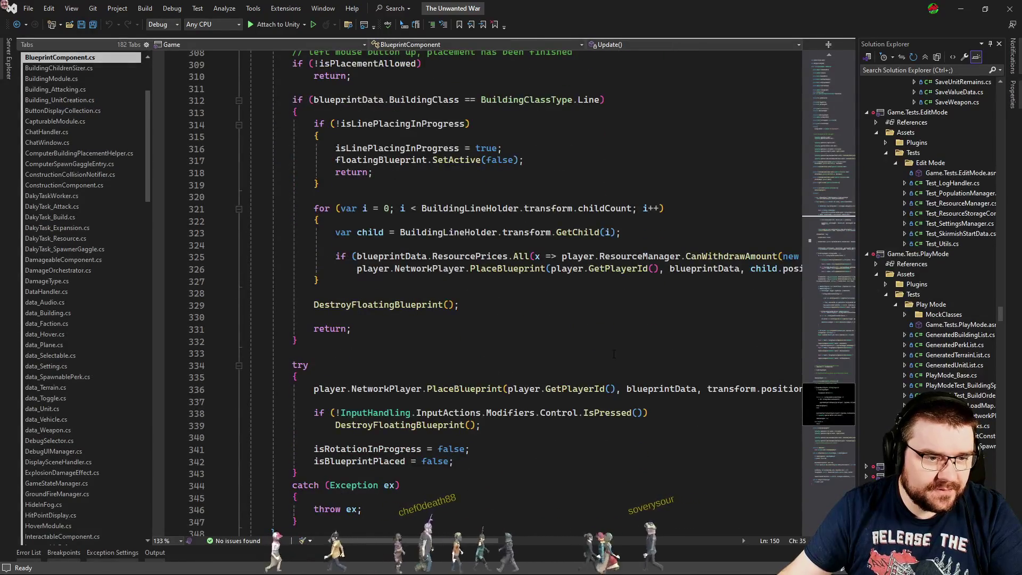
pyautogui.click(512, 302)
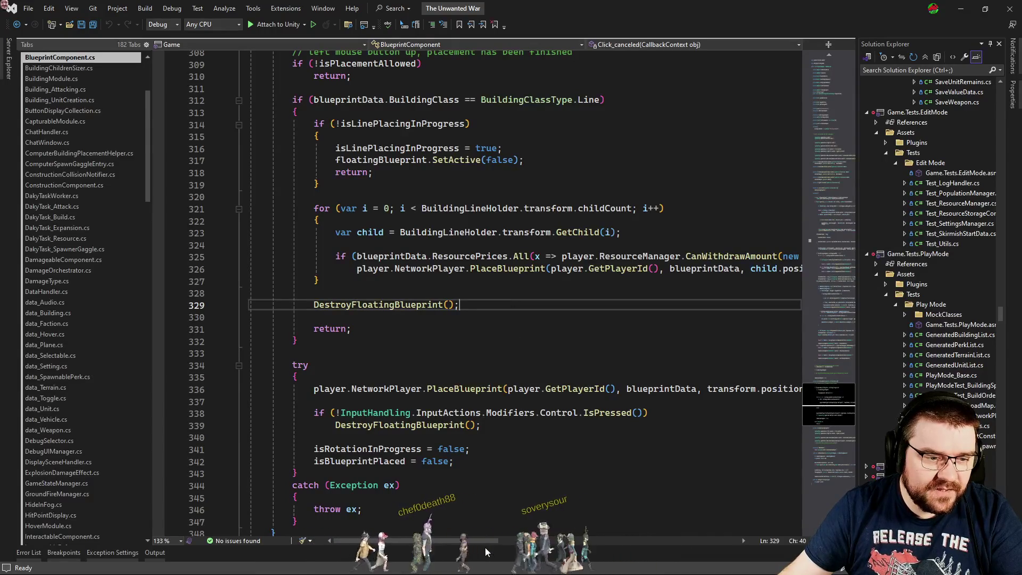
pyautogui.hscroll(2, 487, 543)
pyautogui.moveTo(487, 543)
pyautogui.mouseDown()
pyautogui.moveTo(596, 532)
pyautogui.moveTo(448, 517)
pyautogui.mouseUp()
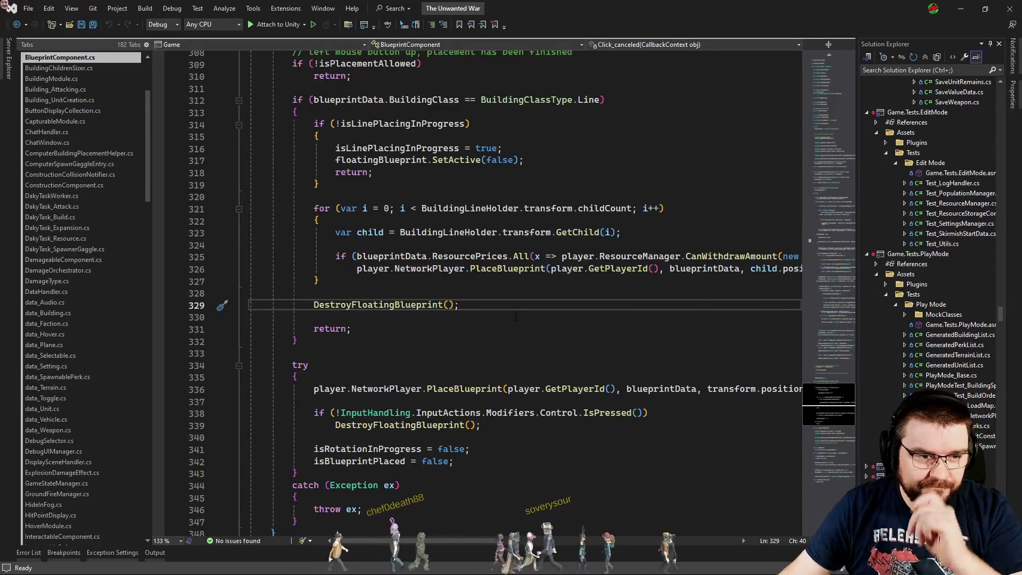
pyautogui.click(508, 280)
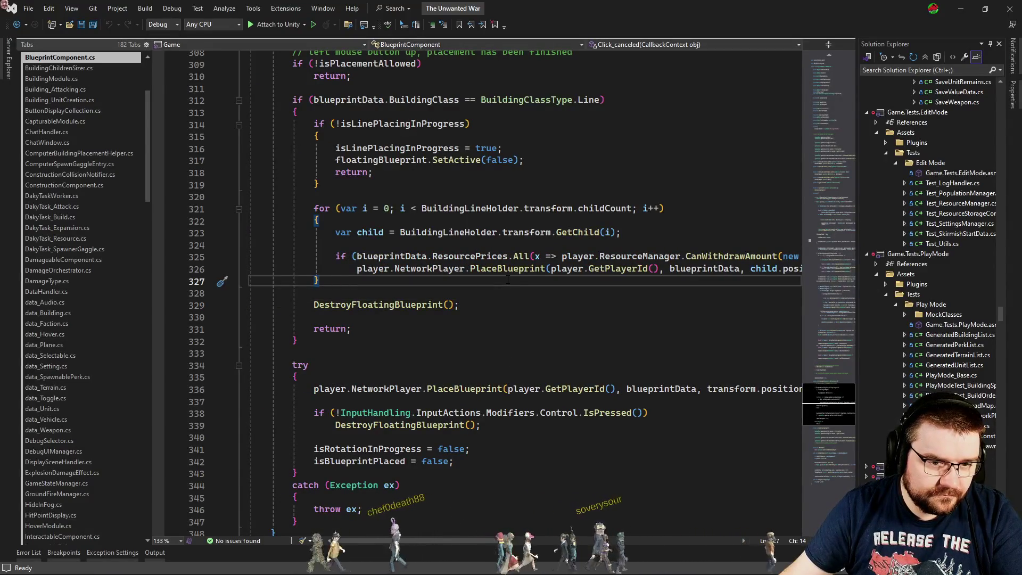
# - Follow PlaceBlueprint into NetworkPlayer through CmdPlaceBlueprint and RpcPlaceBlueprint to CreateConstruction
pyautogui.click(545, 269)
pyautogui.press('F12')
pyautogui.press('Down')
pyautogui.press('Down')
pyautogui.press('Down')
pyautogui.press('F12')
pyautogui.scroll(-4, 463, 407)
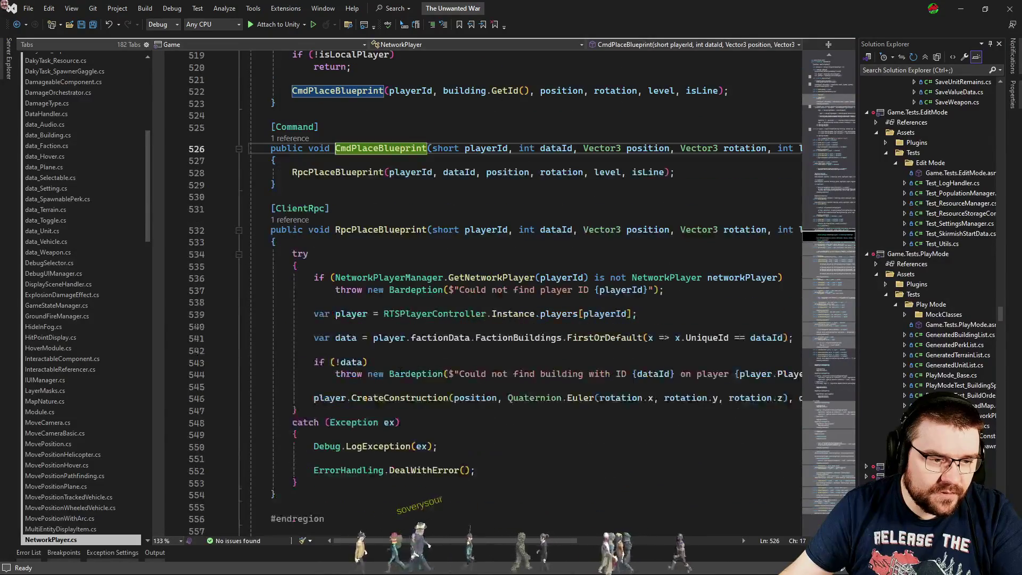
pyautogui.click(463, 409)
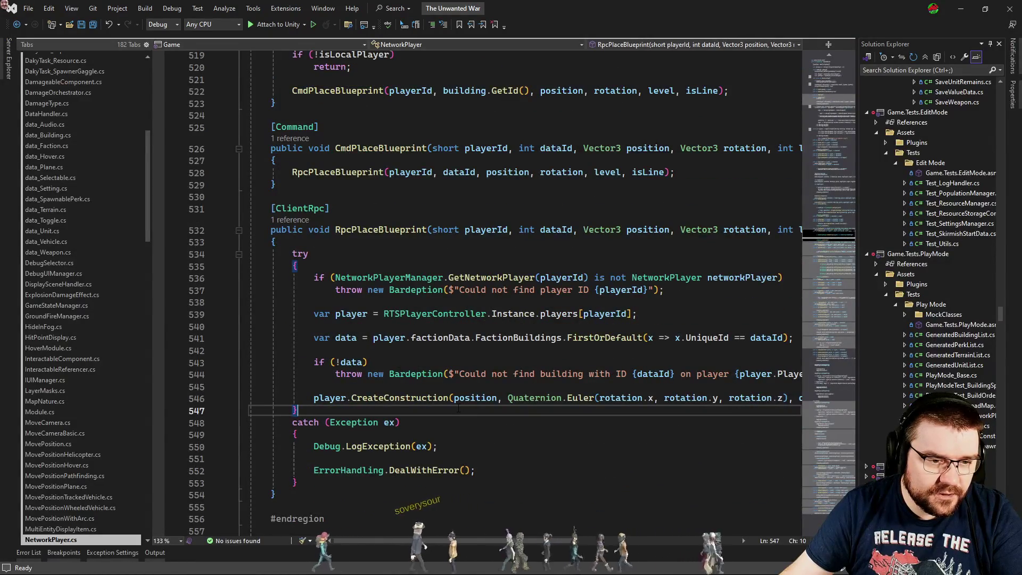
pyautogui.keyDown('ctrl'); pyautogui.click(426, 398); pyautogui.keyUp('ctrl')
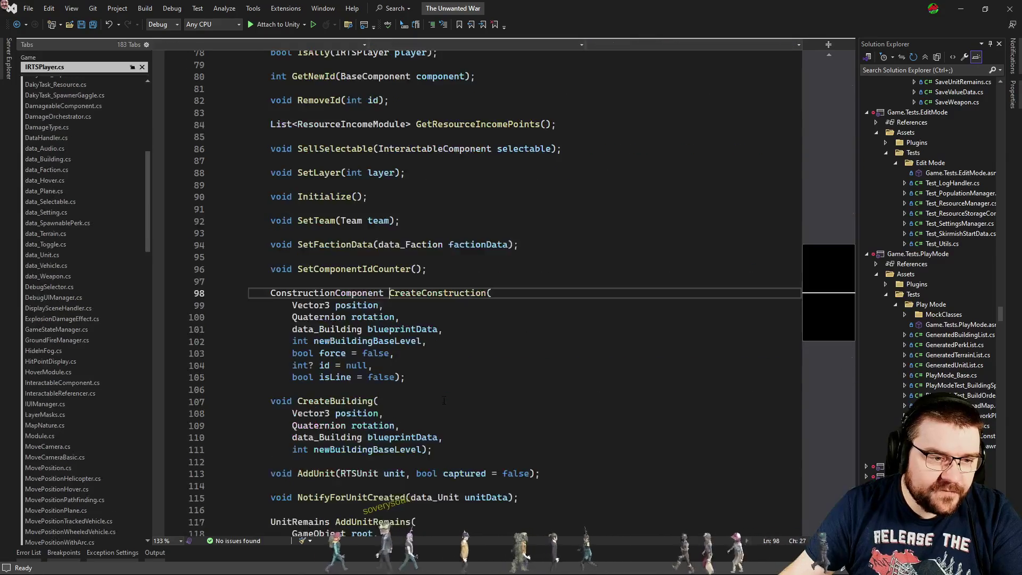
pyautogui.hotkey('ctrl', 'F4')
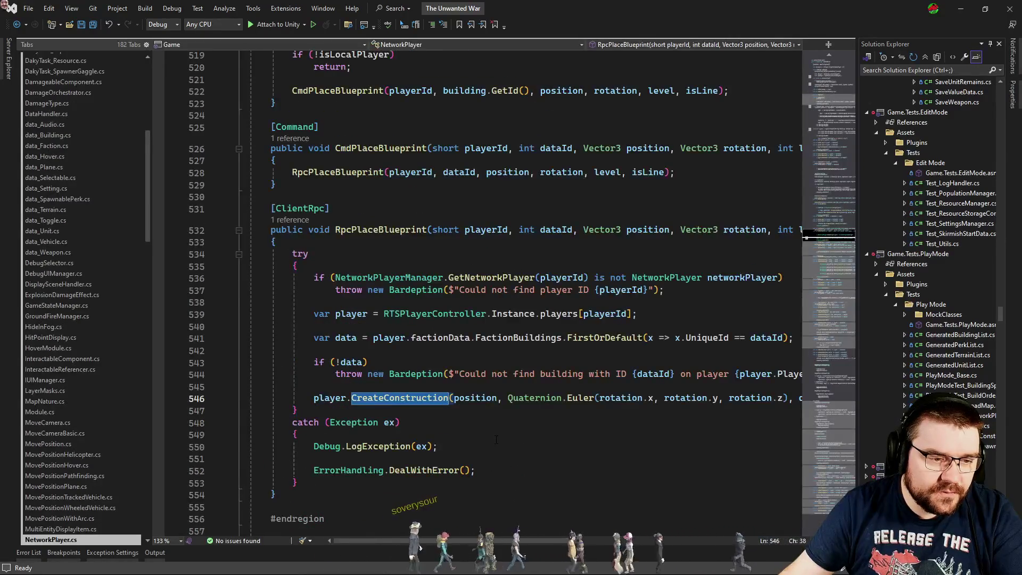
# - View the CreateConstruction implementation in RTSPlayer, then return to BlueprintComponent's PlaceBlueprint call
pyautogui.hotkey('ctrl', 'F12')
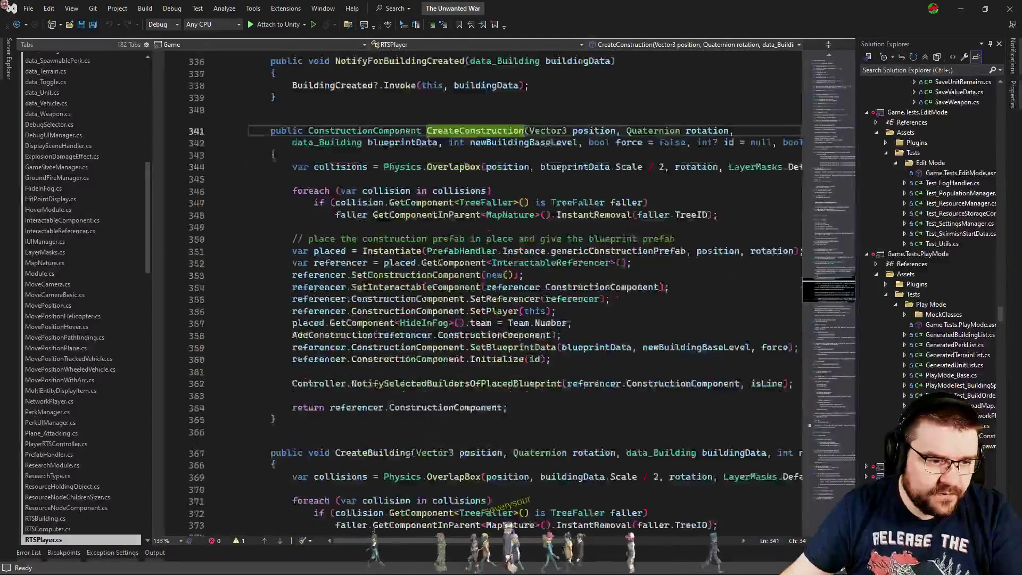
pyautogui.click(561, 364)
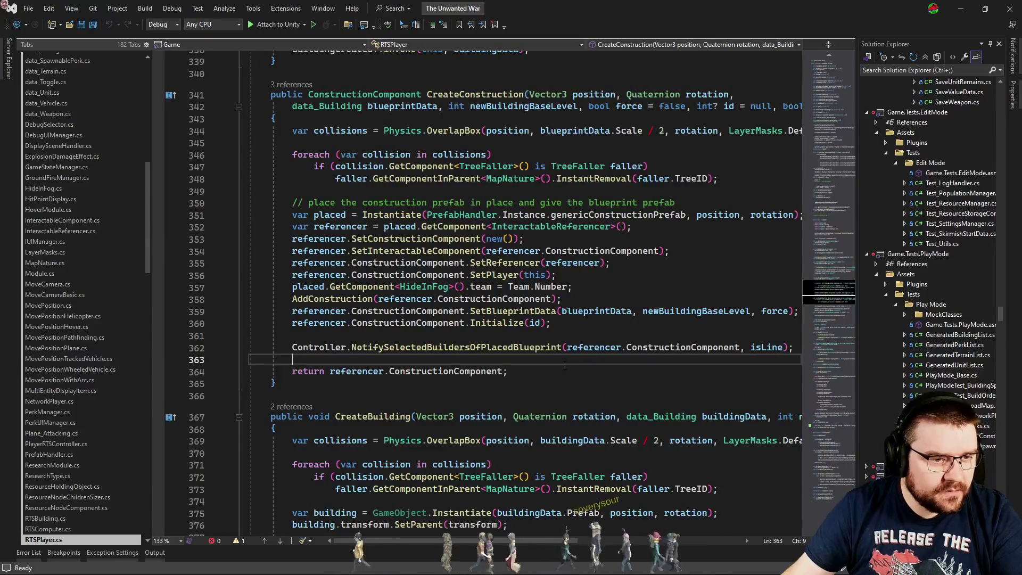
pyautogui.hotkey('ctrl', '-')
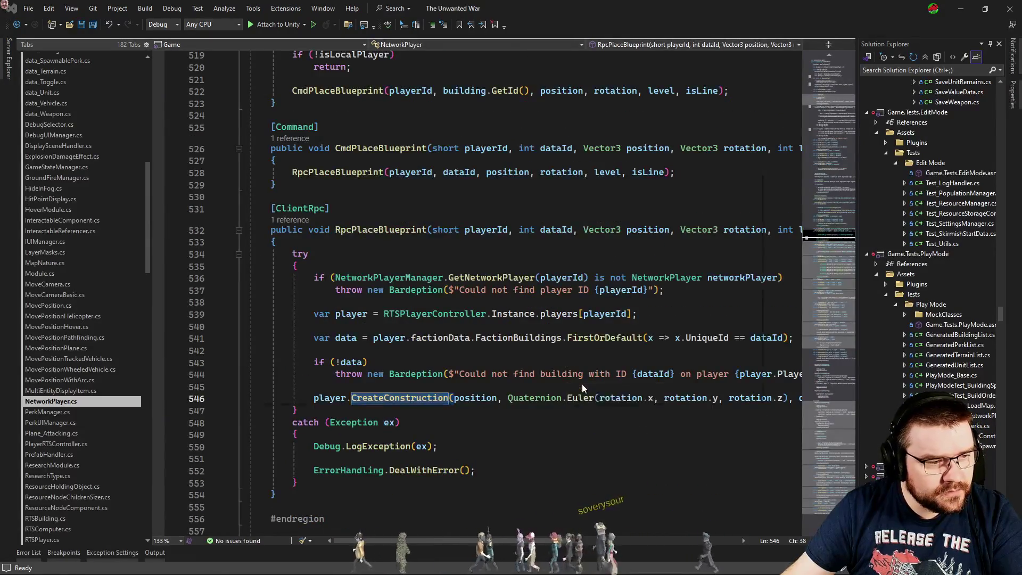
pyautogui.hotkey('ctrl', '-')
# - From the line-placement resource check, go to CanWithdrawAmount in ResourceManager.cs
pyautogui.click(611, 345)
pyautogui.scroll(2, 584, 320)
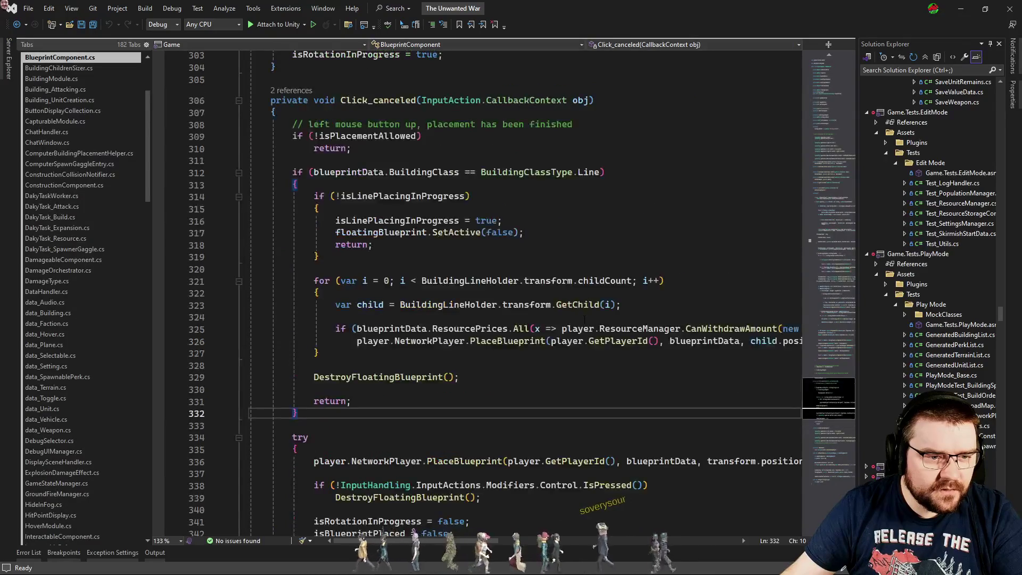
pyautogui.click(679, 329)
pyautogui.click(832, 340)
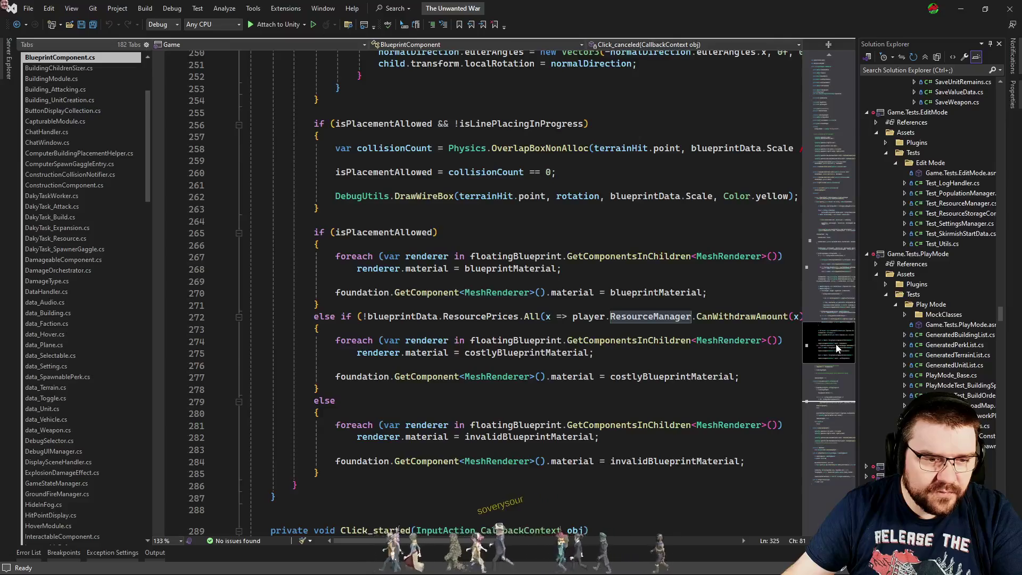
pyautogui.click(833, 281)
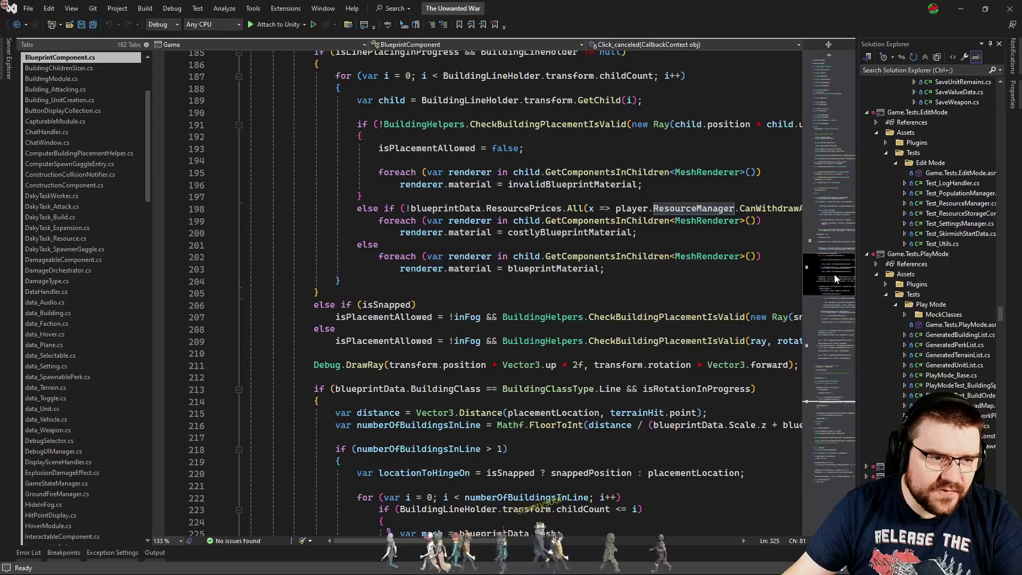
pyautogui.click(835, 275)
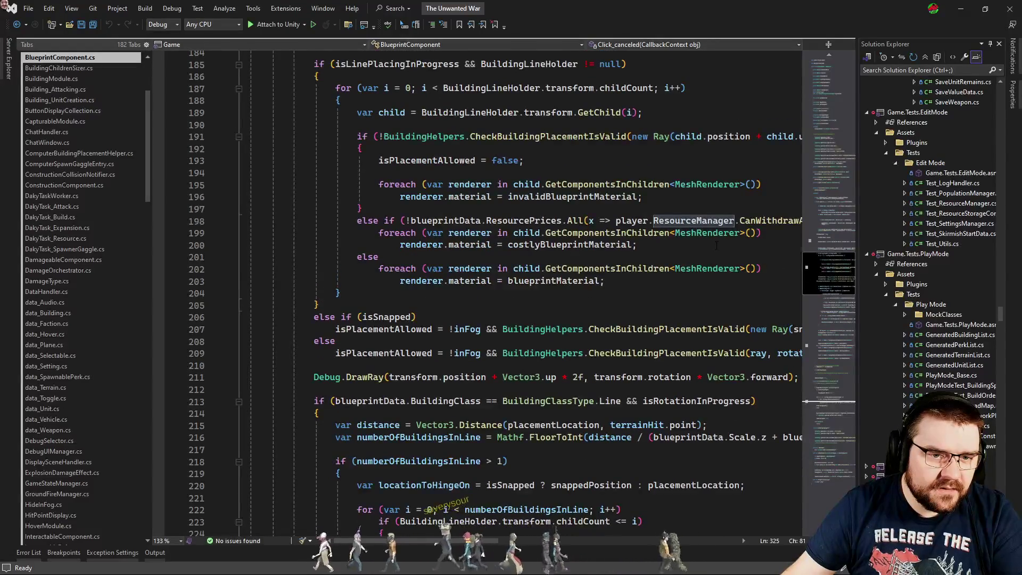
pyautogui.keyDown('ctrl'); pyautogui.click(751, 220); pyautogui.keyUp('ctrl')
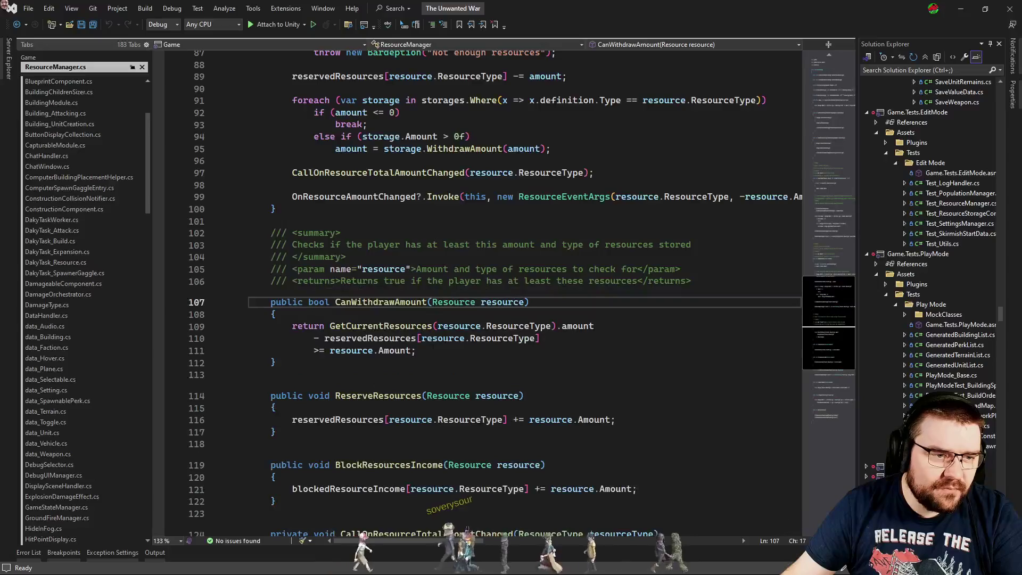
pyautogui.scroll(-4, 433, 330)
pyautogui.scroll(6, 436, 309)
pyautogui.scroll(-5, 299, 285)
pyautogui.click(298, 280)
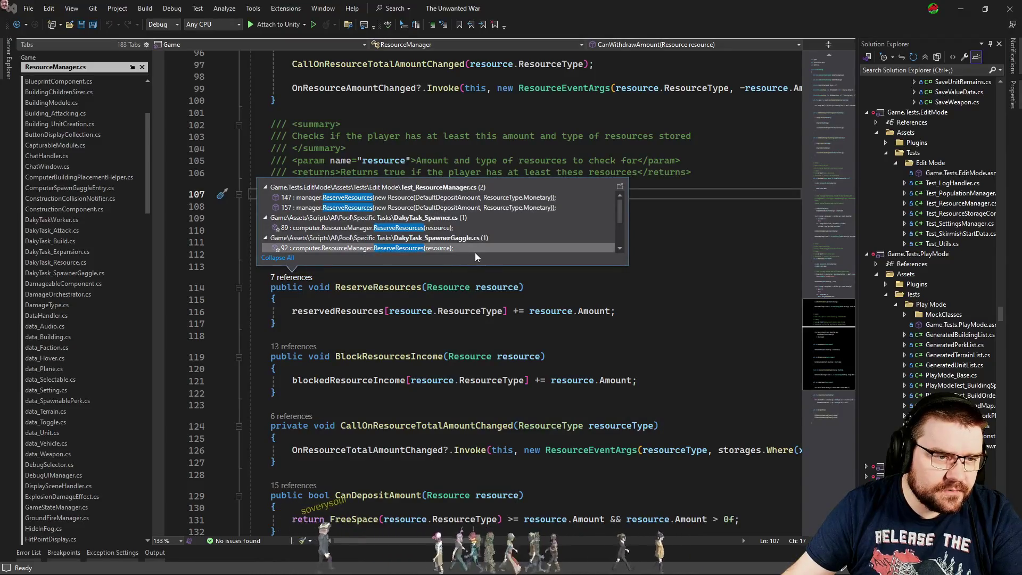
pyautogui.scroll(-1, 547, 234)
pyautogui.scroll(-1, 547, 232)
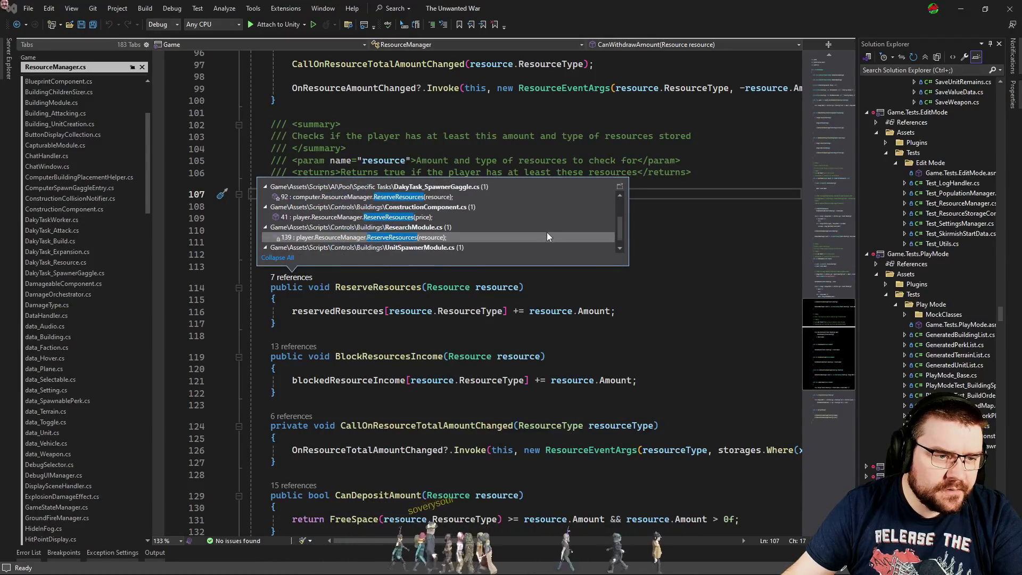
pyautogui.doubleClick(494, 218)
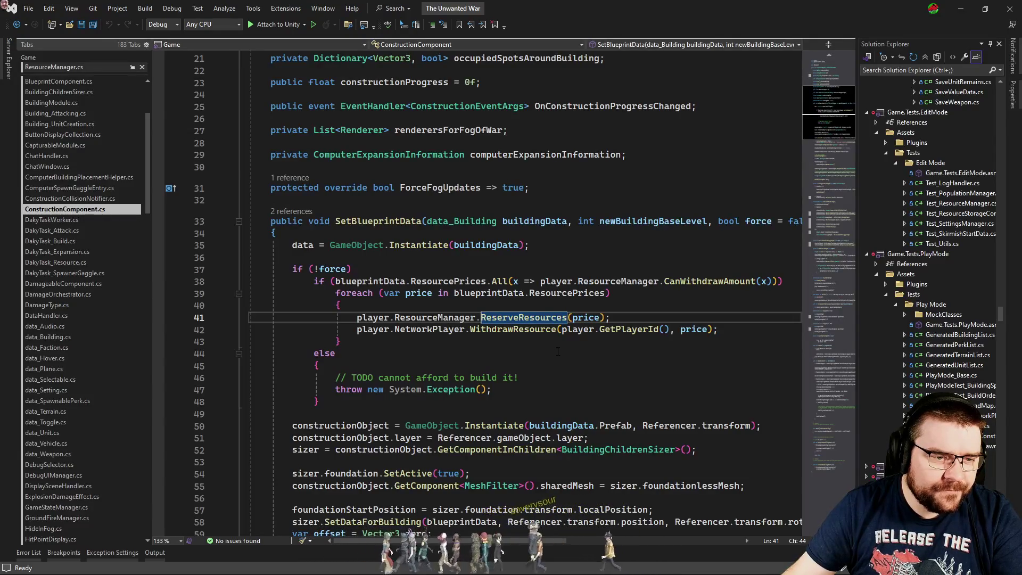
pyautogui.hotkey('alt', 'Tab')
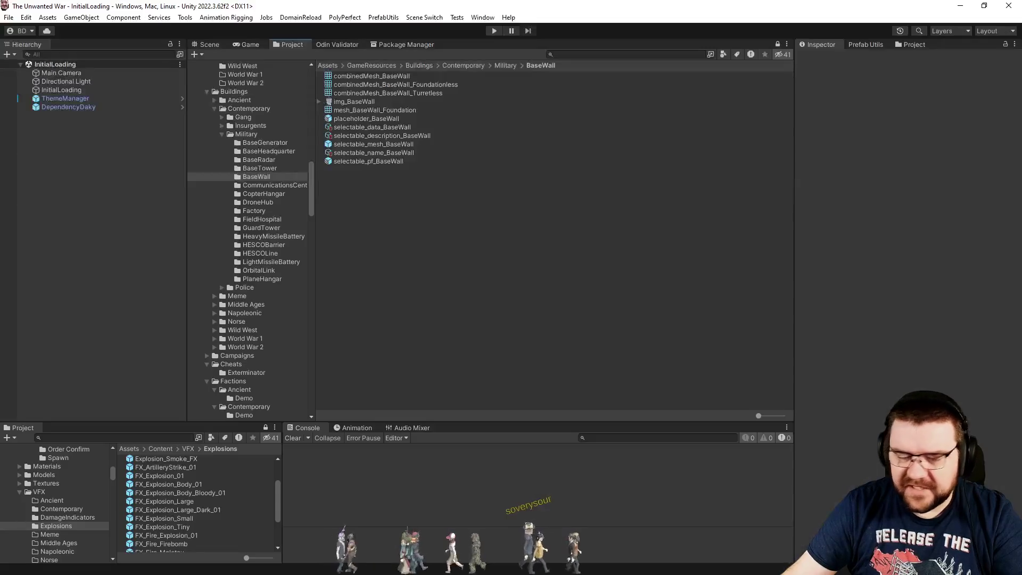
pyautogui.hotkey('alt', 'Tab')
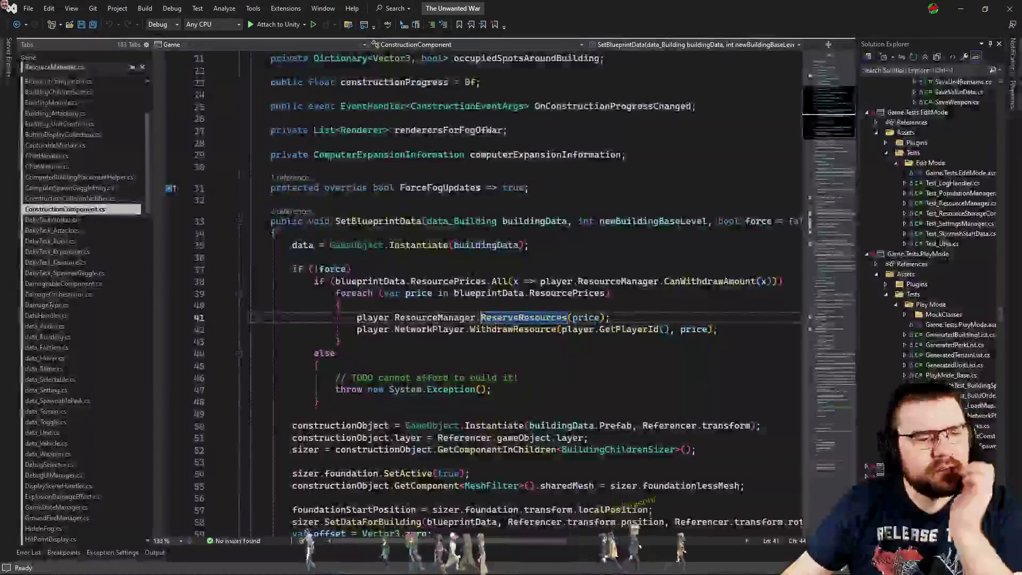
pyautogui.click(444, 302)
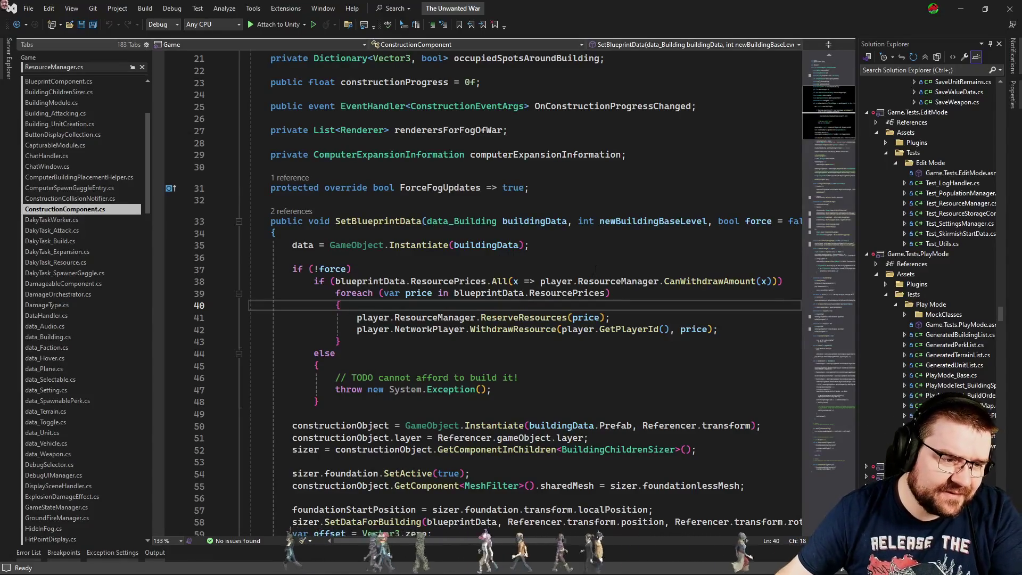
# - Follow SetBlueprintData's callers to RTSPlayer and CreateConstruction's to NetworkPlayer, closing ResourceManager.cs
pyautogui.scroll(-2, 595, 270)
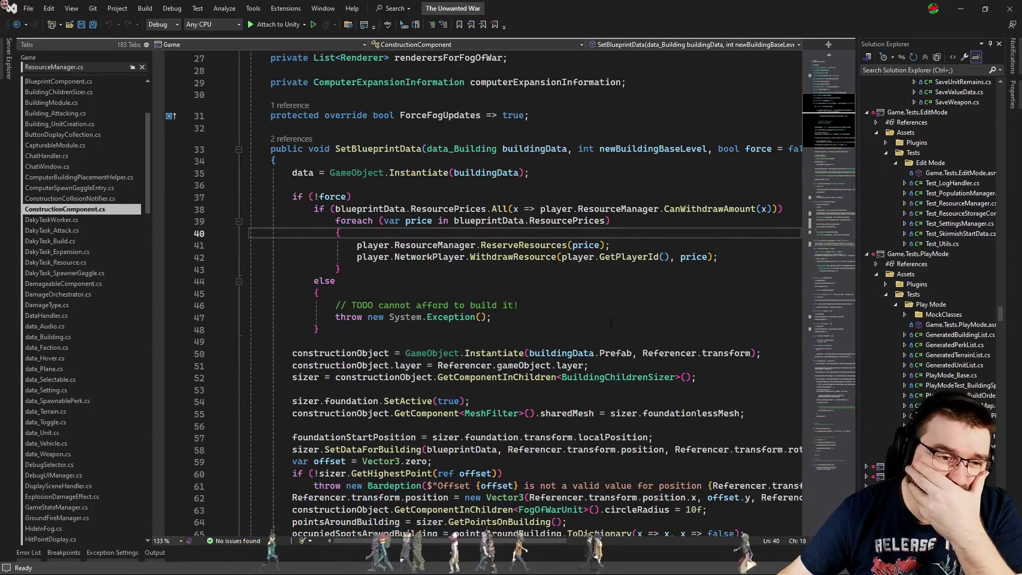
pyautogui.click(292, 140)
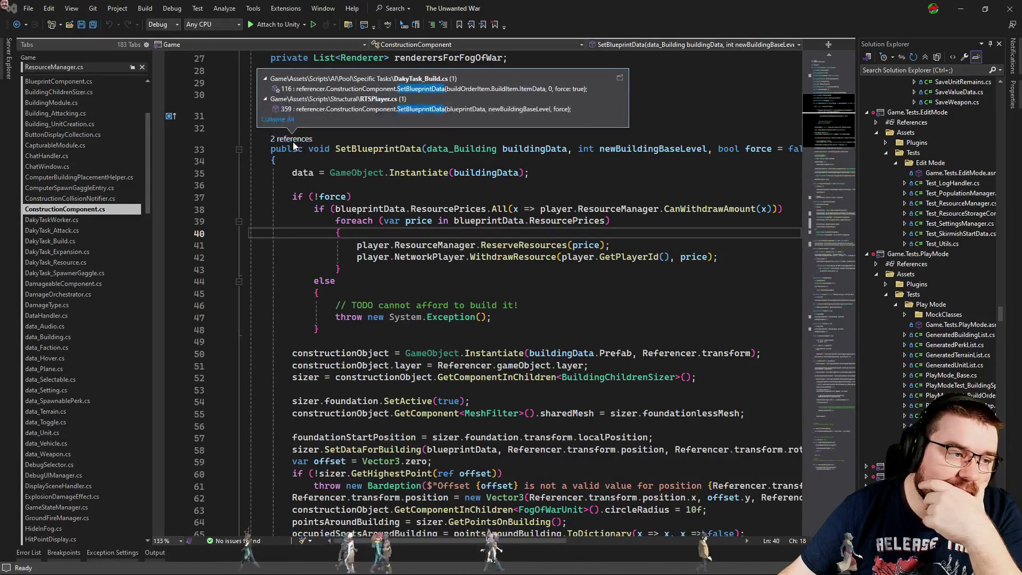
pyautogui.click(448, 109)
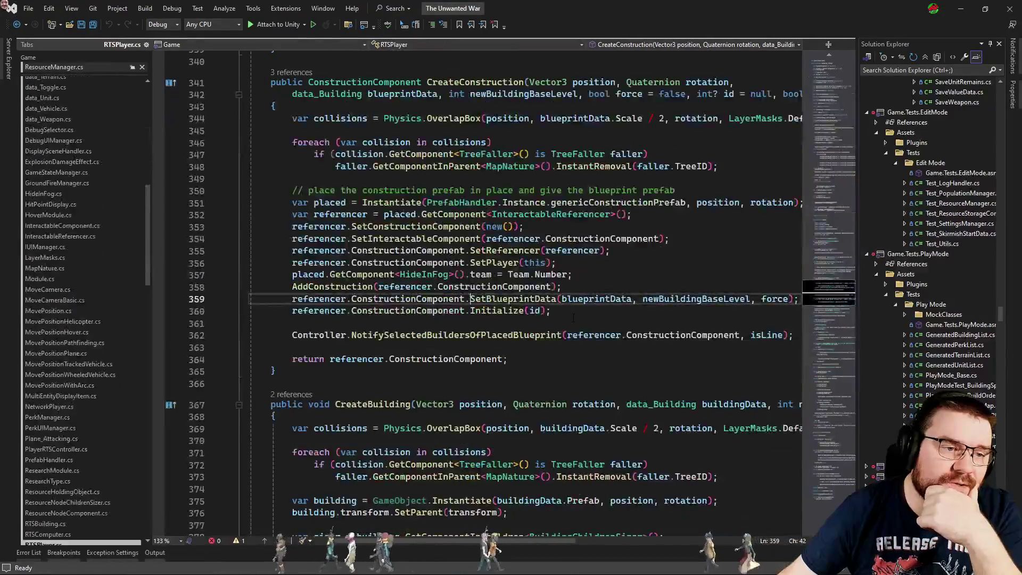
pyautogui.click(294, 145)
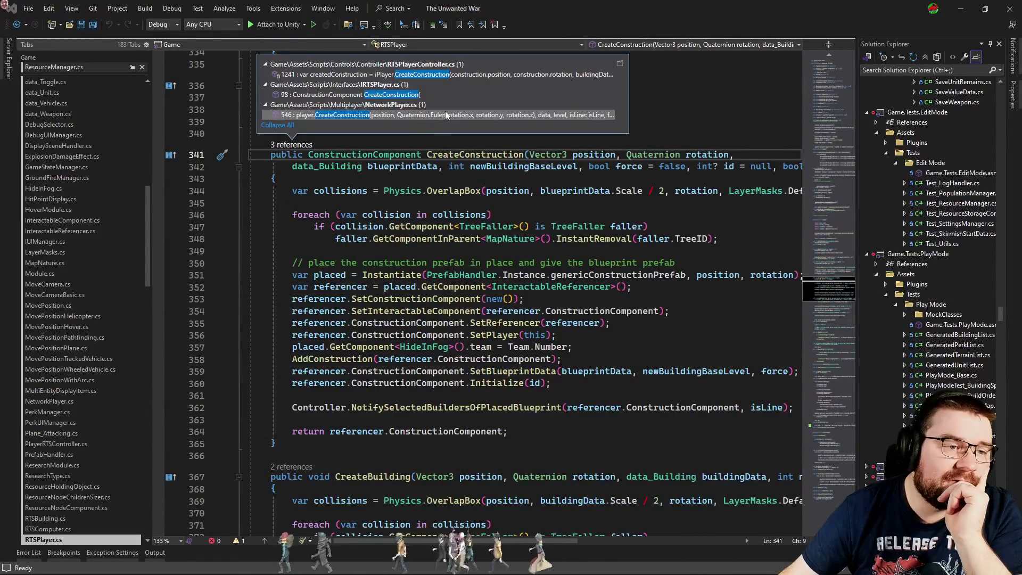
pyautogui.click(443, 113)
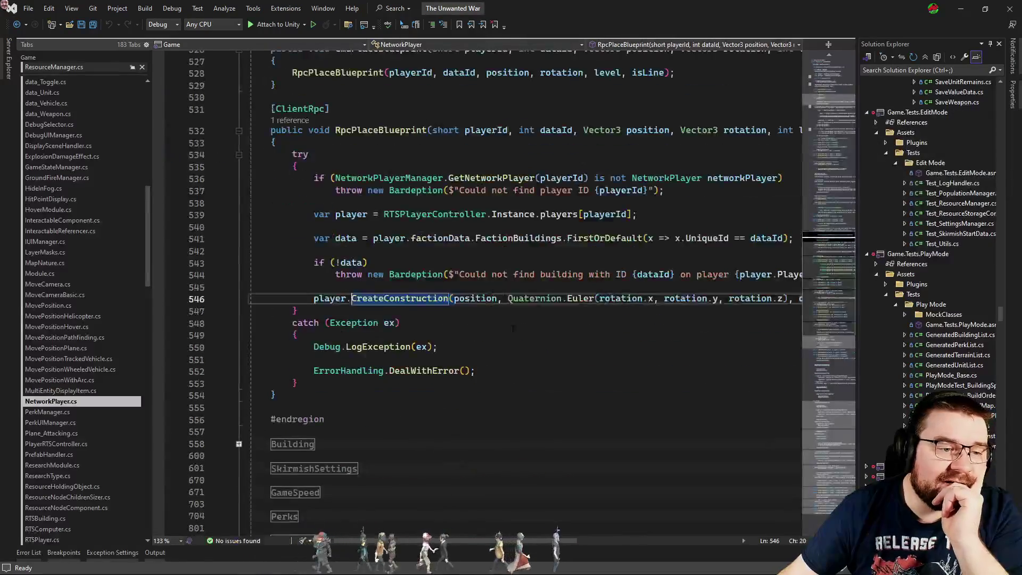
pyautogui.scroll(8, 510, 336)
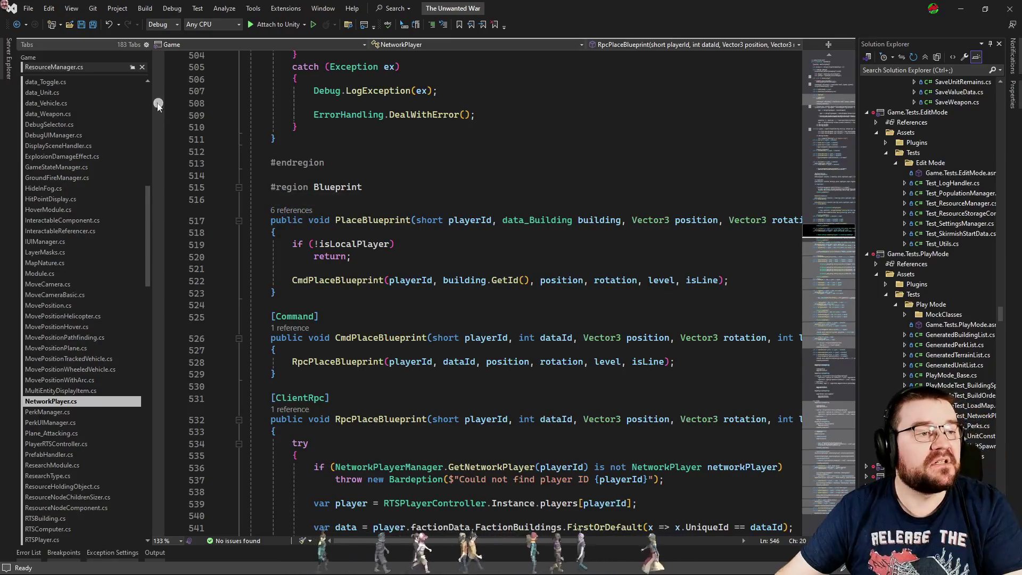
pyautogui.click(142, 68)
pyautogui.press('Up')
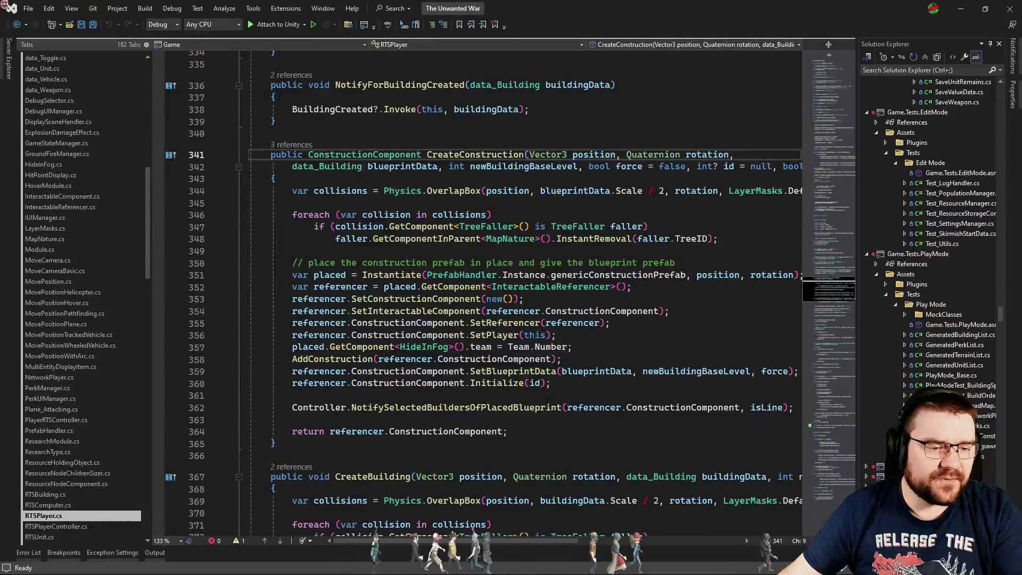
# - Switch to BlueprintComponent.cs and show the line-placement loop around line 328
pyautogui.click(551, 395)
pyautogui.hotkey('ctrl', 'Tab')
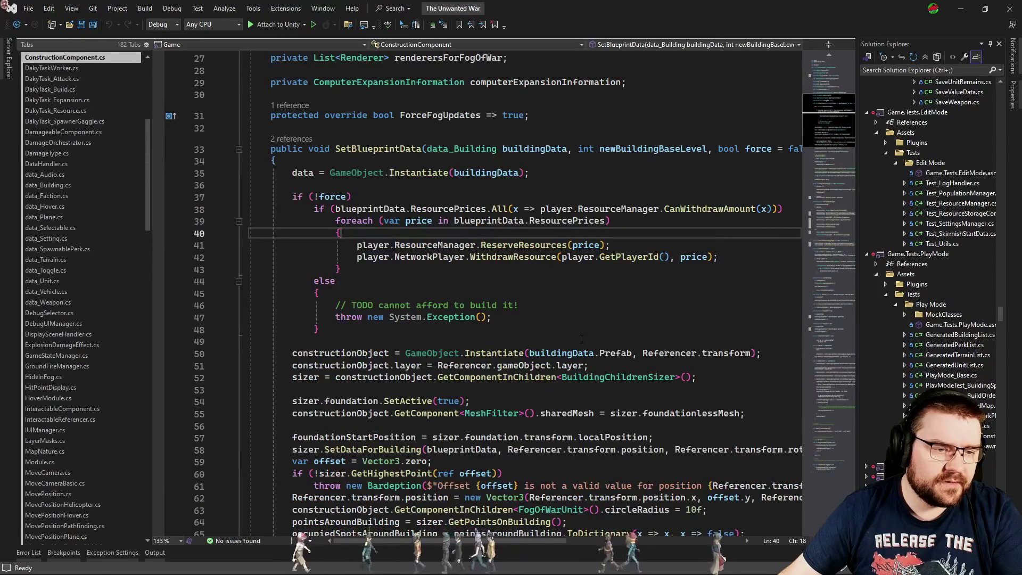
pyautogui.hotkey('ctrl', 'Tab')
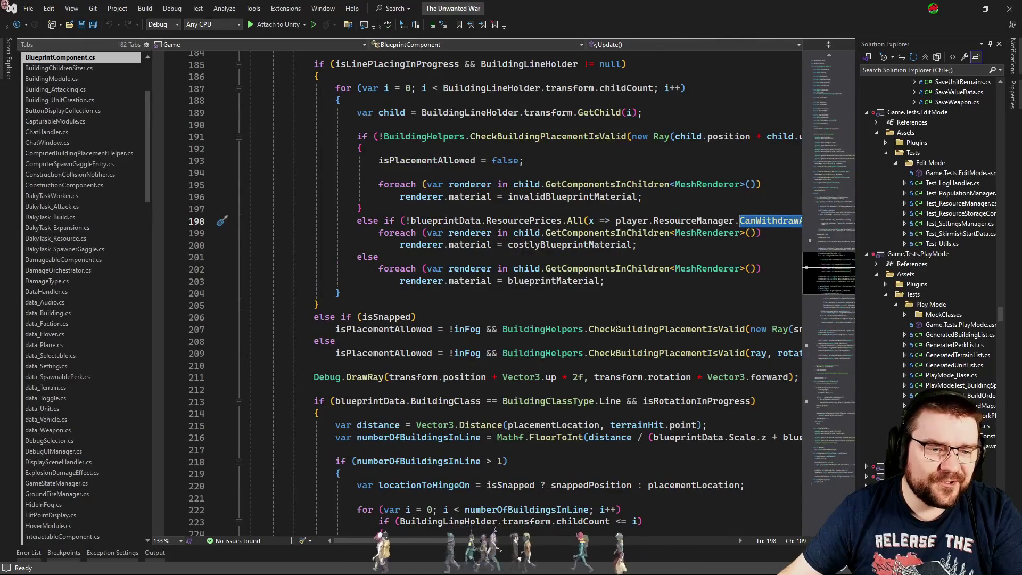
pyautogui.click(838, 363)
pyautogui.click(838, 396)
pyautogui.click(838, 402)
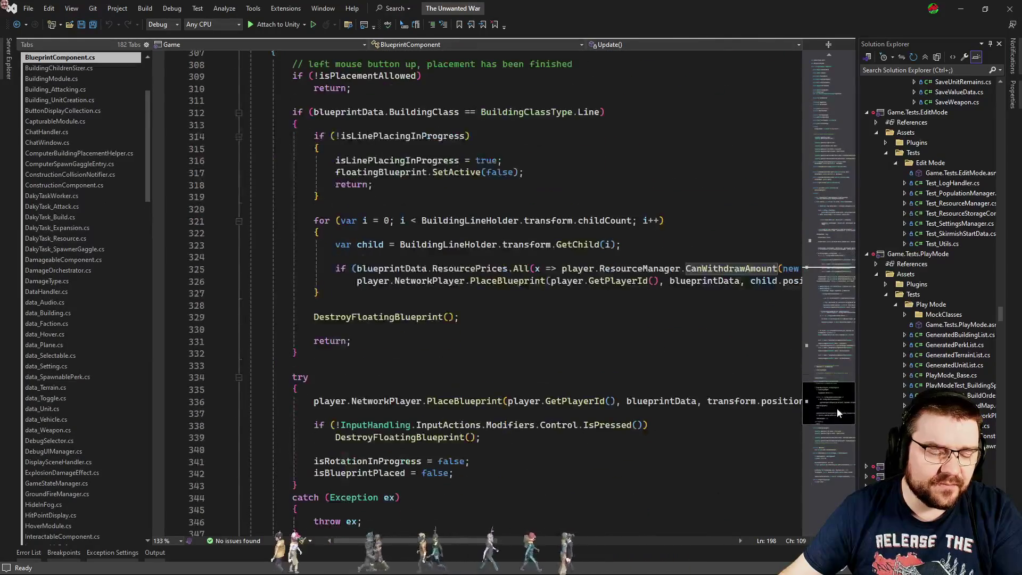
pyautogui.click(521, 306)
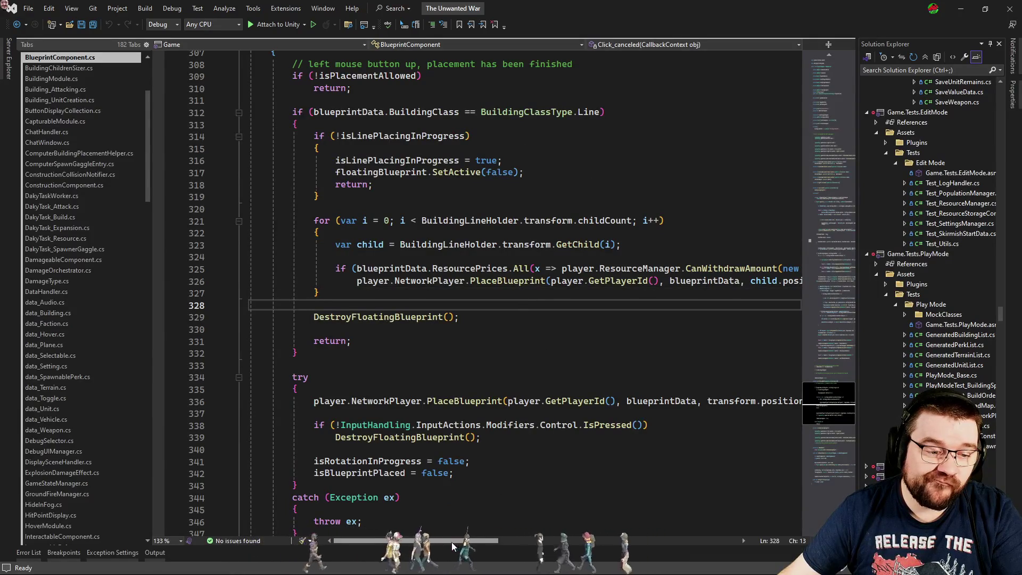
pyautogui.hscroll(3, 477, 515)
pyautogui.moveTo(486, 541)
pyautogui.mouseDown()
pyautogui.moveTo(556, 540)
pyautogui.moveTo(392, 548)
pyautogui.mouseUp()
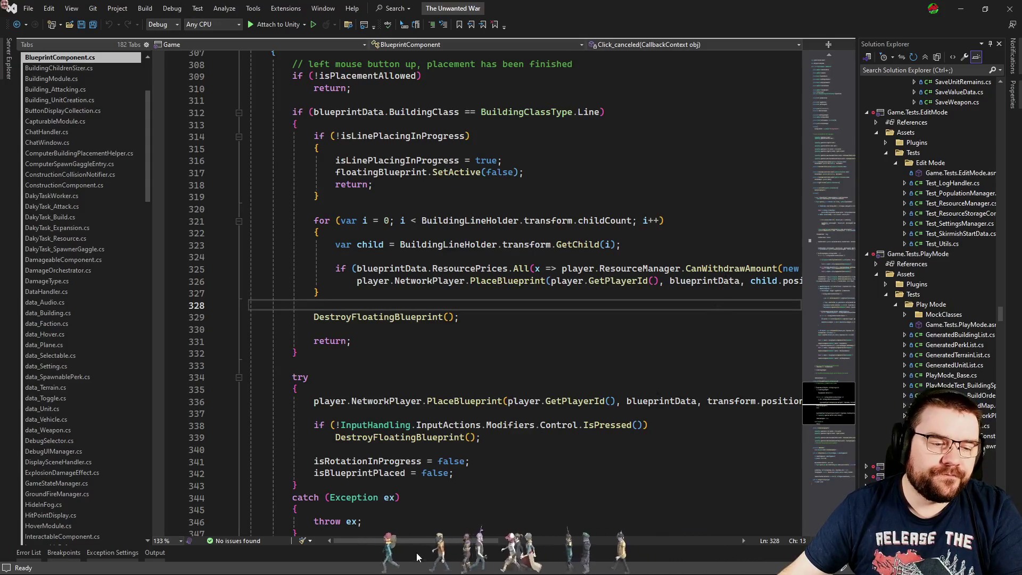
# - Inspect the CanWithdrawAmount definition and list the callers of ReserveResources
pyautogui.click(796, 268)
pyautogui.press('F12')
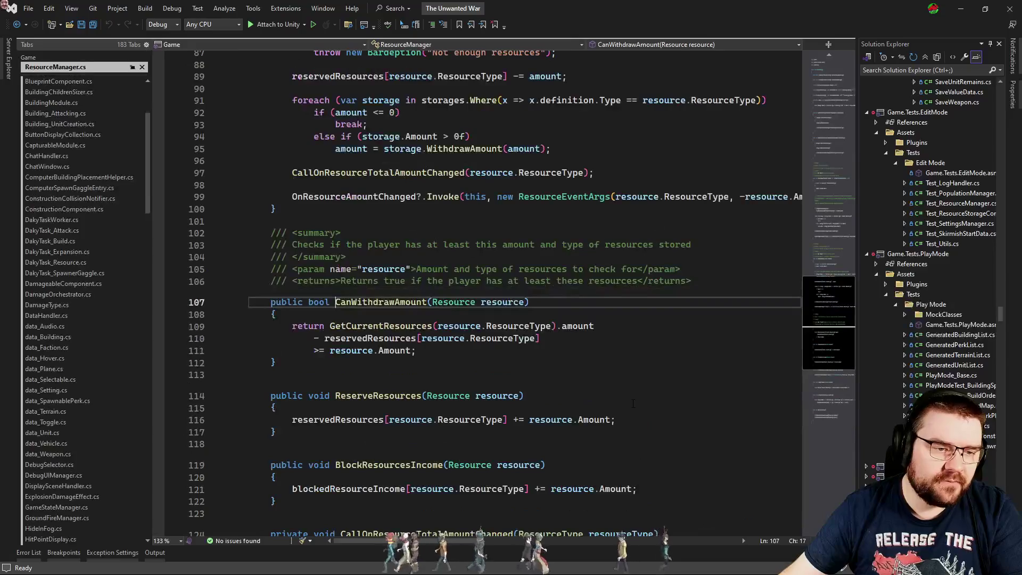
pyautogui.hotkey('ctrl', '-')
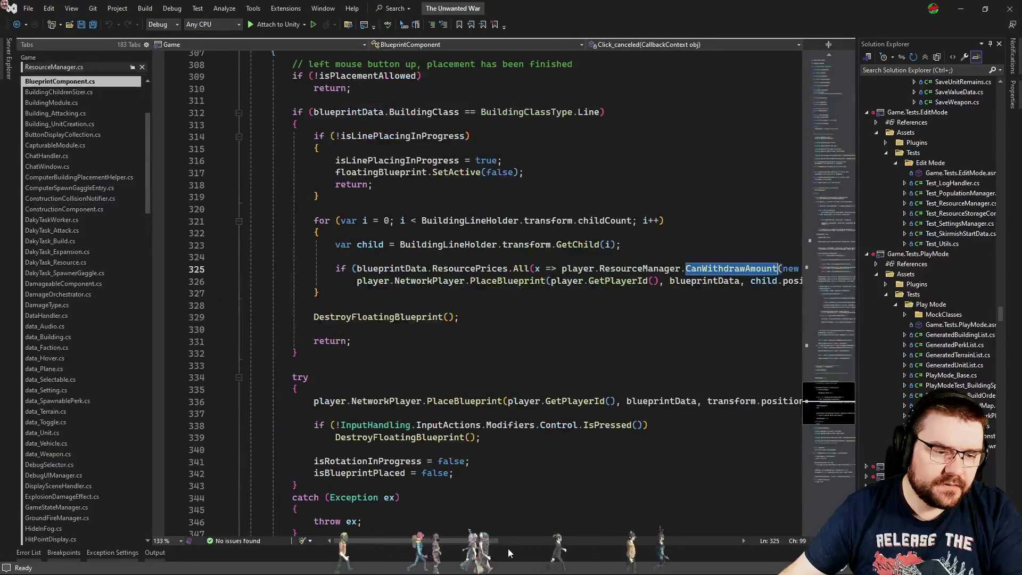
pyautogui.moveTo(511, 541)
pyautogui.mouseDown()
pyautogui.moveTo(597, 542)
pyautogui.moveTo(511, 541)
pyautogui.mouseUp()
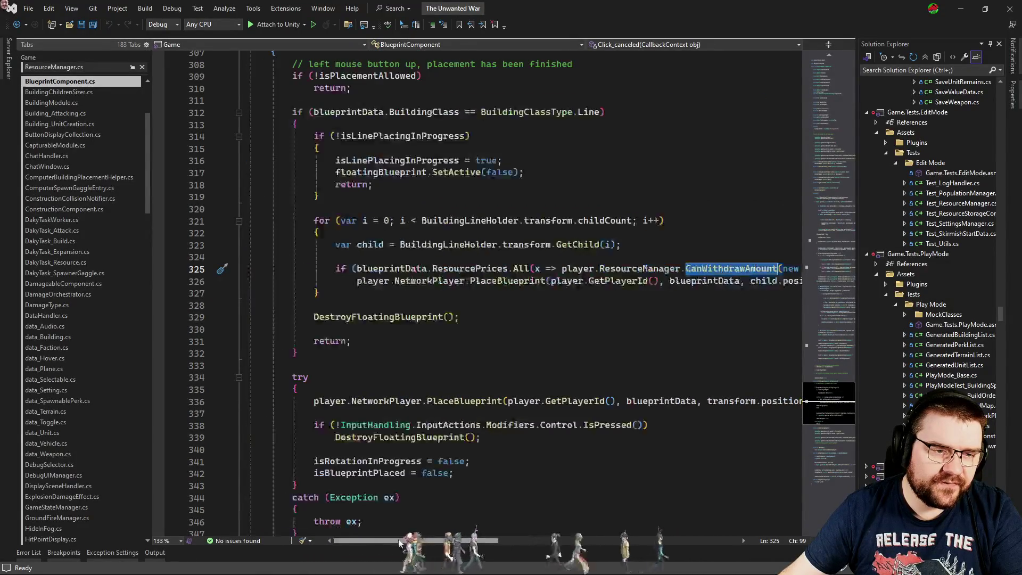
pyautogui.press('F12')
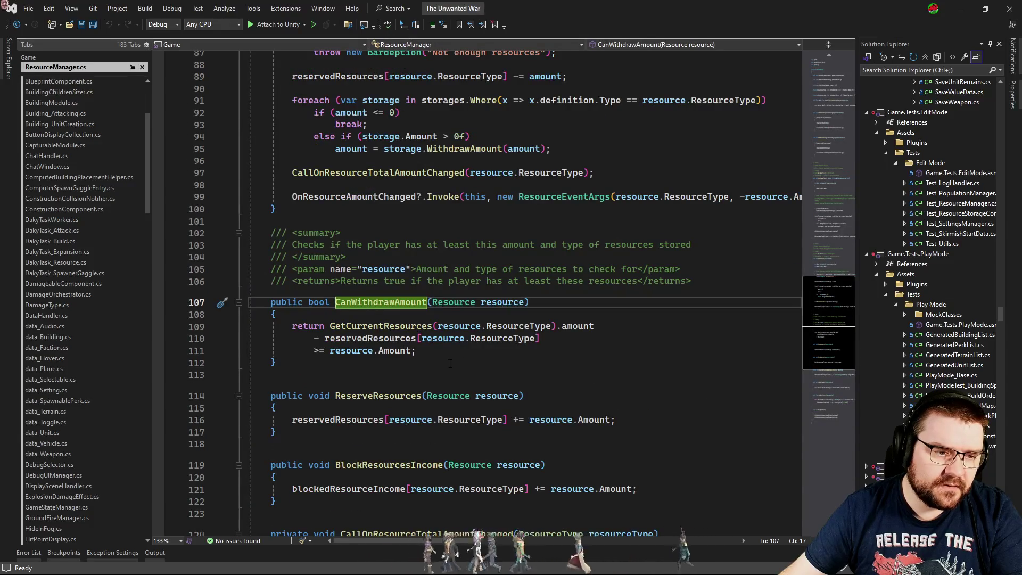
pyautogui.scroll(-3, 533, 368)
pyautogui.click(292, 278)
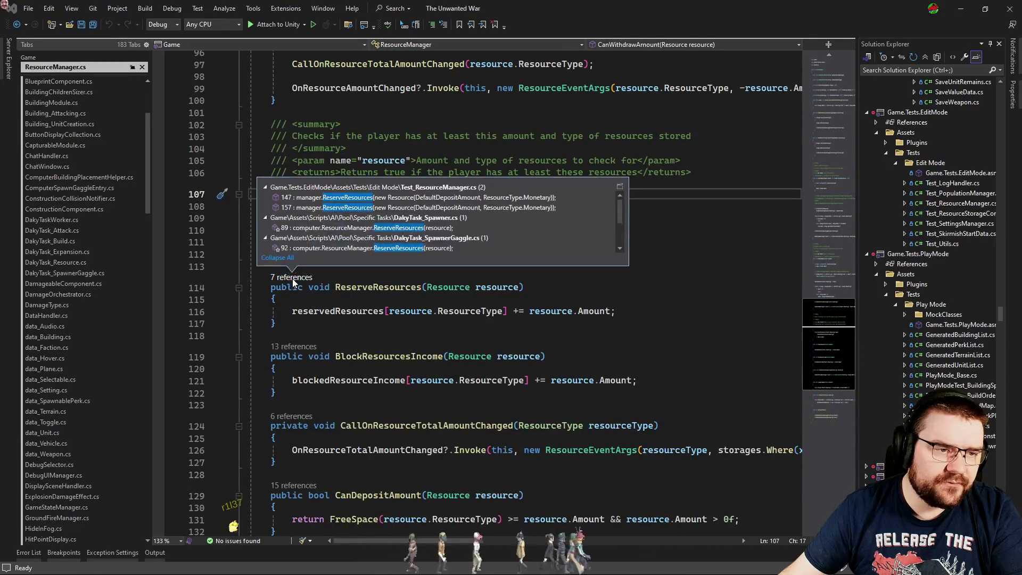
pyautogui.scroll(-2, 467, 232)
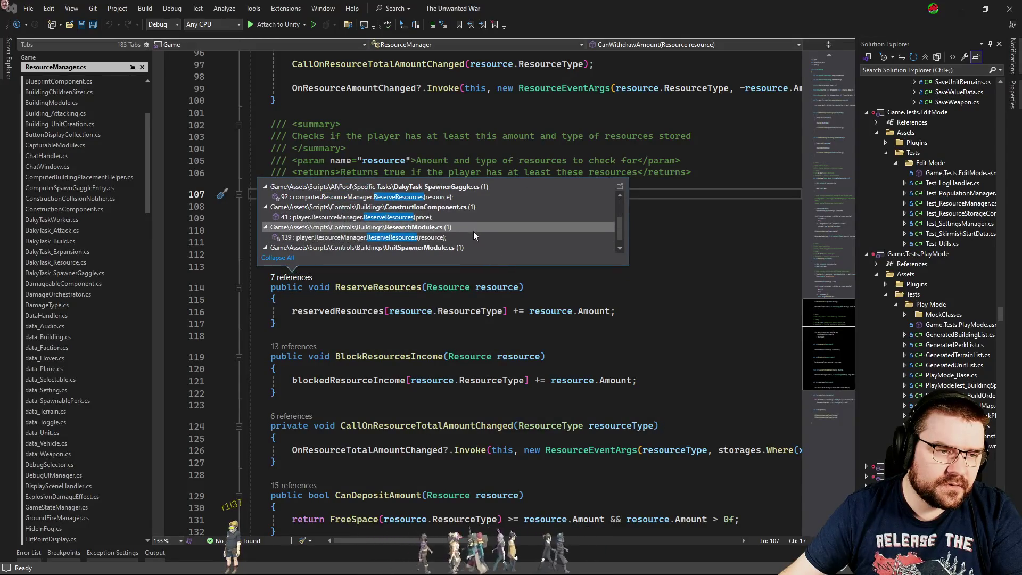
pyautogui.moveTo(471, 219)
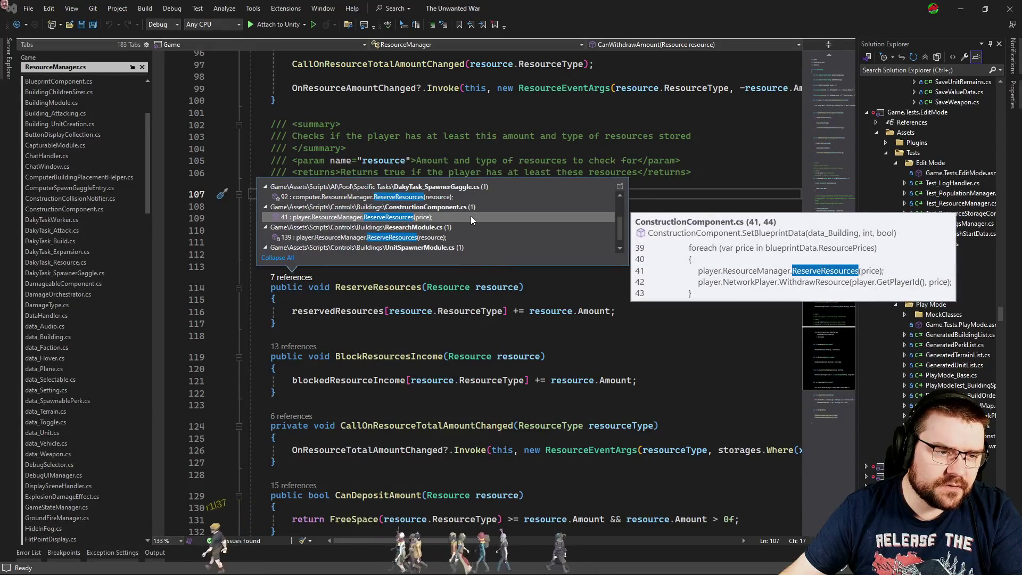
pyautogui.press('Escape')
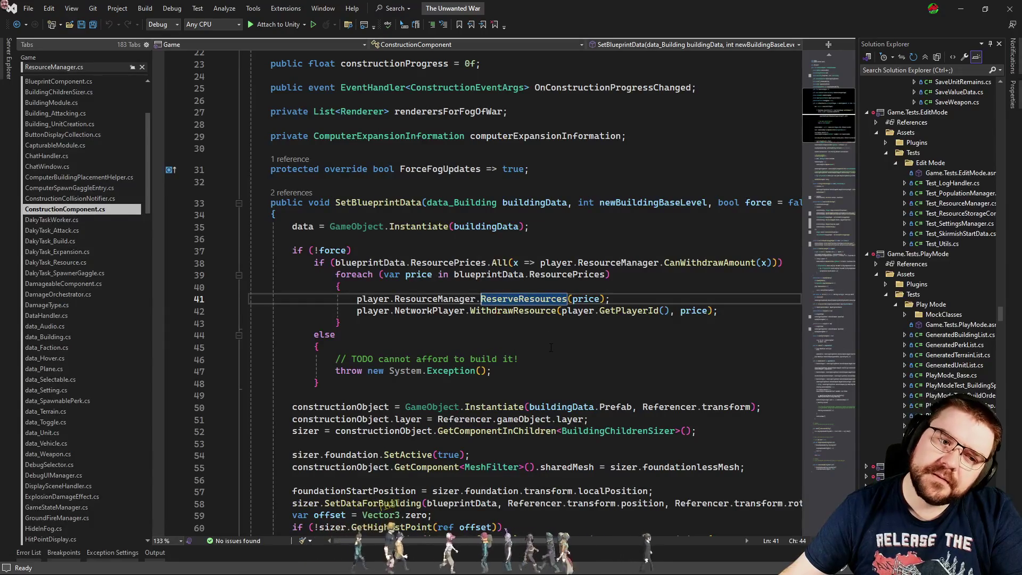
# - Open the ReserveResources definition from its call on line 41
pyautogui.press('Down')
pyautogui.press('Home')
pyautogui.hotkey('shift', 'Up')
pyautogui.hotkey('shift', 'End')
pyautogui.press('Down')
pyautogui.press('Home')
pyautogui.hotkey('shift', 'End')
pyautogui.press('Up')
pyautogui.press('Home')
pyautogui.hotkey('ctrl', 'Right')
pyautogui.hotkey('ctrl', 'Right')
pyautogui.hotkey('ctrl', 'Right')
pyautogui.press('F12')
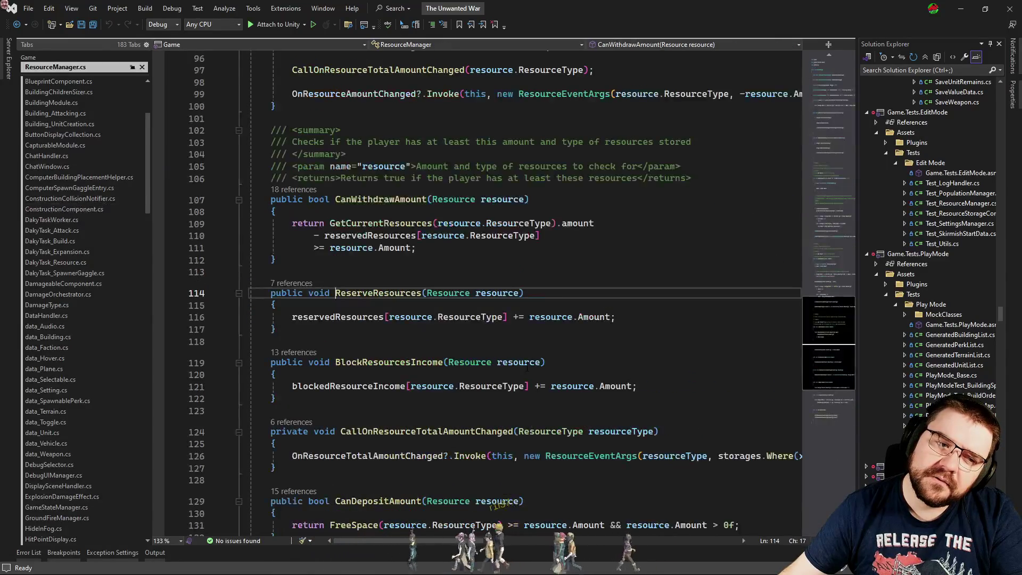
# - Close ResourceManager.cs and start the game in Unity's play mode
pyautogui.click(425, 341)
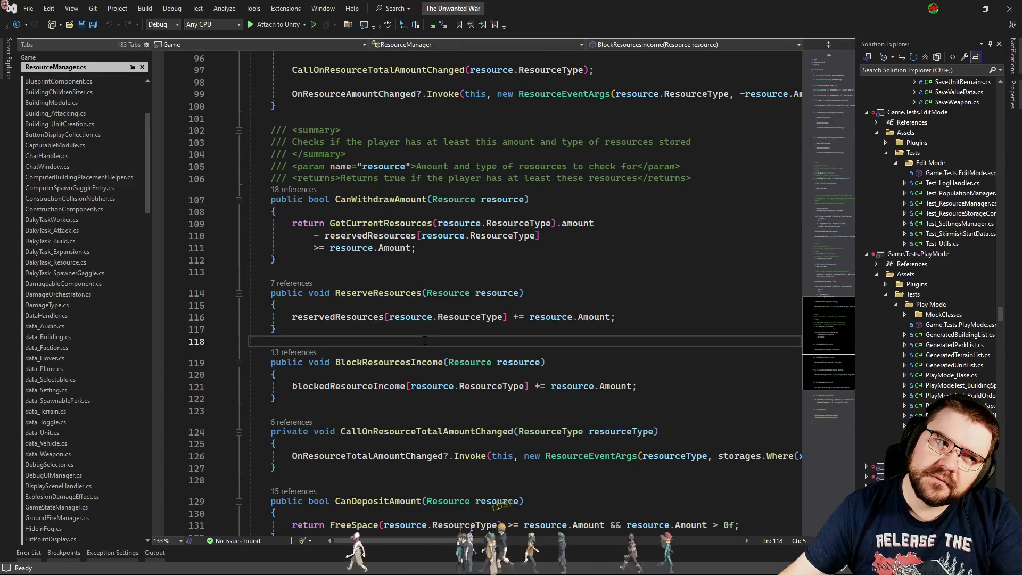
pyautogui.hotkey('ctrl', 'F4')
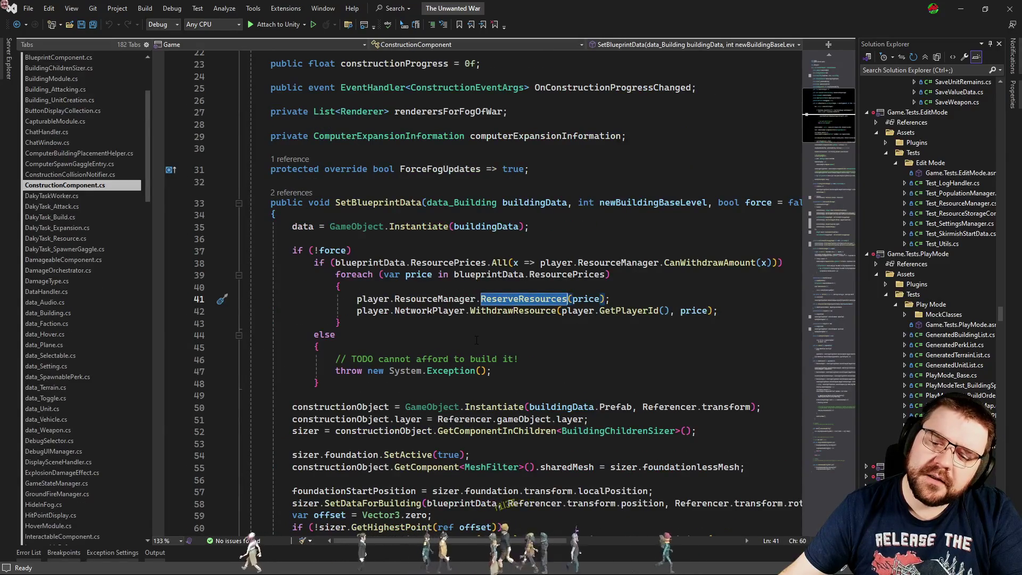
pyautogui.hotkey('alt', 'Tab')
pyautogui.click(494, 31)
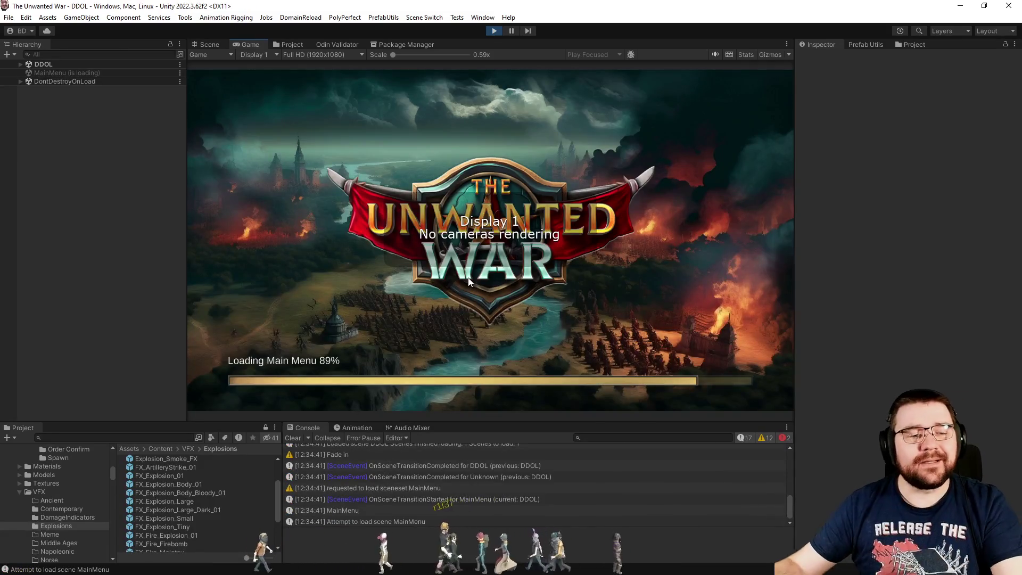
# - Choose Skirmish from the main menu and start the InfernoIsland match from the lobby
pyautogui.click(270, 263)
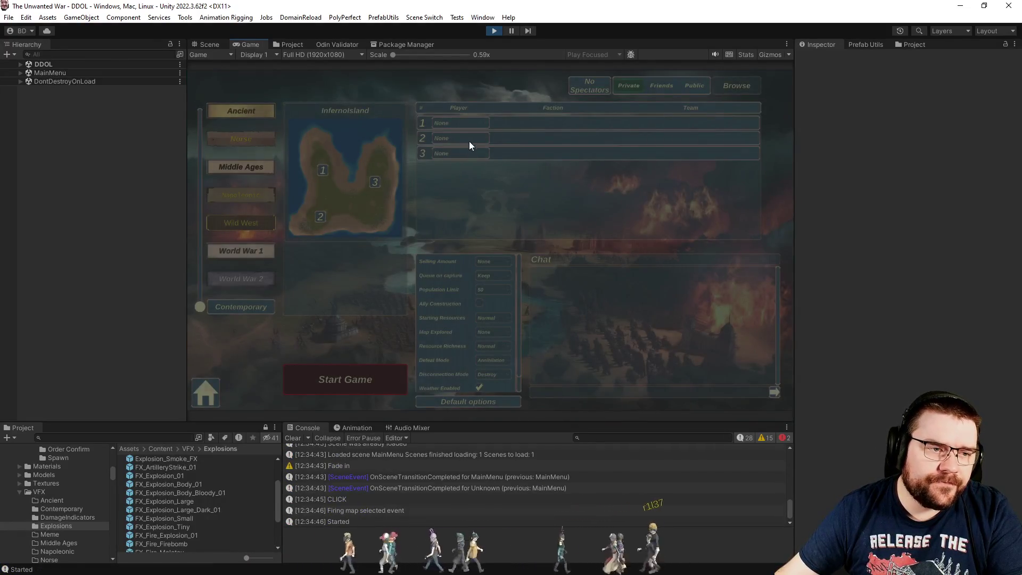
pyautogui.click(479, 333)
pyautogui.click(499, 361)
pyautogui.click(393, 378)
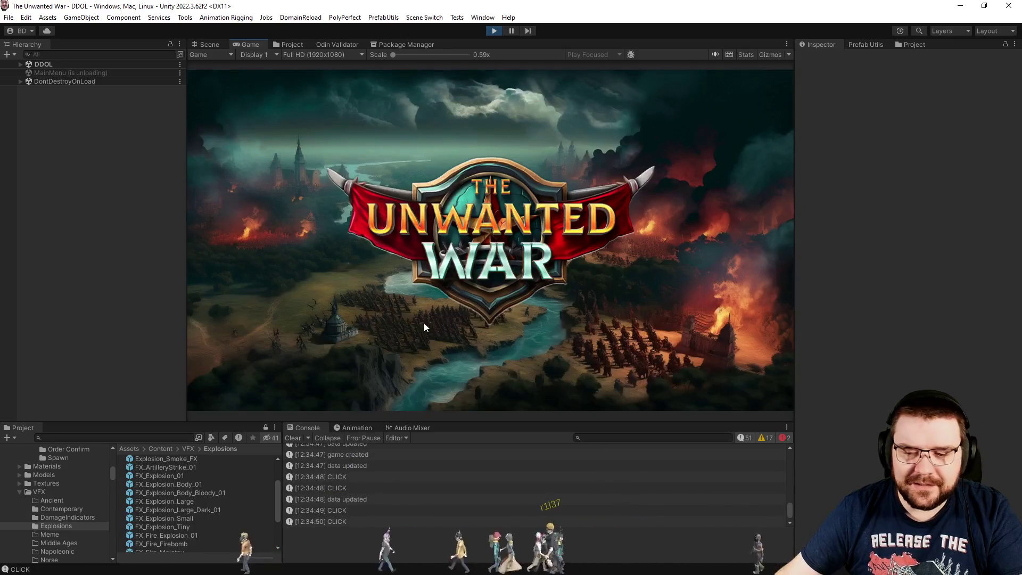
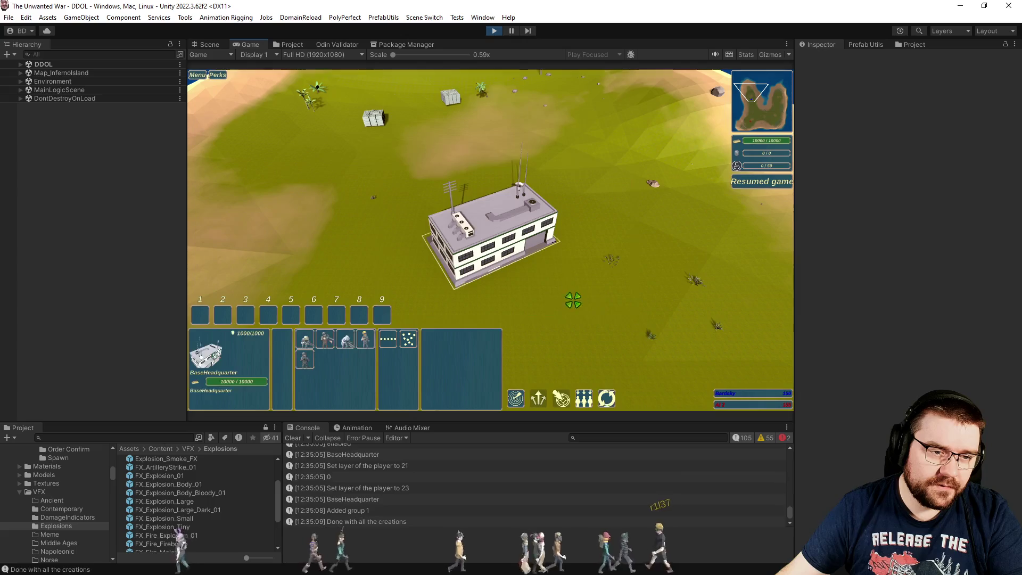
# - Train a Contractor and drag out a BaseWall line beside the headquarters
pyautogui.click(364, 341)
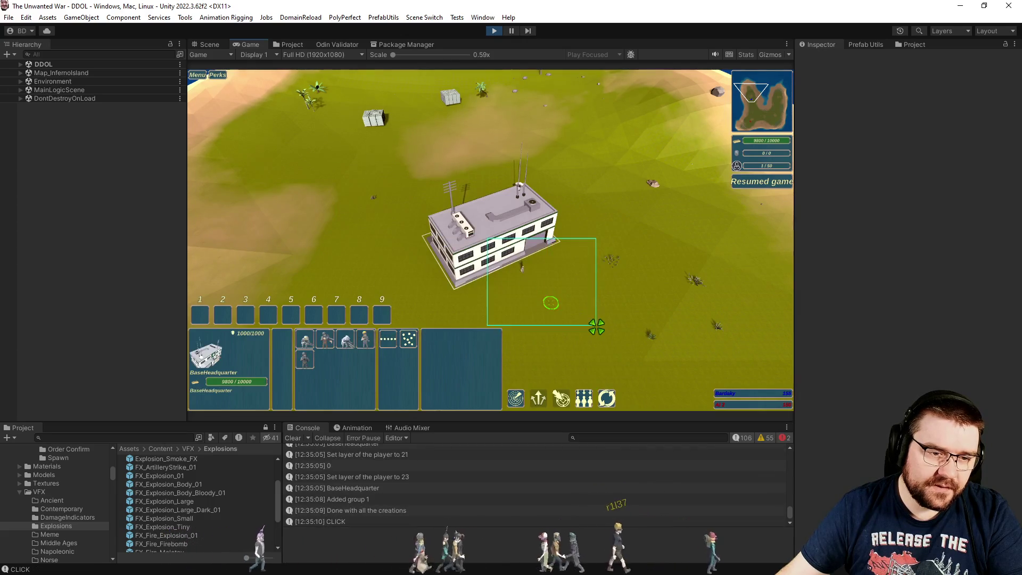
pyautogui.click(389, 347)
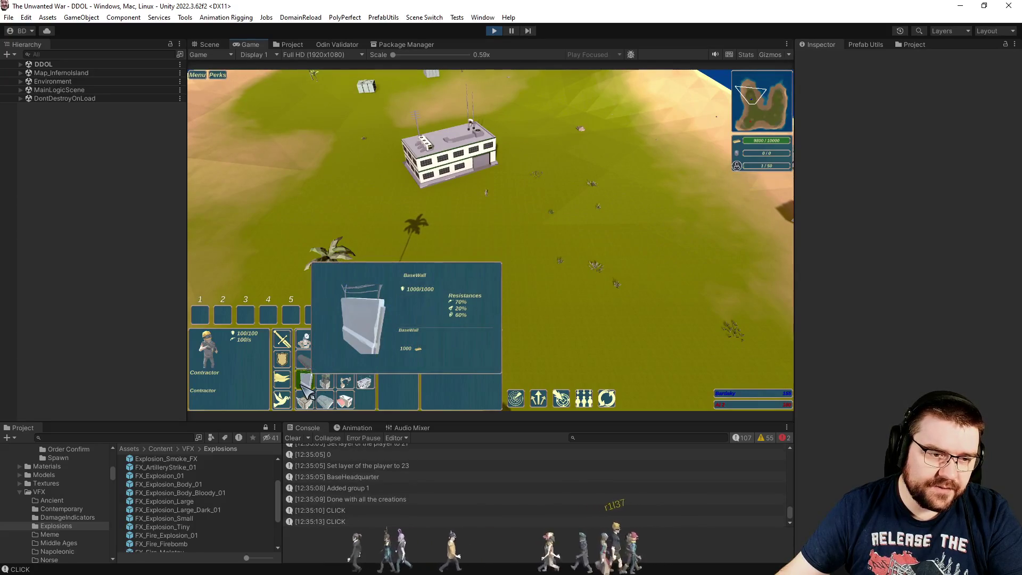
pyautogui.click(306, 392)
pyautogui.moveTo(409, 272)
pyautogui.mouseDown()
pyautogui.moveTo(759, 263)
pyautogui.moveTo(612, 280)
pyautogui.moveTo(707, 269)
pyautogui.mouseUp()
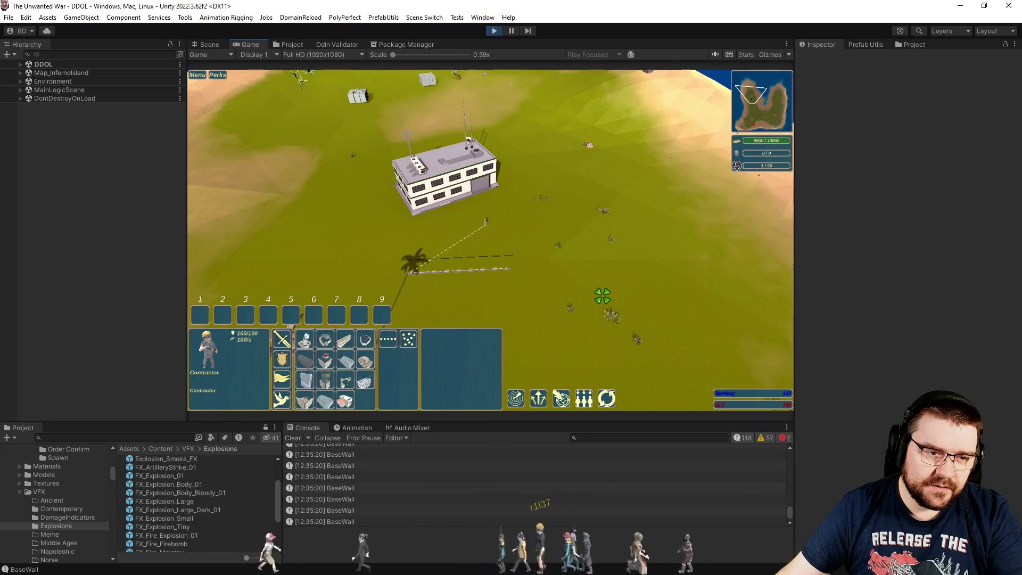
pyautogui.scroll(4, 511, 318)
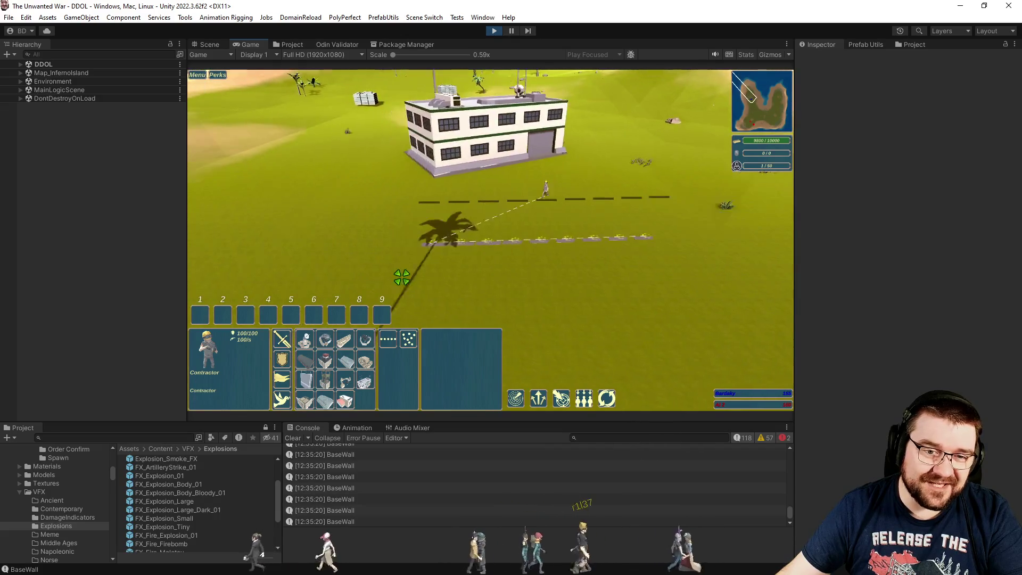
pyautogui.scroll(2, 468, 293)
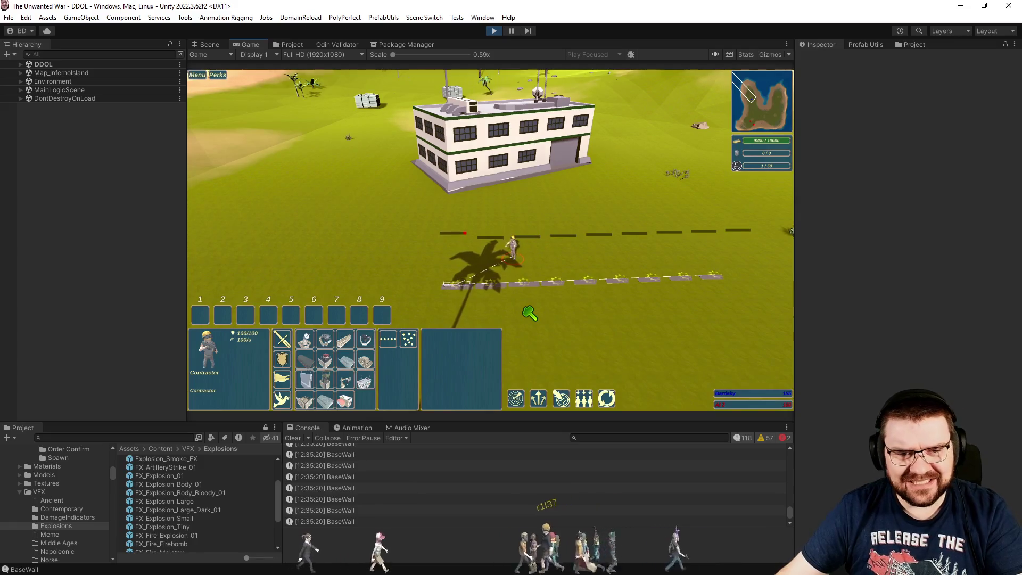
# - Pause the game and inspect the else branch of SetBlueprintData in Visual Studio
pyautogui.click(834, 353)
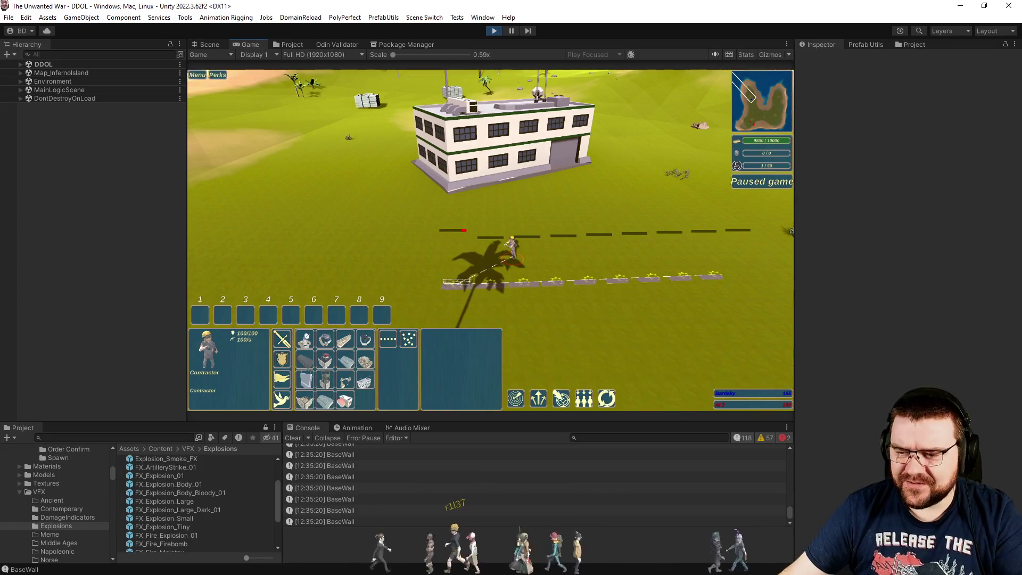
pyautogui.hotkey('alt', 'Tab')
pyautogui.click(624, 351)
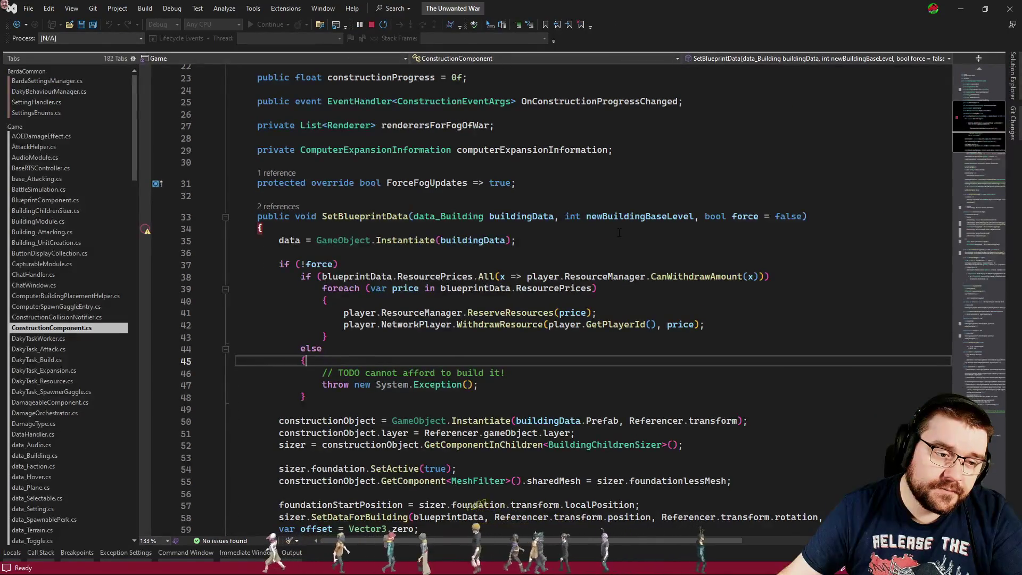
# - Place a wall blueprint to hit the breakpoint, then enable the breakpoint on the resource-price check
pyautogui.hotkey('alt', 'Tab')
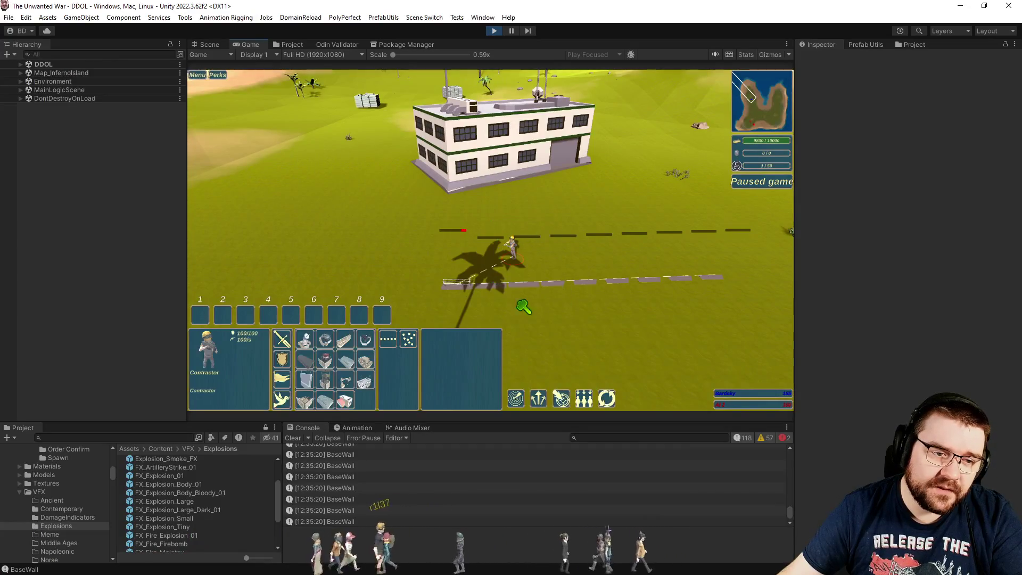
pyautogui.click(434, 234)
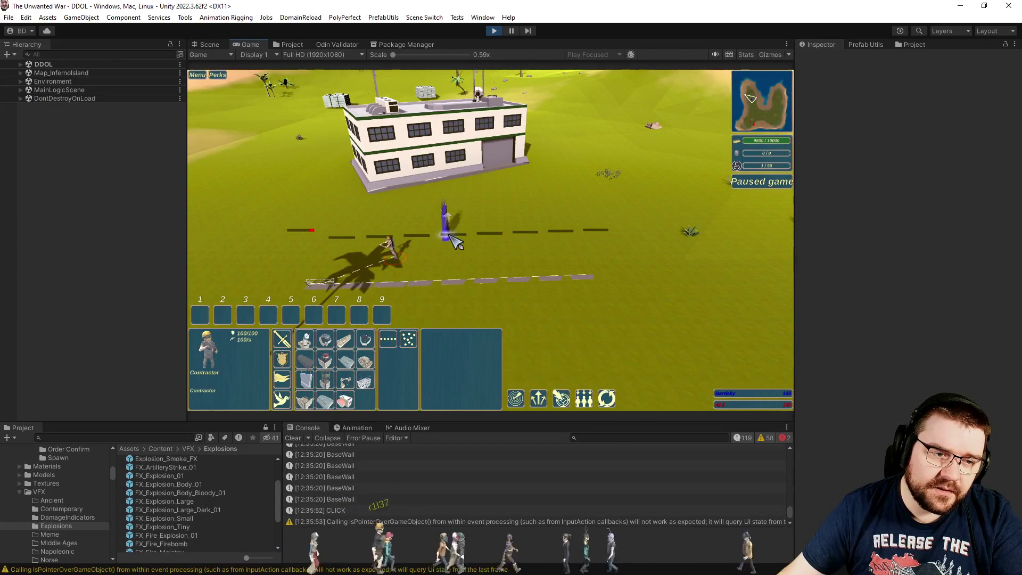
pyautogui.click(735, 219)
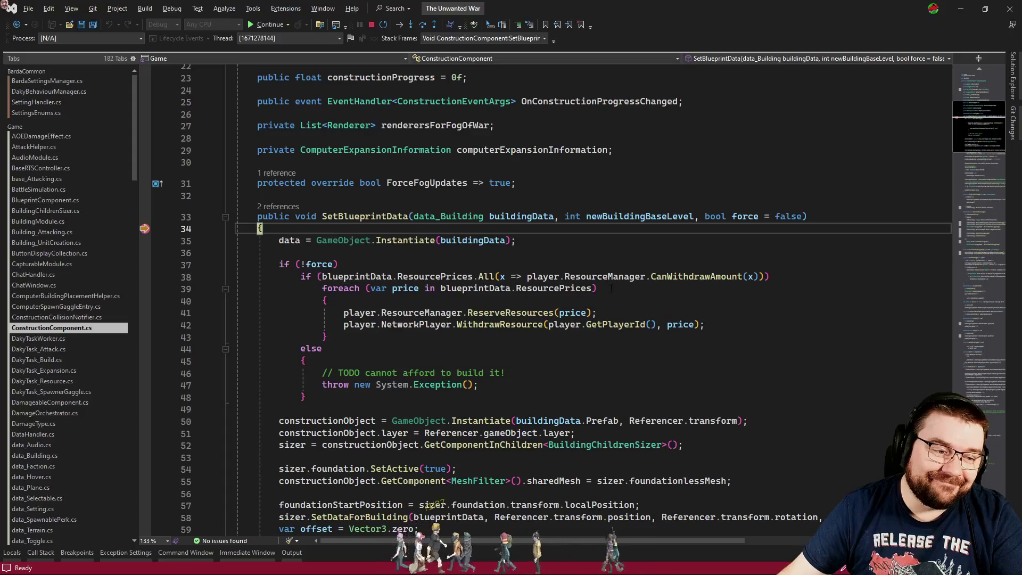
pyautogui.scroll(-4, 611, 287)
pyautogui.click(588, 311)
pyautogui.scroll(3, 505, 336)
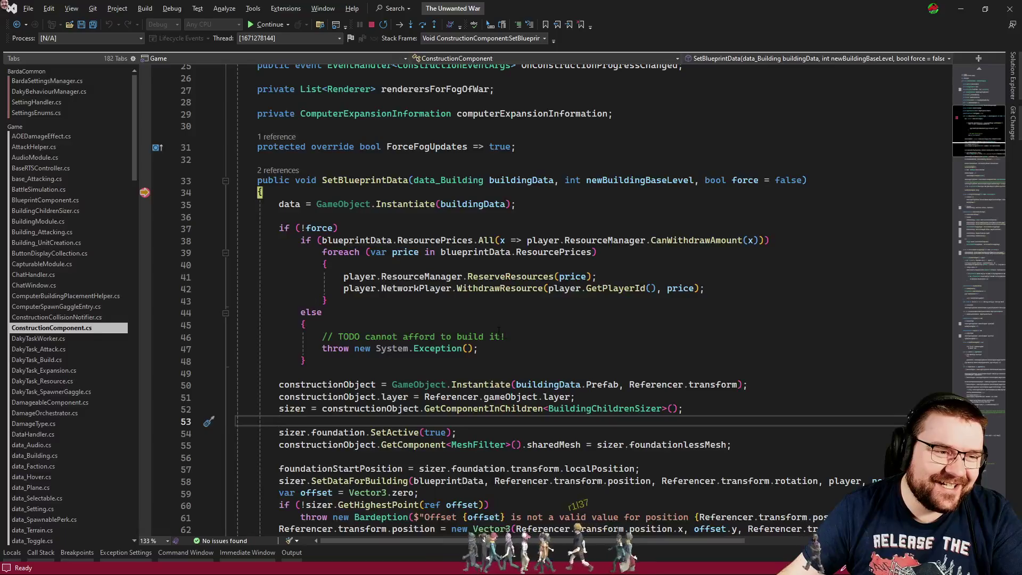
pyautogui.click(145, 240)
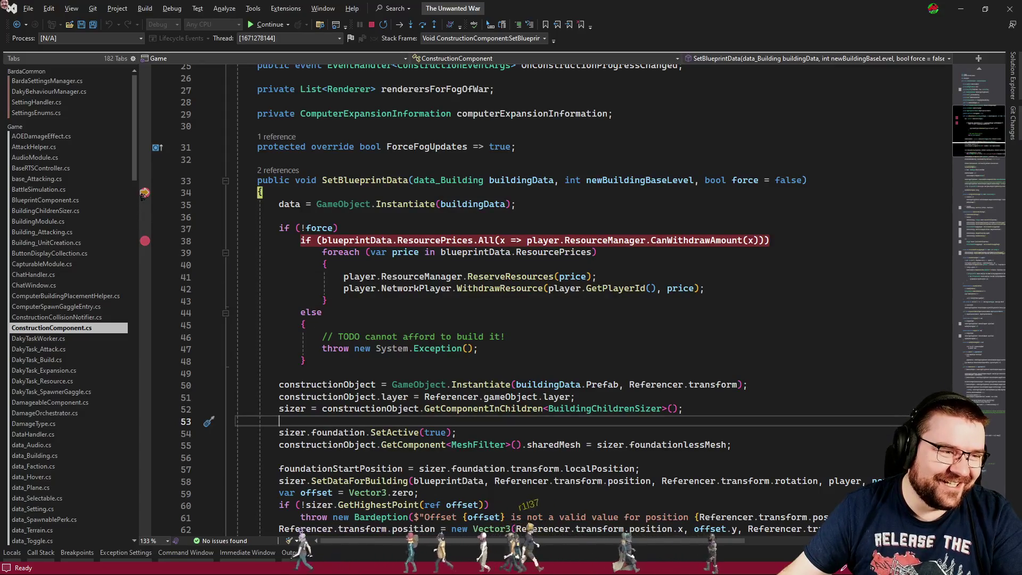
# - Jump to the CreateConstruction caller from the Call Stack and check where force is passed in
pyautogui.click(43, 553)
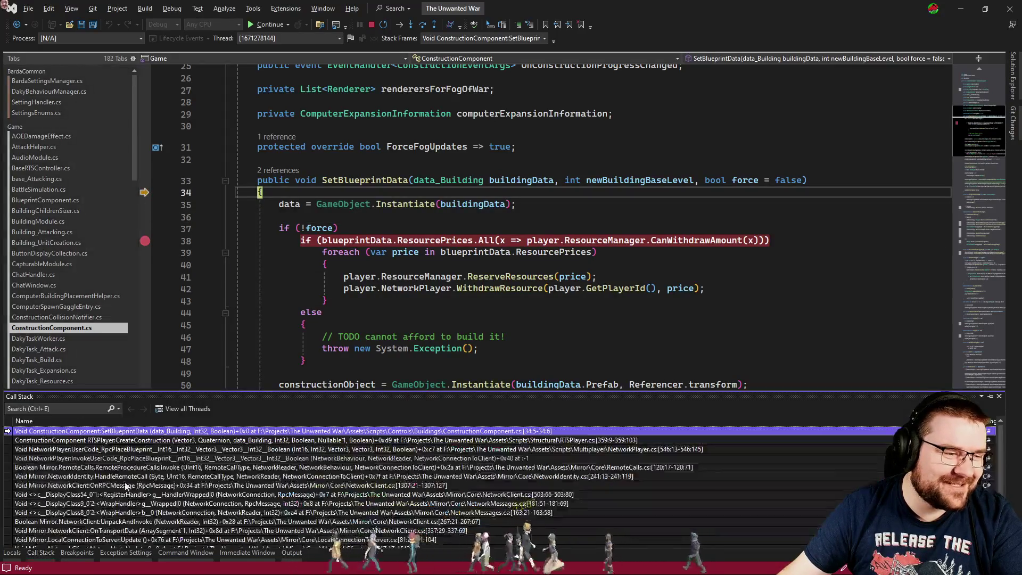
pyautogui.doubleClick(112, 440)
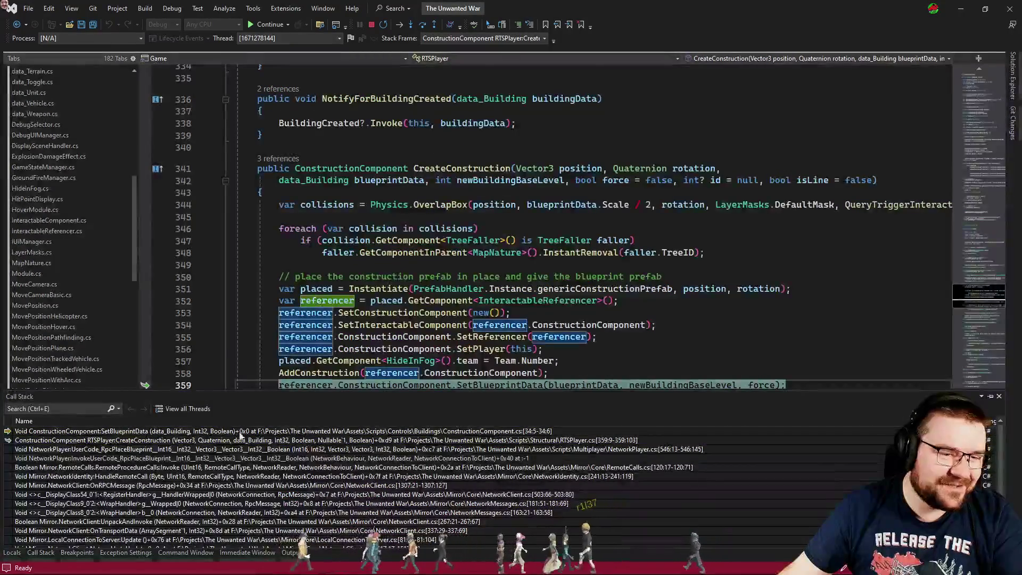
pyautogui.click(702, 323)
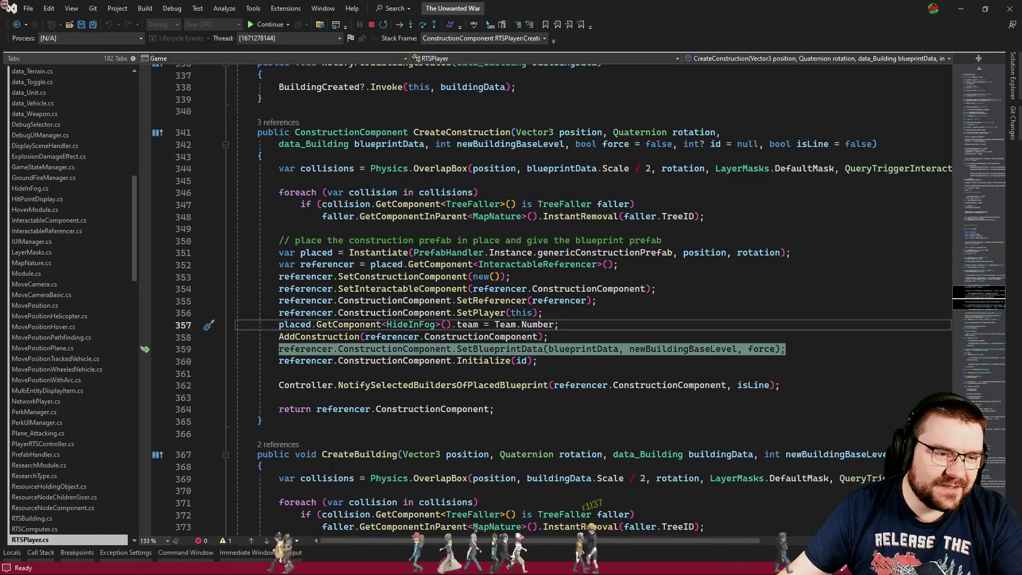
pyautogui.click(766, 348)
pyautogui.click(554, 337)
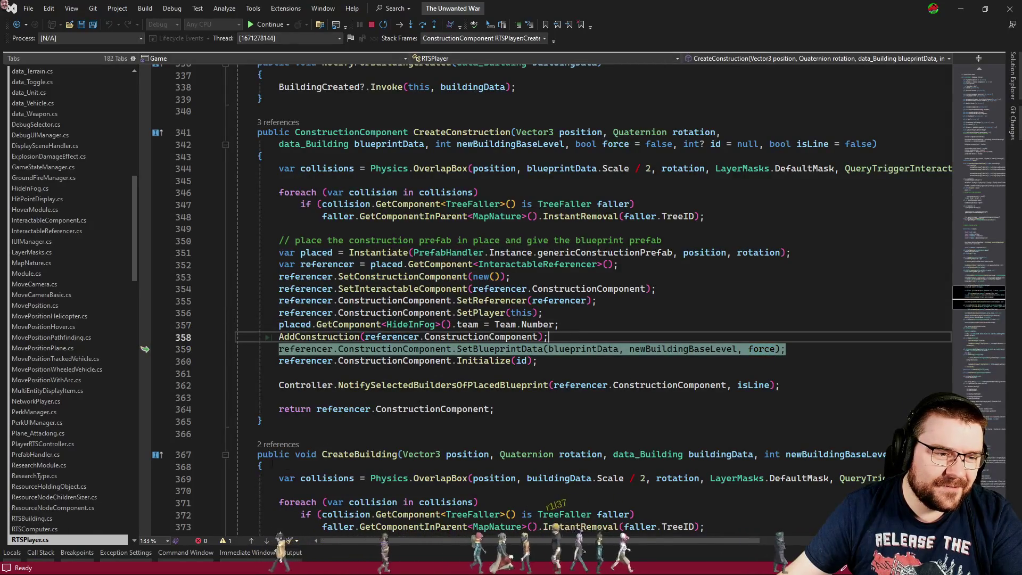
# - Follow the RpcPlaceBlueprint stack frame and go to the CreateConstruction definition
pyautogui.click(42, 553)
pyautogui.click(98, 452)
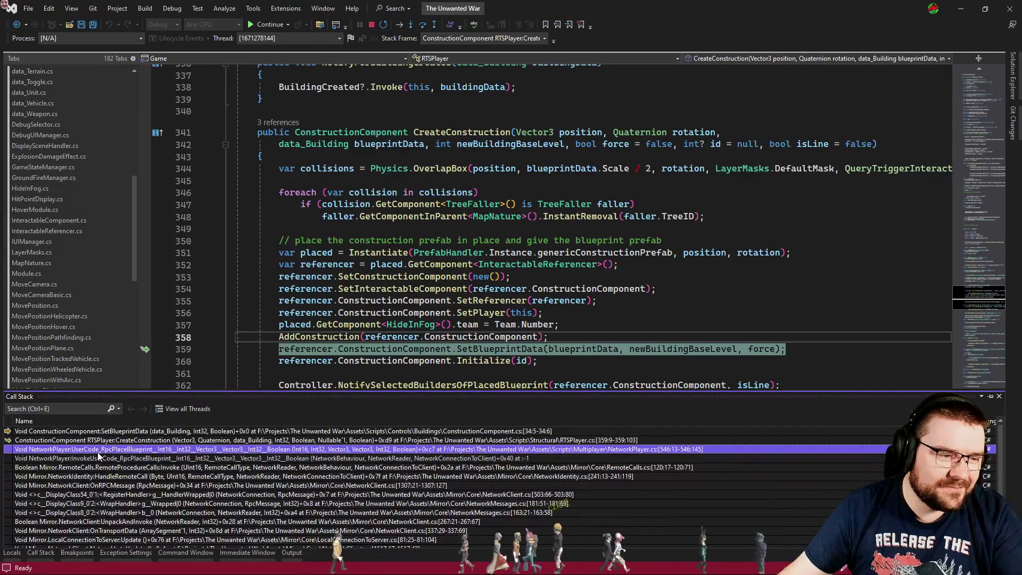
pyautogui.doubleClick(101, 450)
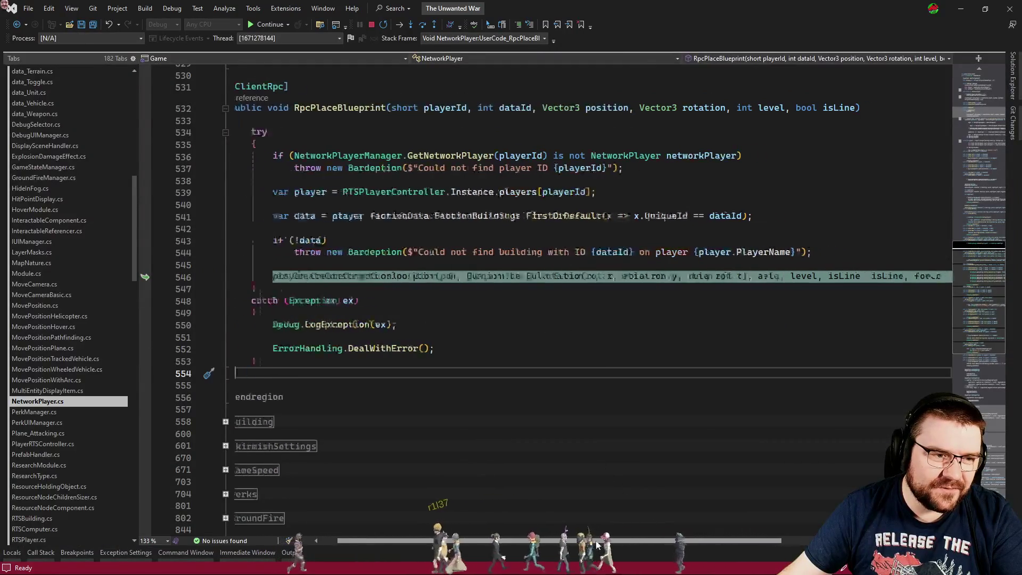
pyautogui.click(372, 275)
pyautogui.press('F12')
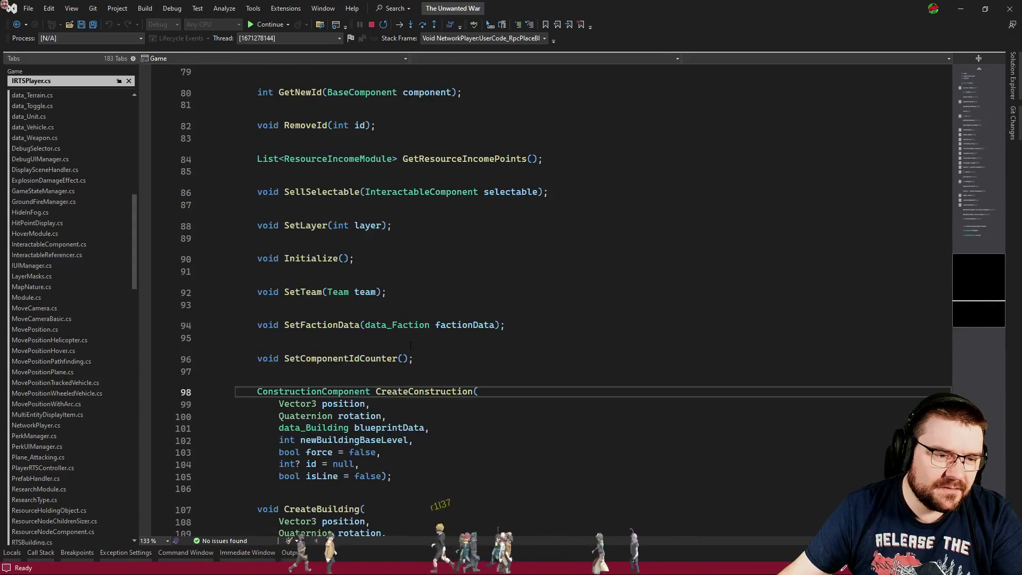
pyautogui.hotkey('ctrl', '-')
# - Review the else branch on line 44, then return to the paused game
pyautogui.hotkey('ctrl', 'Tab')
pyautogui.hotkey('ctrl', 'Tab')
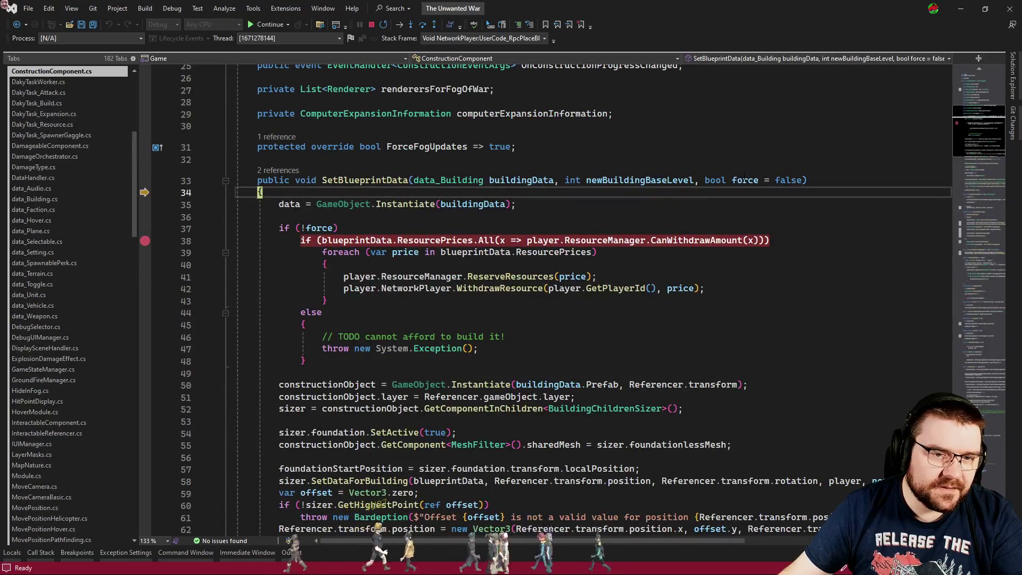
pyautogui.scroll(-14, 719, 325)
pyautogui.scroll(13, 720, 325)
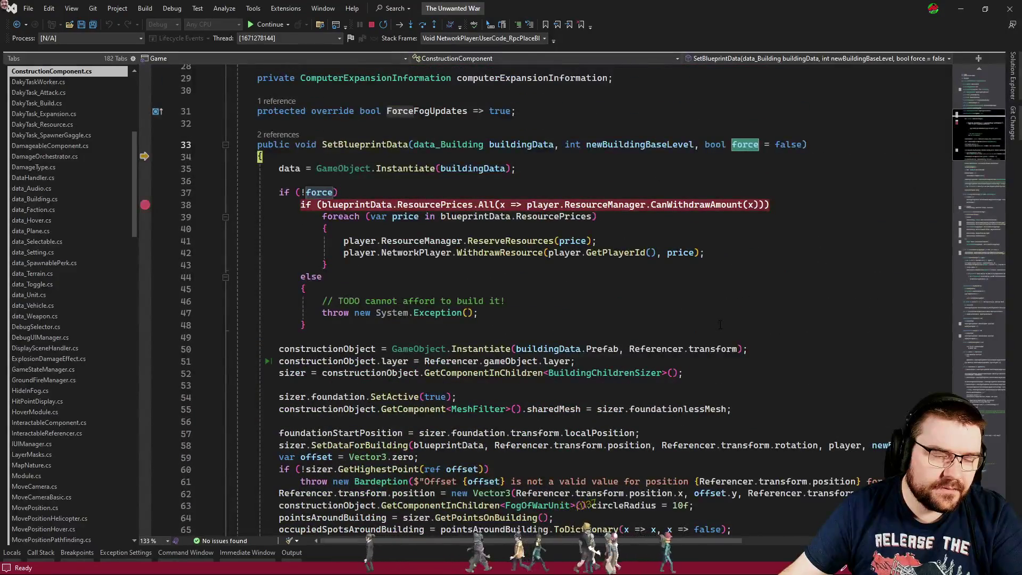
pyautogui.click(665, 279)
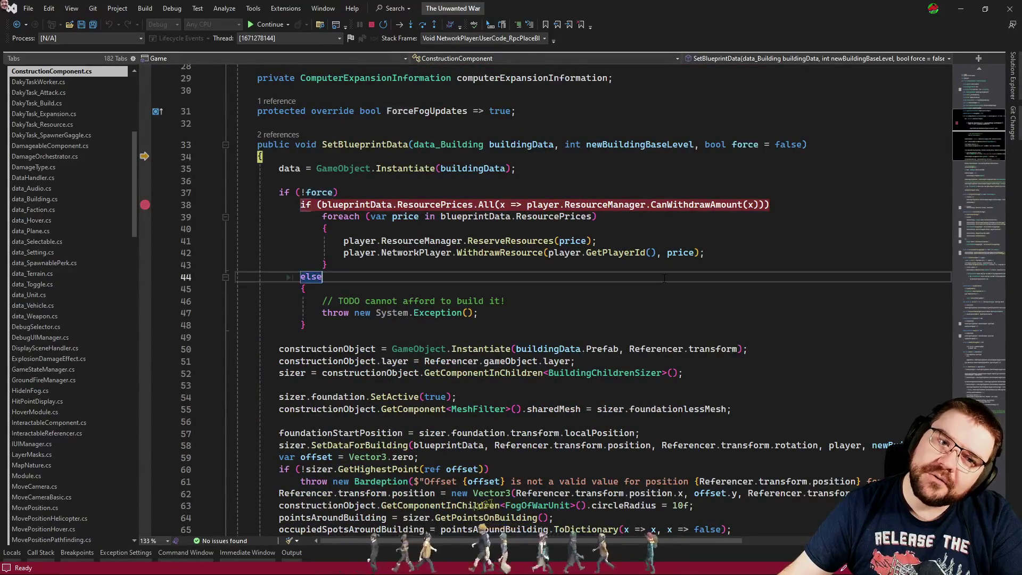
pyautogui.hotkey('alt', 'Tab')
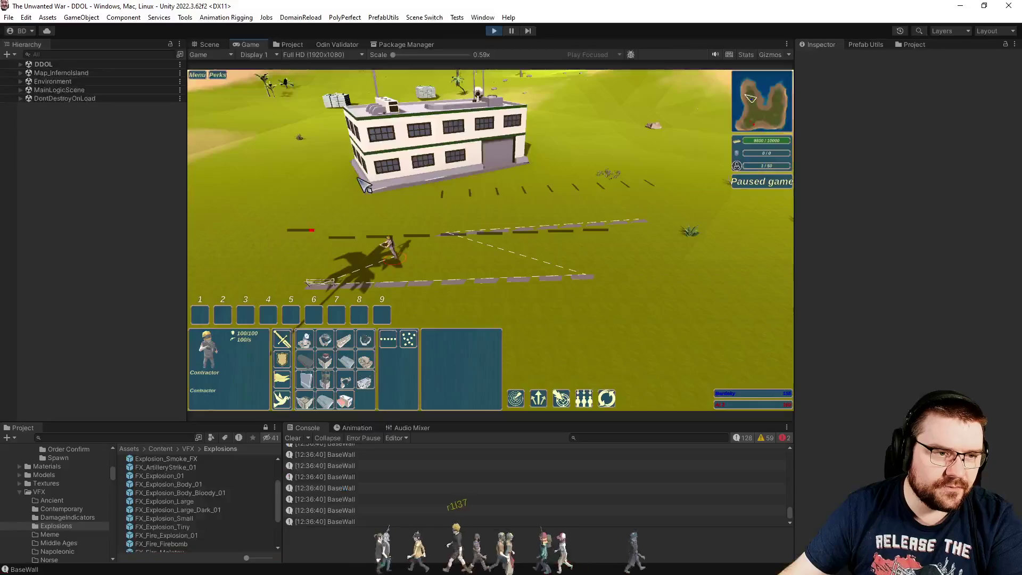
# - Lay more wall blueprints and add a breakpoint at the start of SetBlueprintData
pyautogui.click(573, 311)
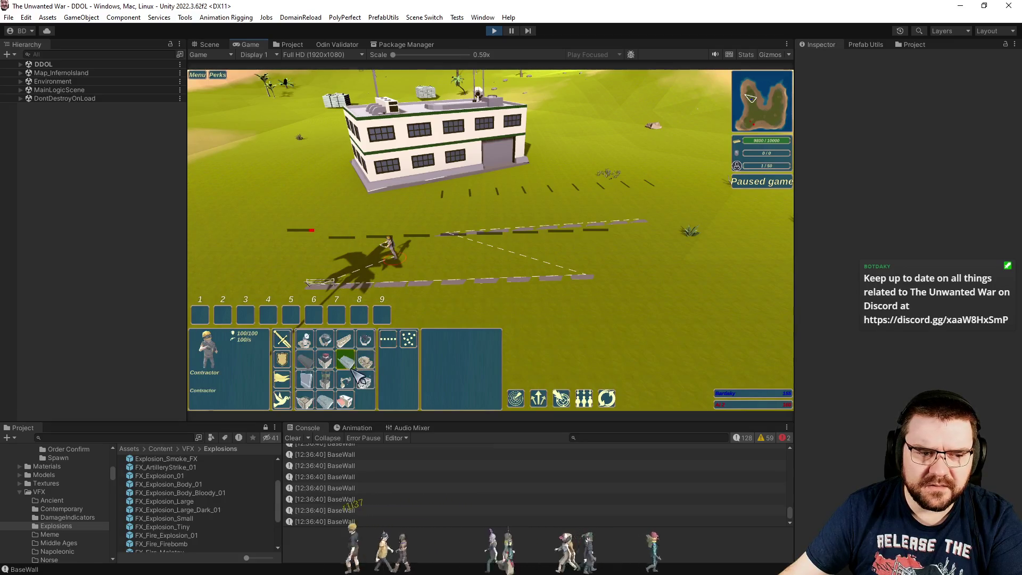
pyautogui.click(526, 256)
pyautogui.moveTo(530, 261)
pyautogui.mouseDown()
pyautogui.moveTo(524, 199)
pyautogui.moveTo(698, 181)
pyautogui.moveTo(766, 198)
pyautogui.mouseUp()
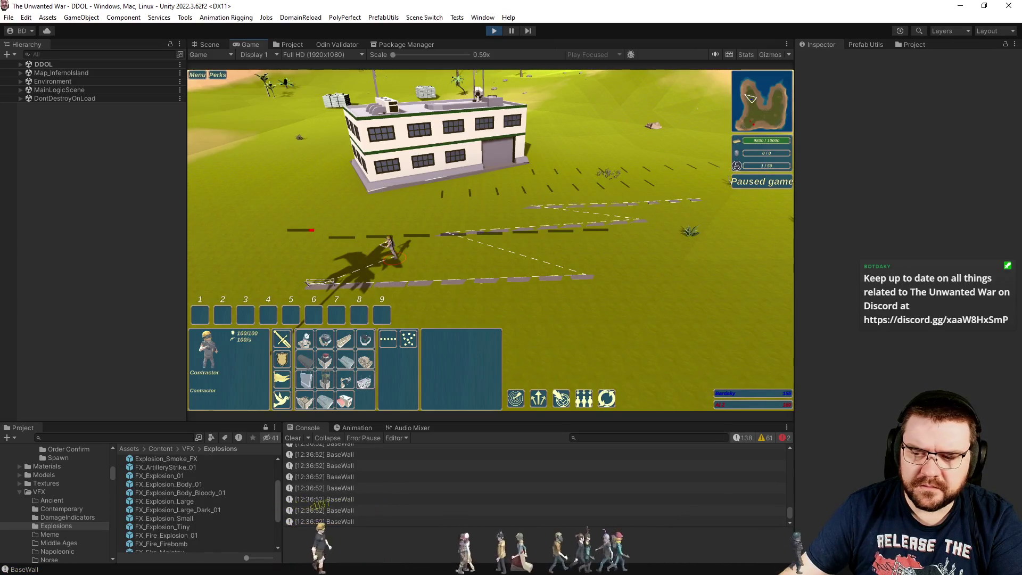
pyautogui.hotkey('alt', 'Tab')
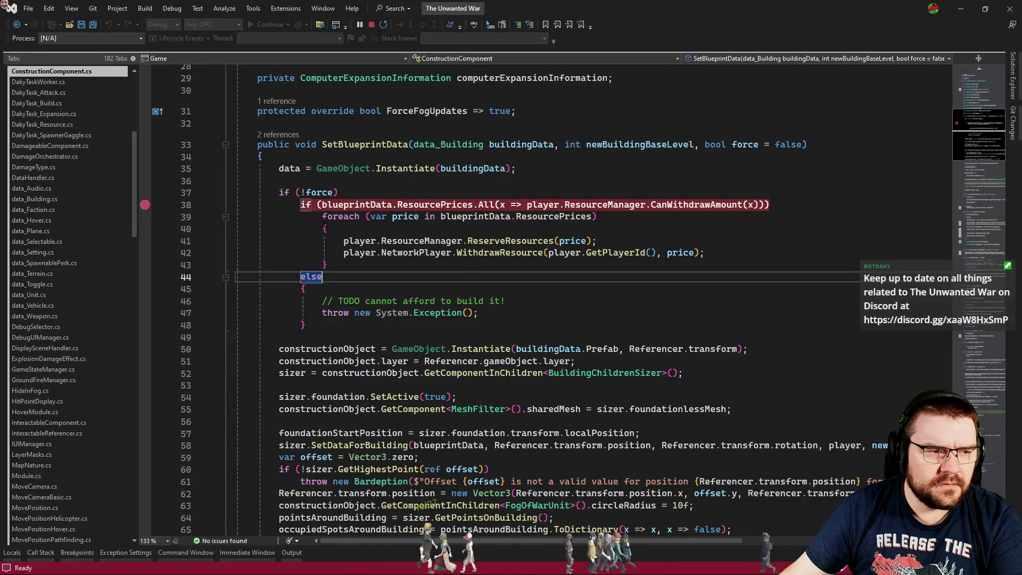
pyautogui.click(145, 157)
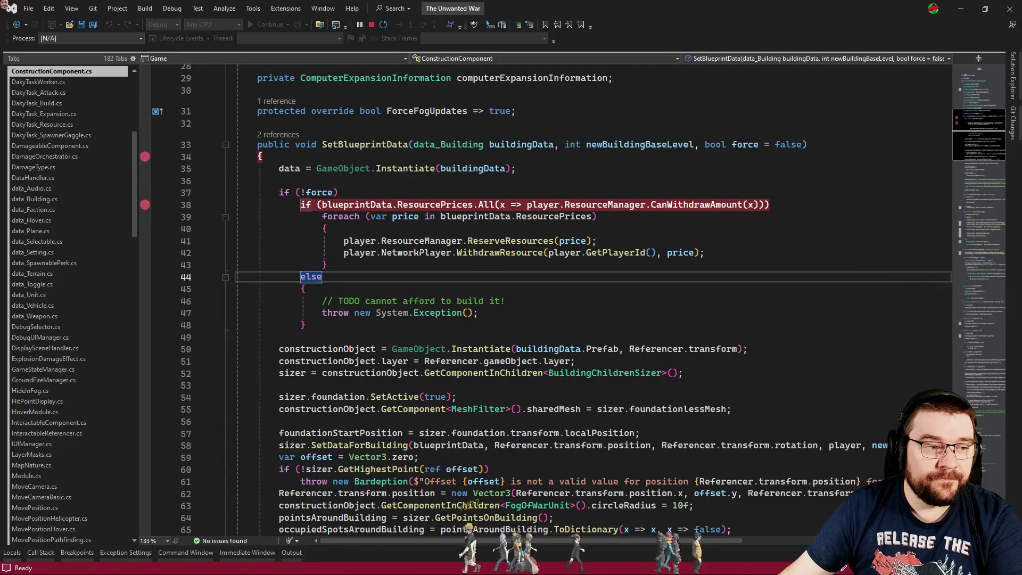
pyautogui.hotkey('alt', 'Tab')
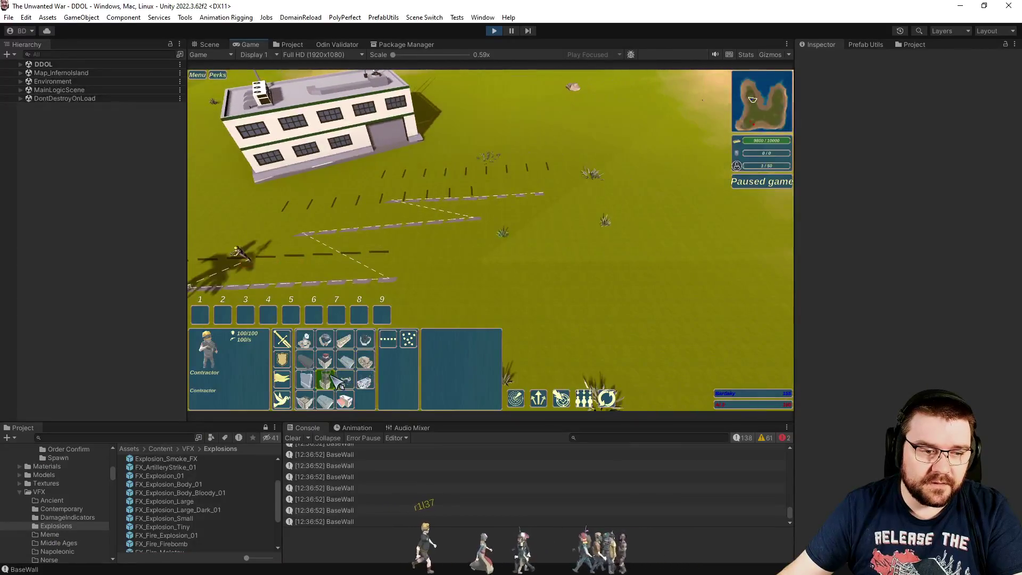
pyautogui.moveTo(479, 165); pyautogui.dragTo(650, 176)
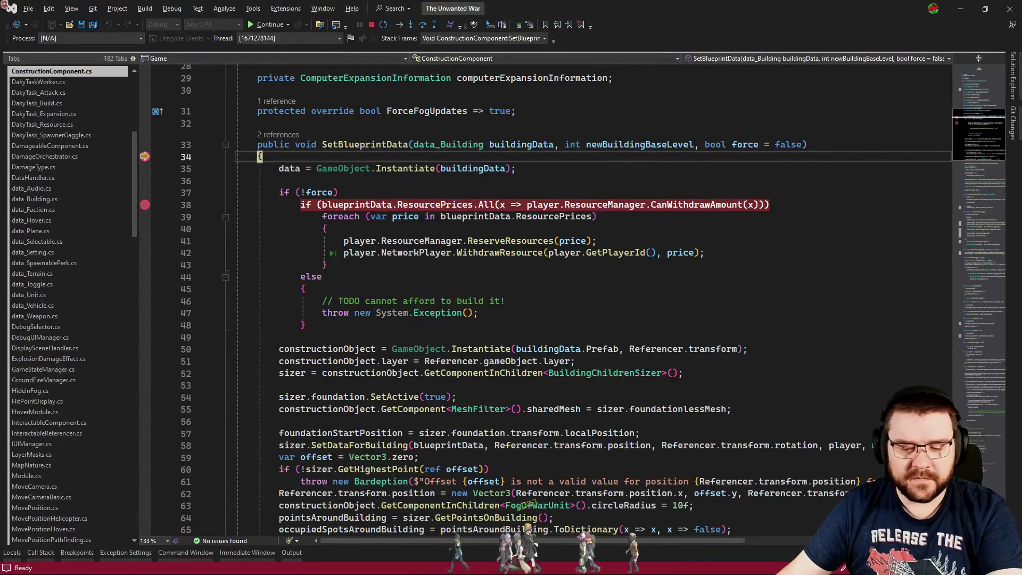
# - Confirm force is true, resume with F5, and list SetBlueprintData's callers
pyautogui.moveTo(740, 146)
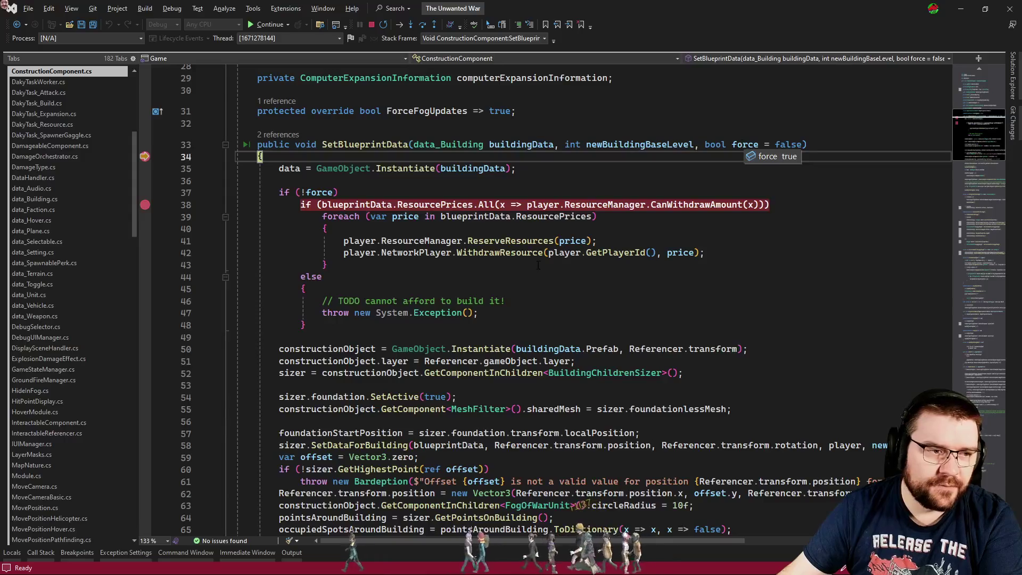
pyautogui.press('F5')
pyautogui.hotkey('alt', 'Tab')
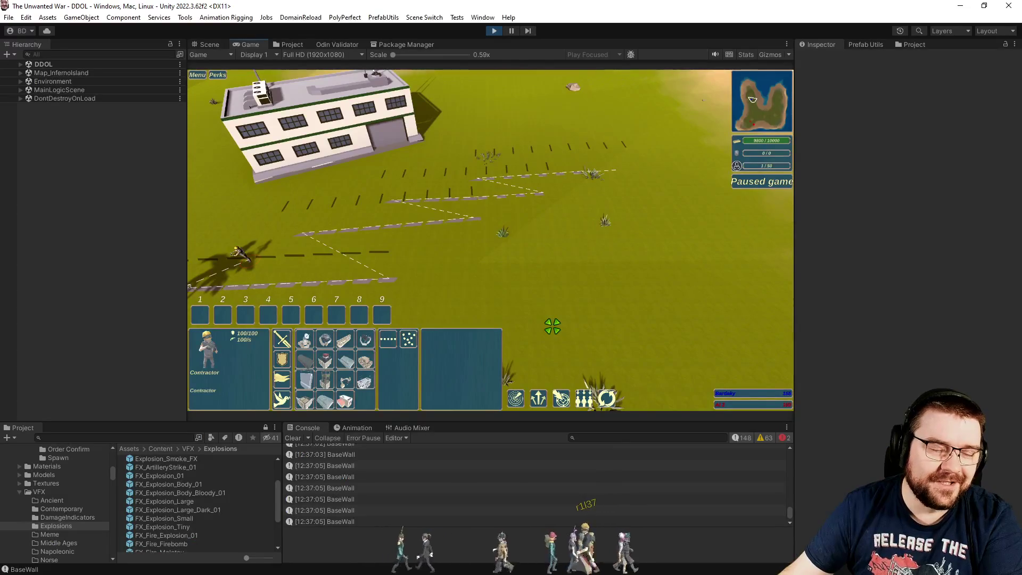
pyautogui.hotkey('alt', 'Tab')
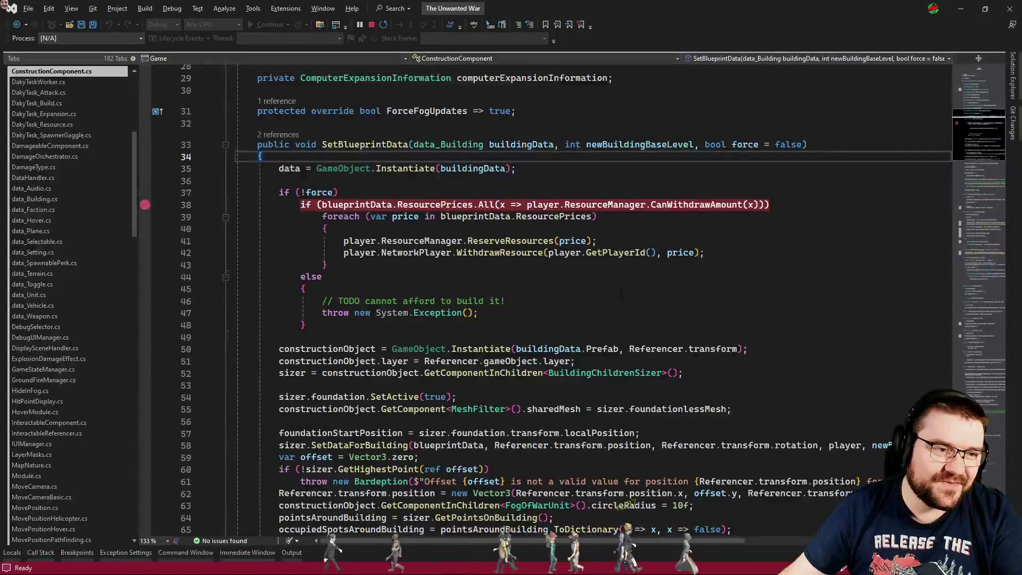
pyautogui.click(630, 289)
pyautogui.click(277, 134)
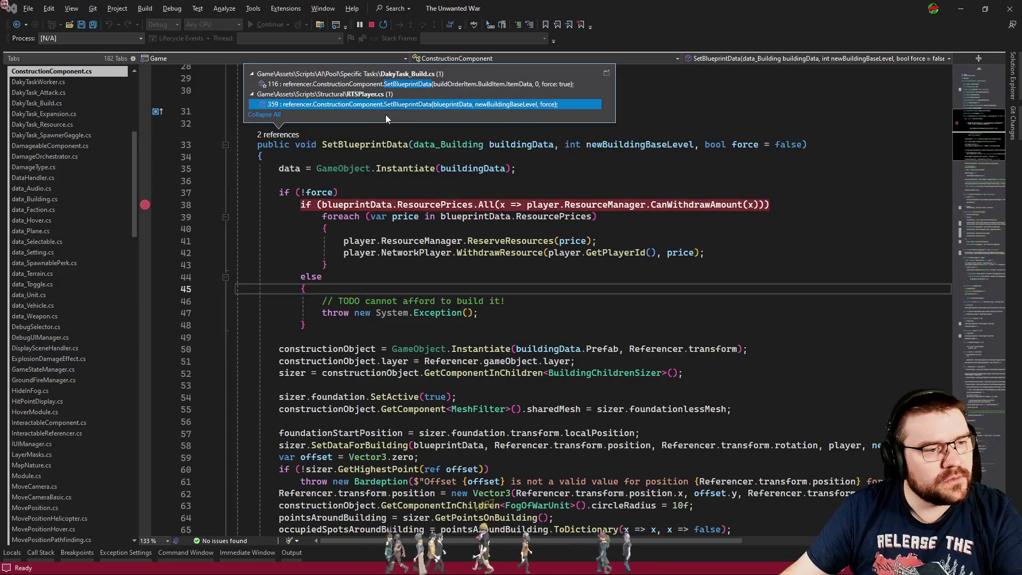
# - Open the DakyTask_Build.cs call to SetBlueprintData from the references list
pyautogui.doubleClick(399, 84)
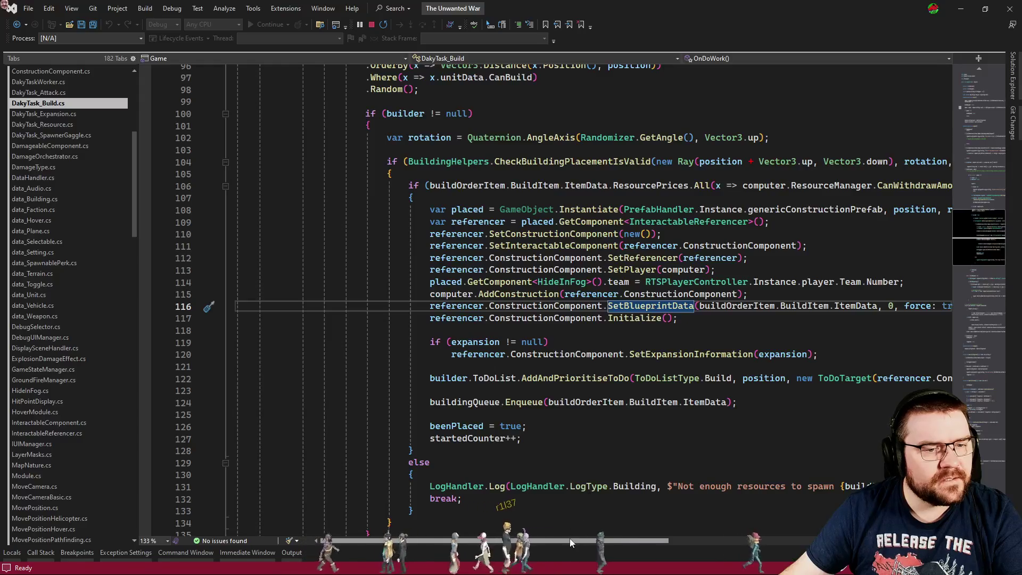
pyautogui.moveTo(572, 543)
pyautogui.mouseDown()
pyautogui.moveTo(615, 542)
pyautogui.moveTo(547, 542)
pyautogui.mouseUp()
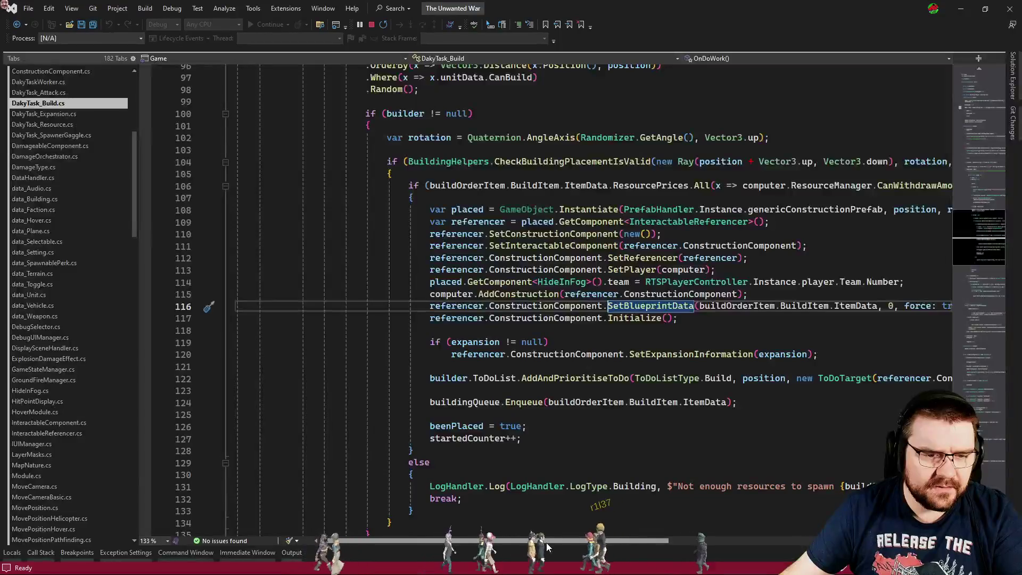
pyautogui.click(582, 341)
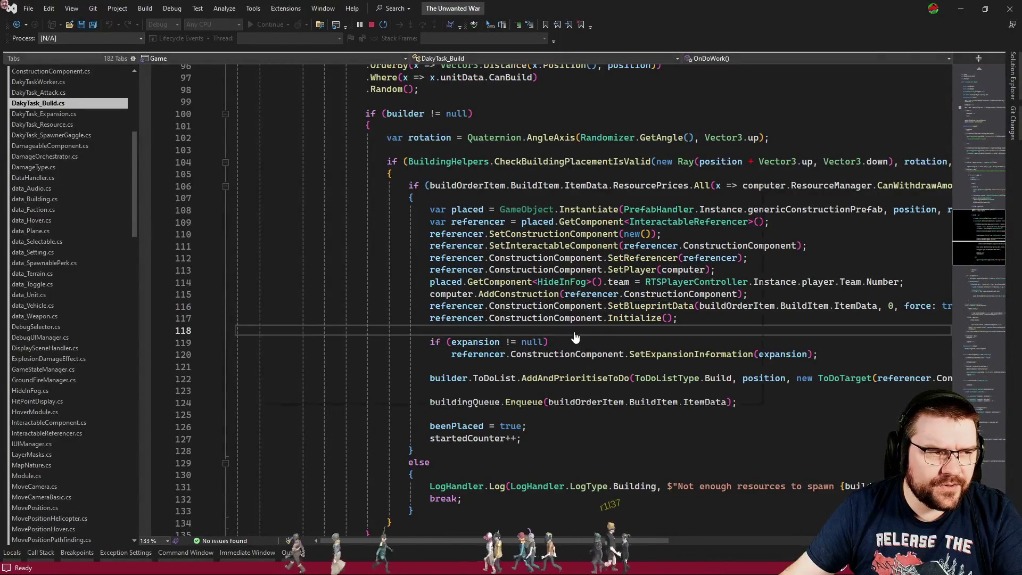
# - Back in ConstructionComponent.cs, cut the if (!force) line before the resource-price check
pyautogui.hotkey('ctrl', '-')
pyautogui.hotkey('ctrl', '-')
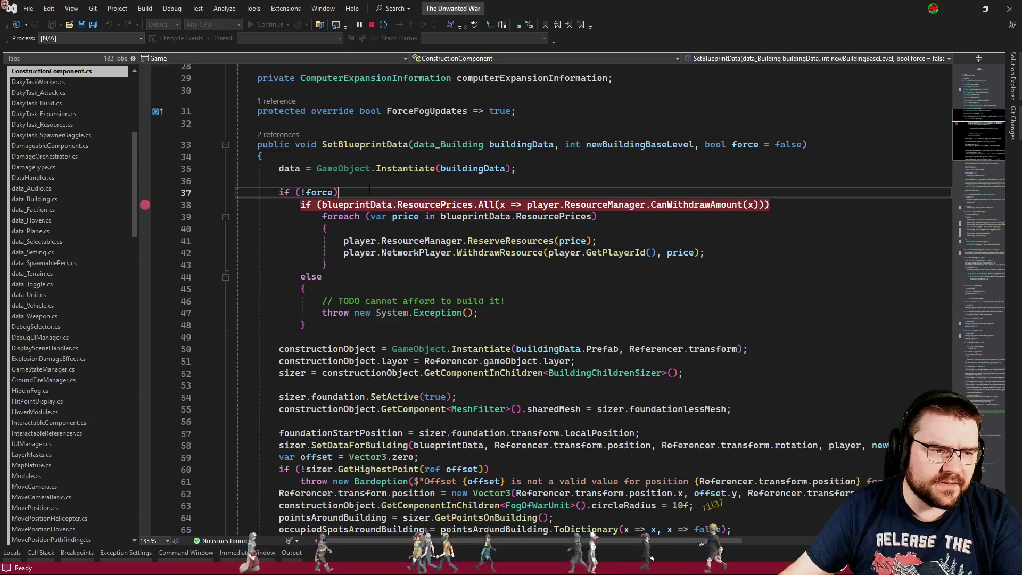
pyautogui.hotkey('ctrl', 'x')
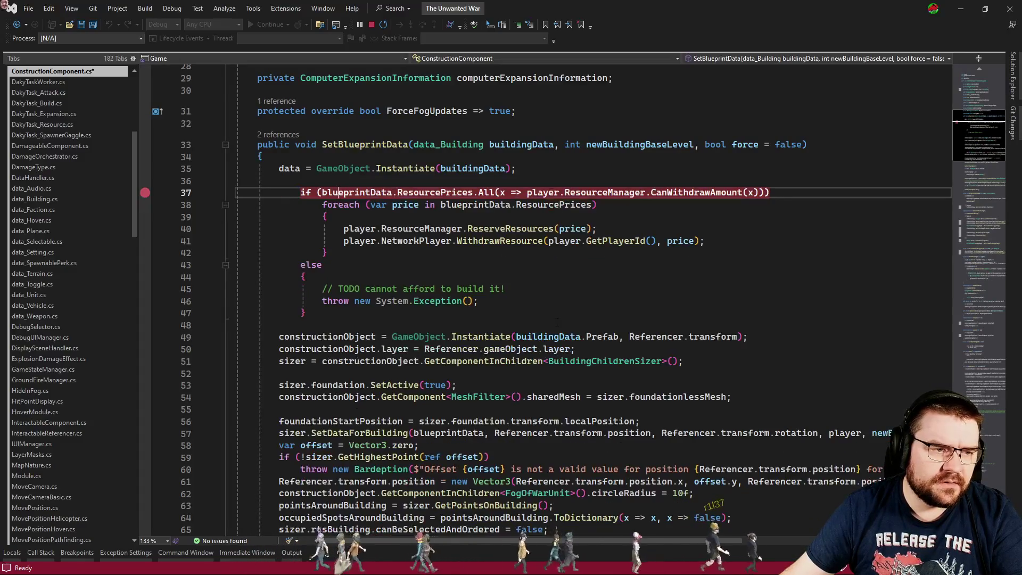
pyautogui.click(339, 192)
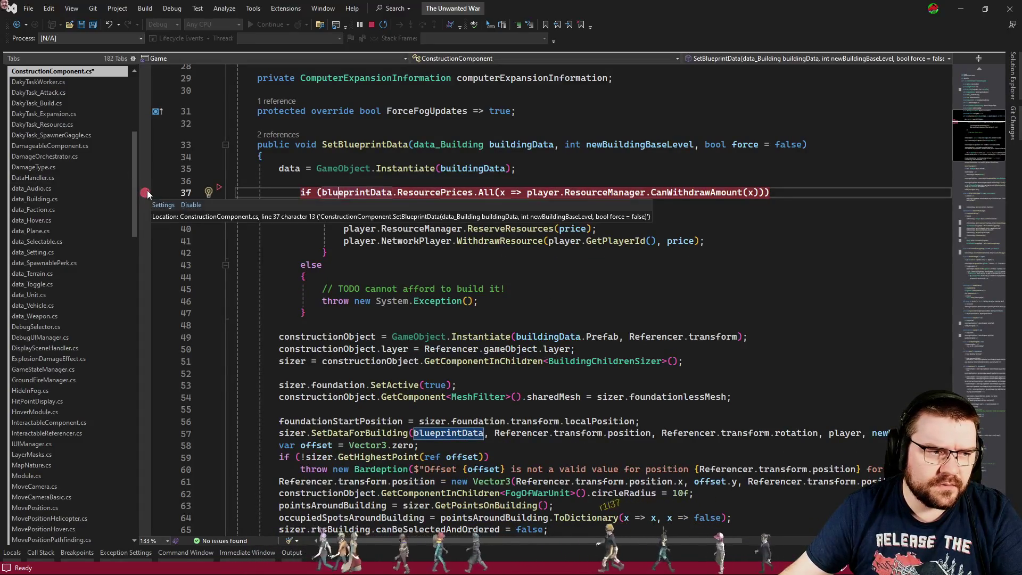
pyautogui.click(527, 294)
pyautogui.hotkey('alt', 'Tab')
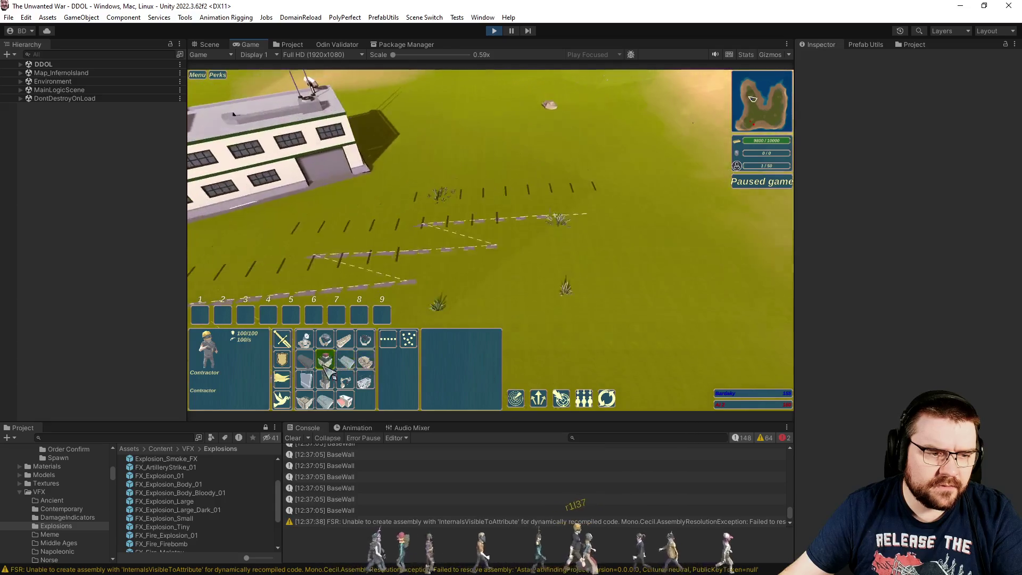
# - Build a base wall, dropping resources from 9800 to 800, then stop play mode
pyautogui.click(326, 367)
pyautogui.click(463, 288)
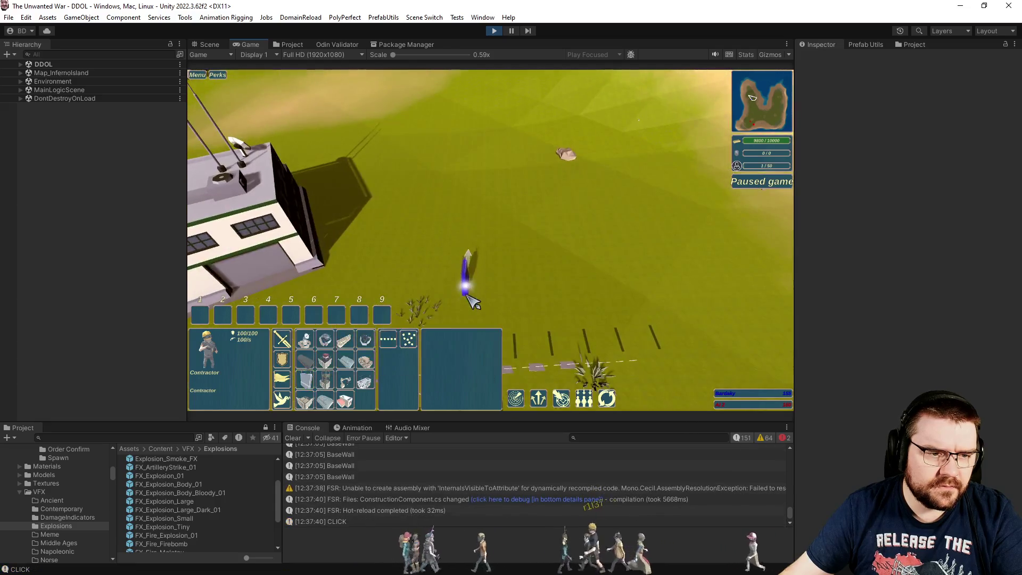
pyautogui.click(786, 276)
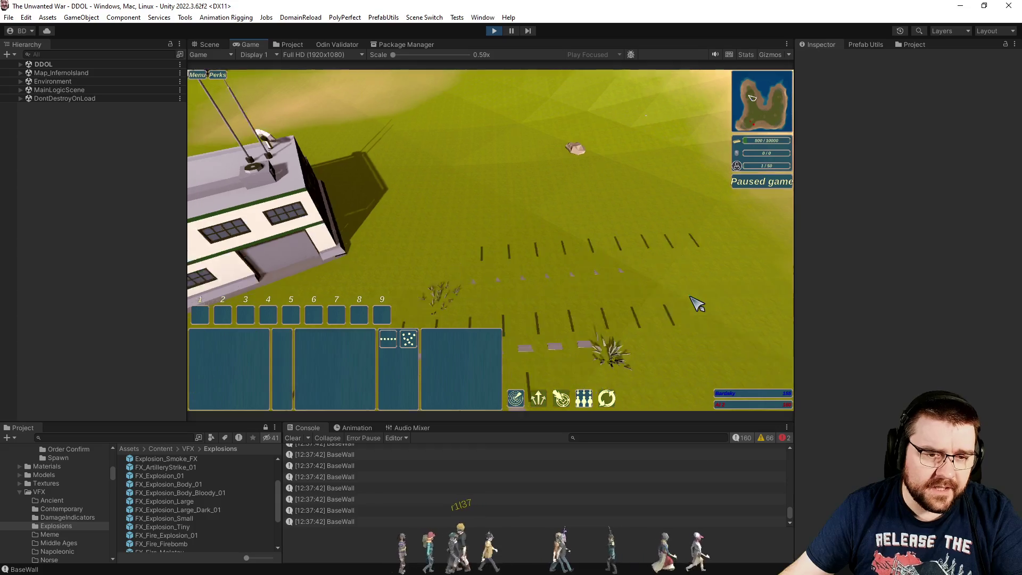
pyautogui.click(494, 31)
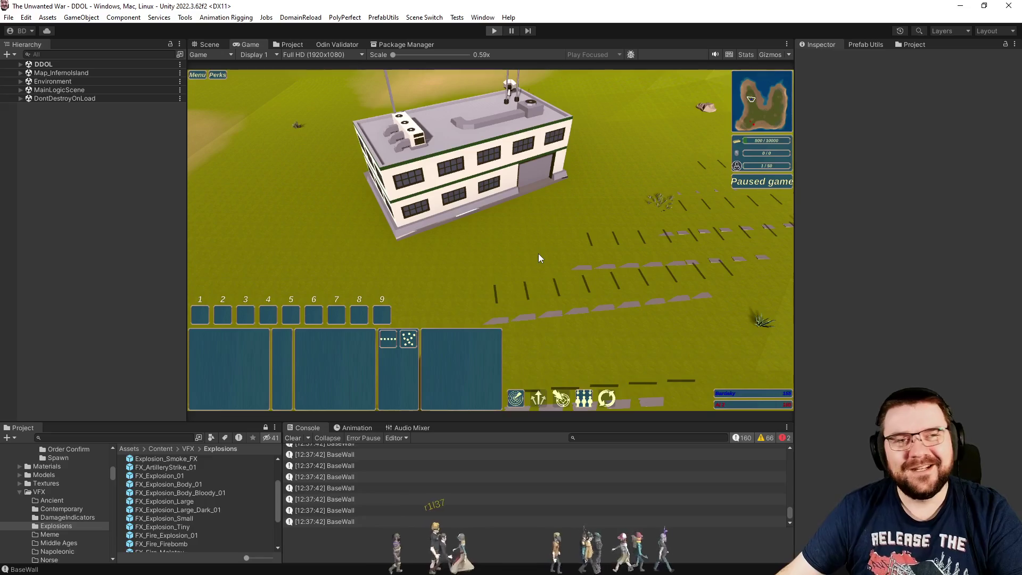
# - Shift the if/else block in SetBlueprintData one indentation level left
pyautogui.hotkey('alt', 'Tab')
pyautogui.hotkey('ctrl', 'k')
pyautogui.hotkey('ctrl', 'd')
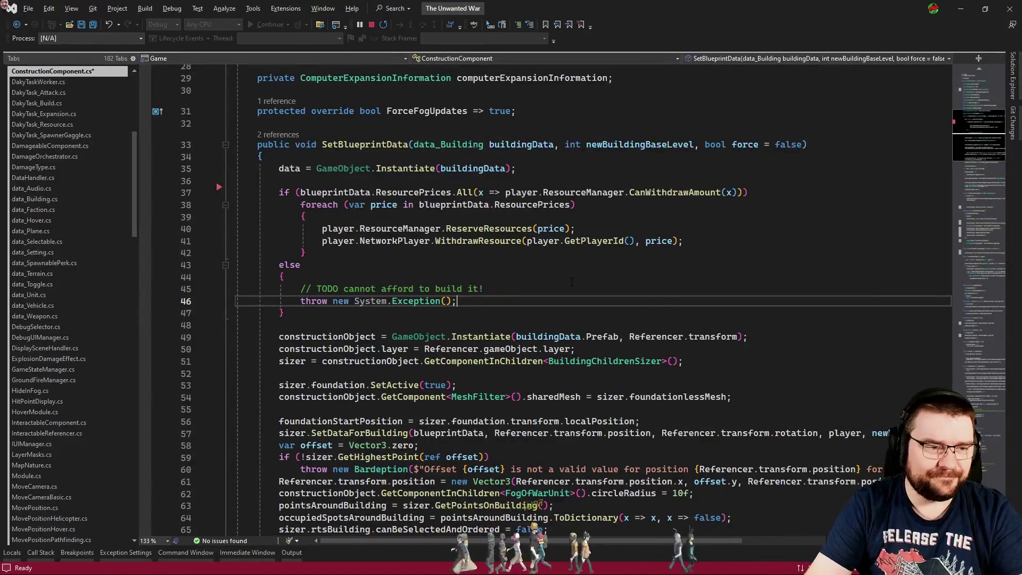
# - Review the simplified if and else blocks of the resource check
pyautogui.click(571, 282)
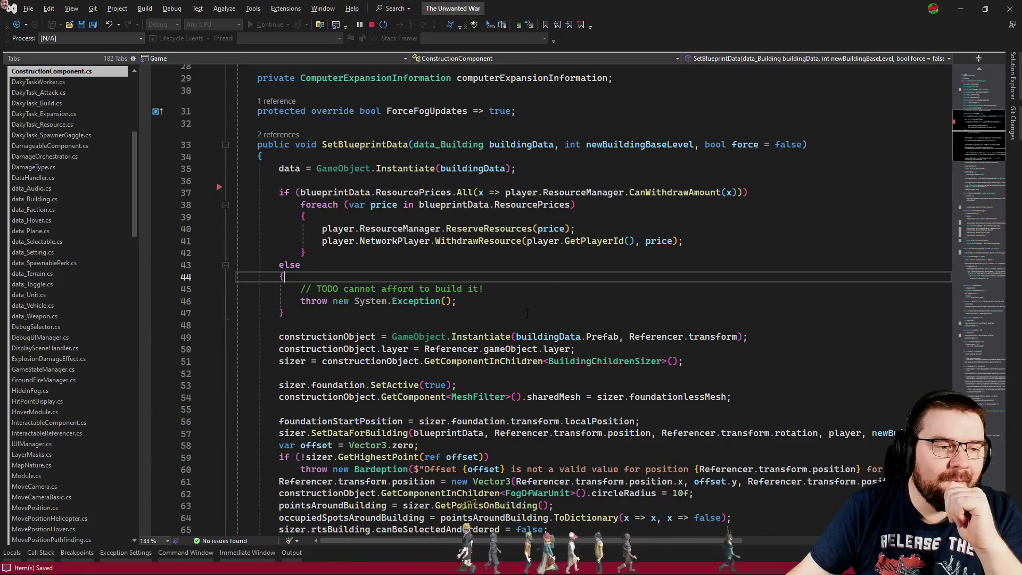
pyautogui.moveTo(397, 323); pyautogui.dragTo(188, 250)
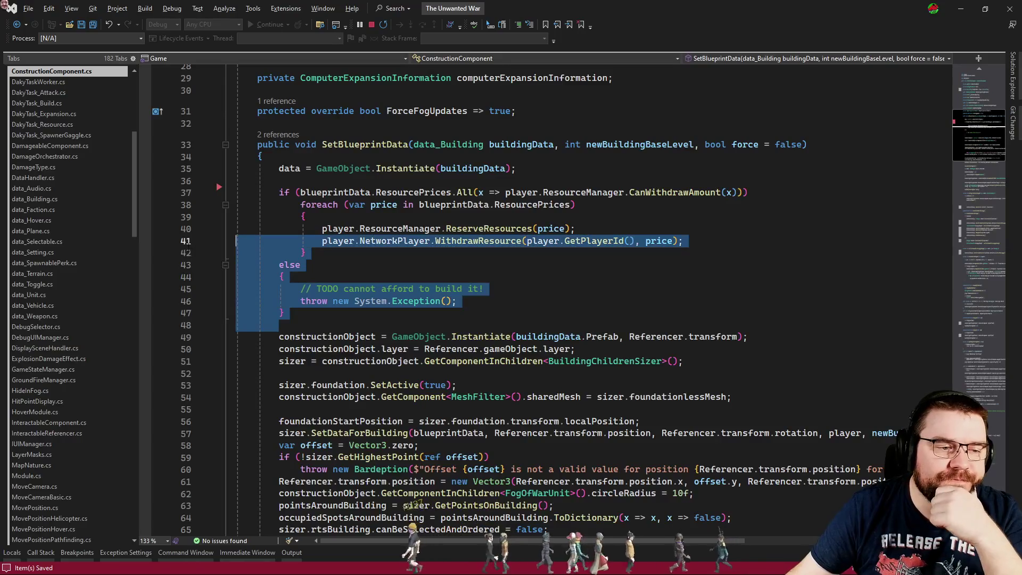
pyautogui.click(383, 314)
pyautogui.moveTo(592, 277)
pyautogui.mouseDown()
pyautogui.moveTo(238, 214)
pyautogui.moveTo(252, 195)
pyautogui.mouseUp()
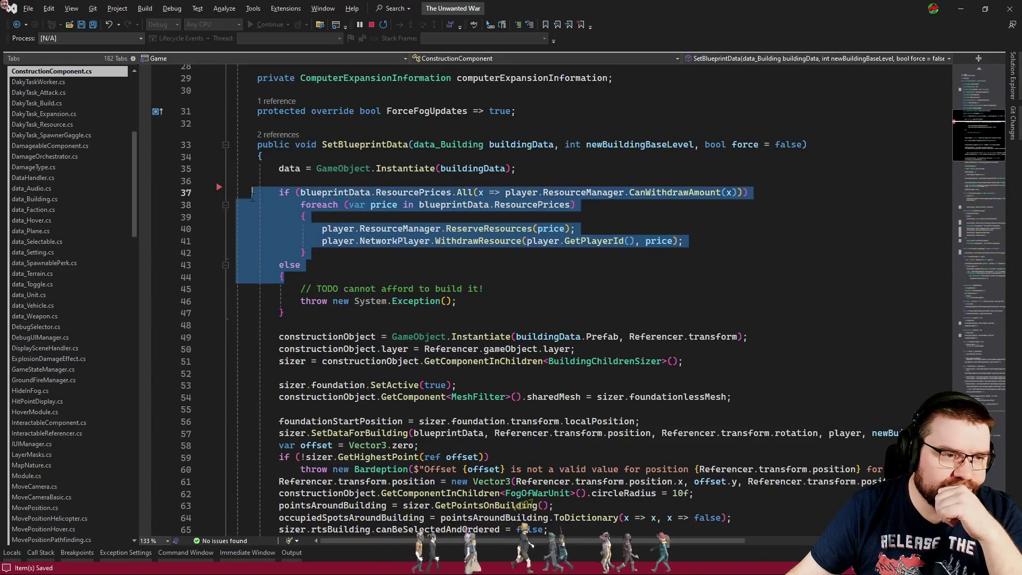
pyautogui.click(474, 261)
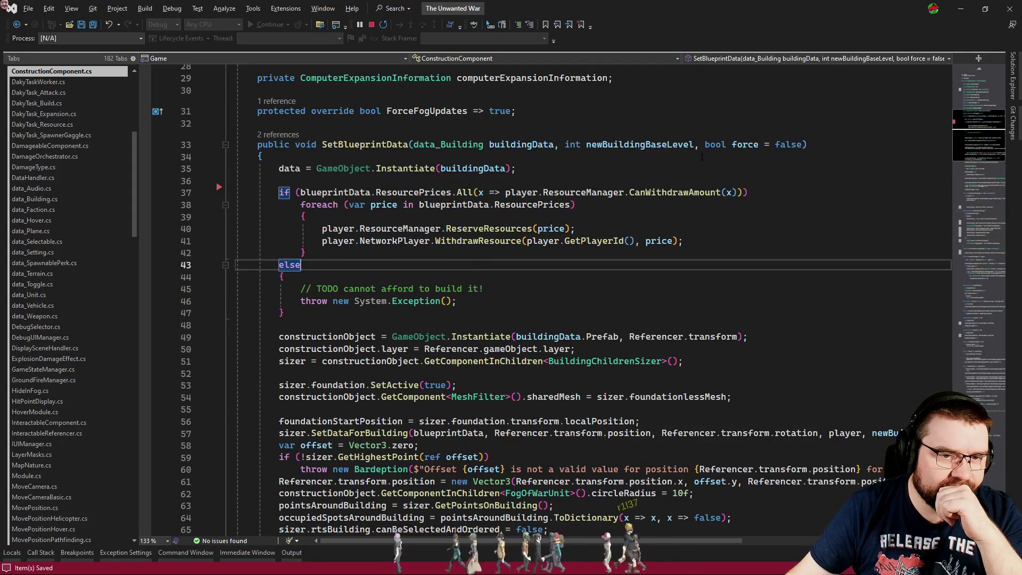
# - Highlight every remaining use of the force parameter
pyautogui.click(745, 144)
pyautogui.scroll(-2, 731, 229)
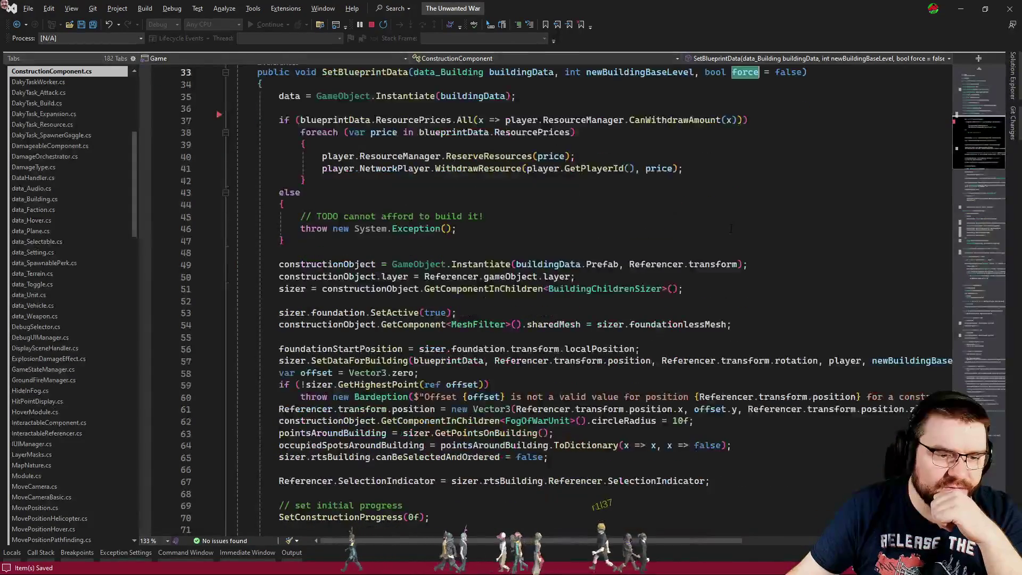
pyautogui.click(551, 156)
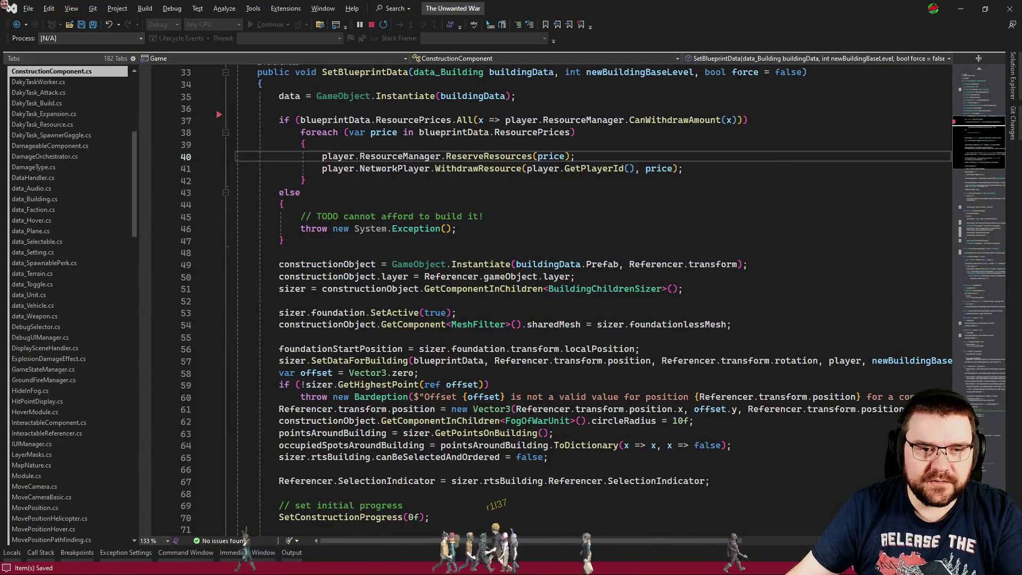
pyautogui.click(746, 72)
pyautogui.scroll(1, 749, 93)
# - Search the code for 'force', close the find box, and return to Unity
pyautogui.hotkey('ctrl', 'f')
pyautogui.scroll(-3, 749, 93)
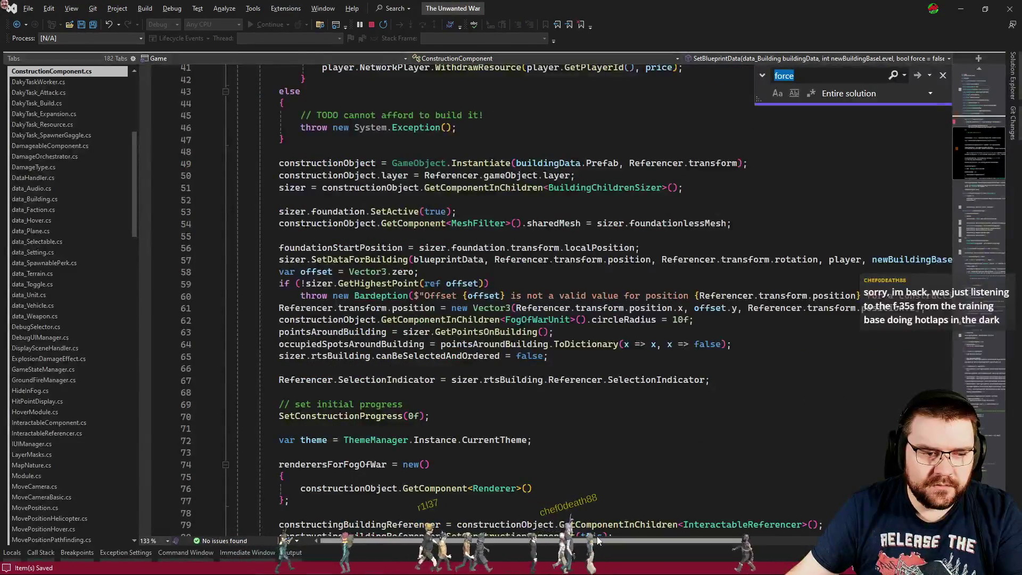
pyautogui.moveTo(596, 539); pyautogui.dragTo(705, 539)
pyautogui.hscroll(-3, 444, 272)
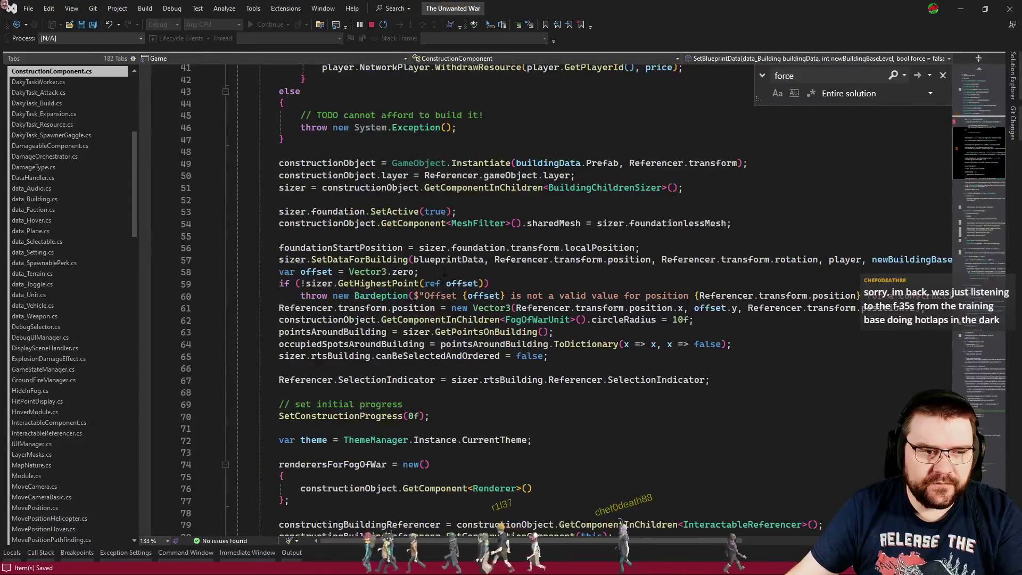
pyautogui.press('Escape')
pyautogui.click(480, 270)
pyautogui.hotkey('alt', 'Tab')
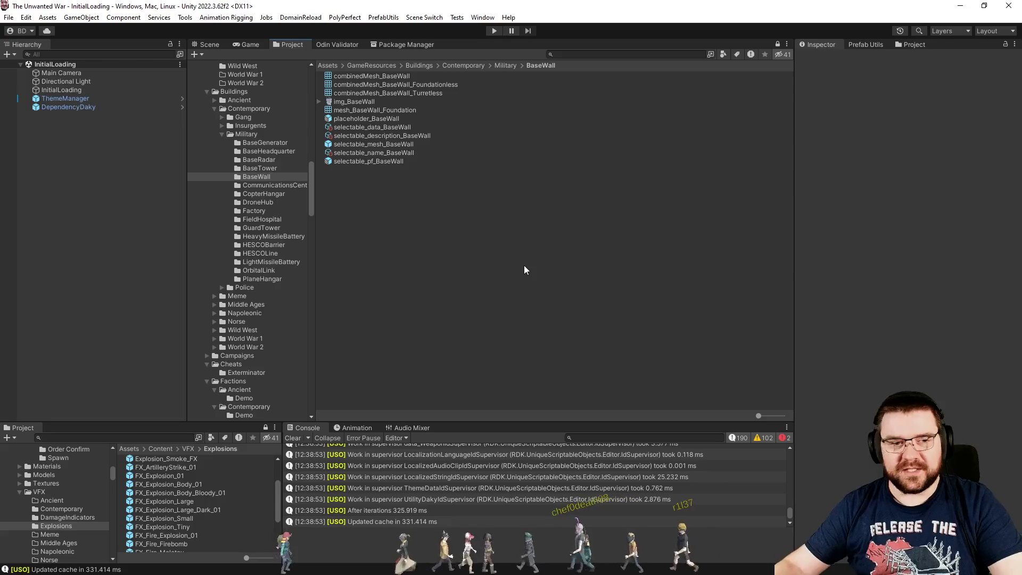
# - Enter play mode and wait for The Unwanted War main menu to load
pyautogui.click(493, 32)
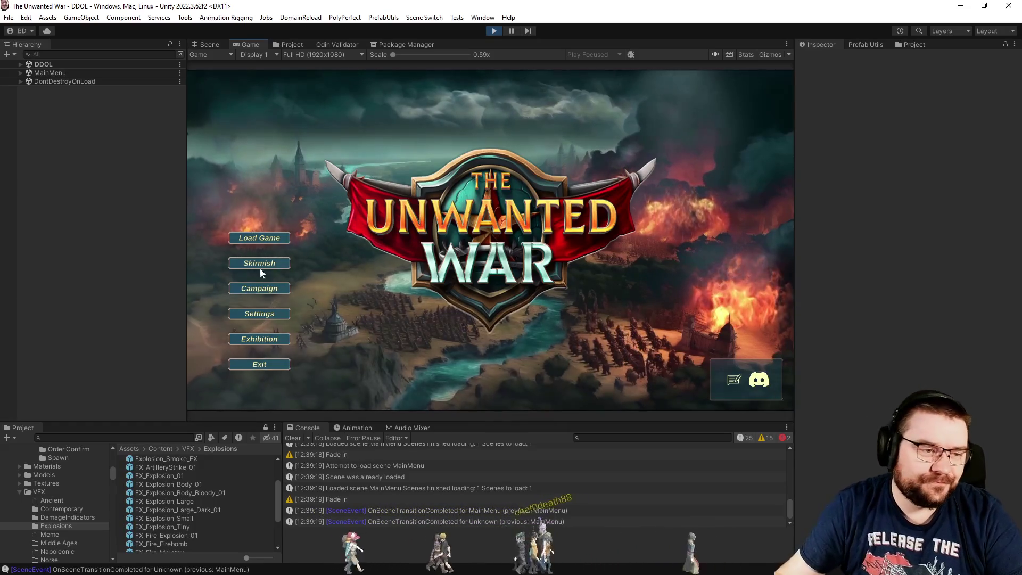
# - Start a Skirmish with player 2 as PC - Effortless, Map Explored Full, weather off
pyautogui.click(260, 263)
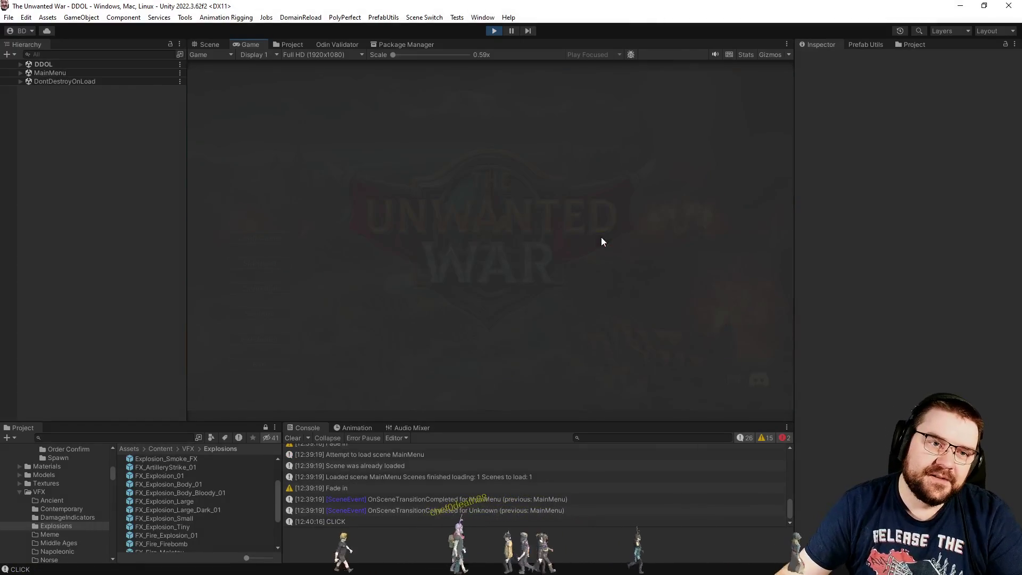
pyautogui.click(476, 145)
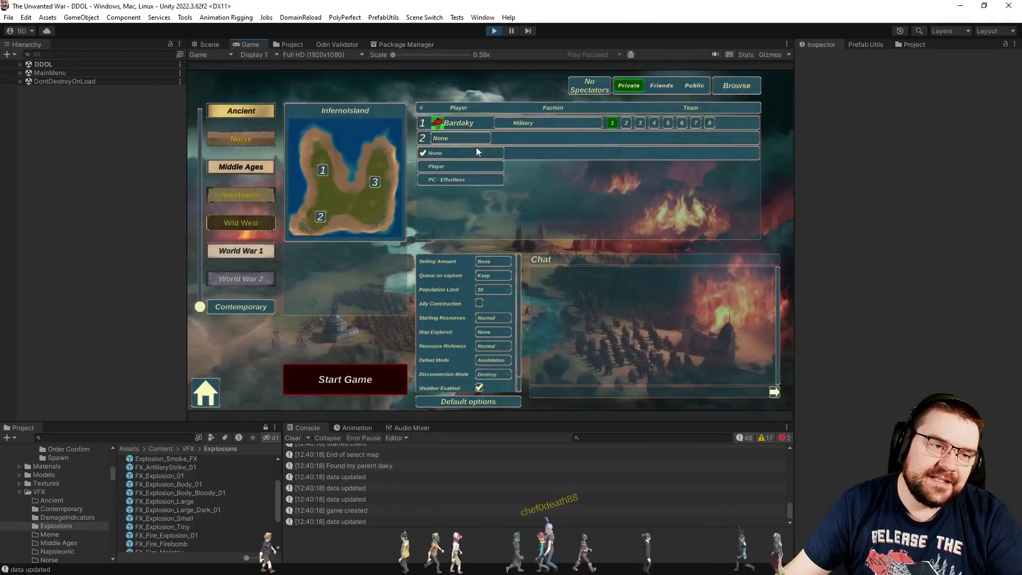
pyautogui.click(465, 178)
pyautogui.click(494, 372)
pyautogui.click(478, 390)
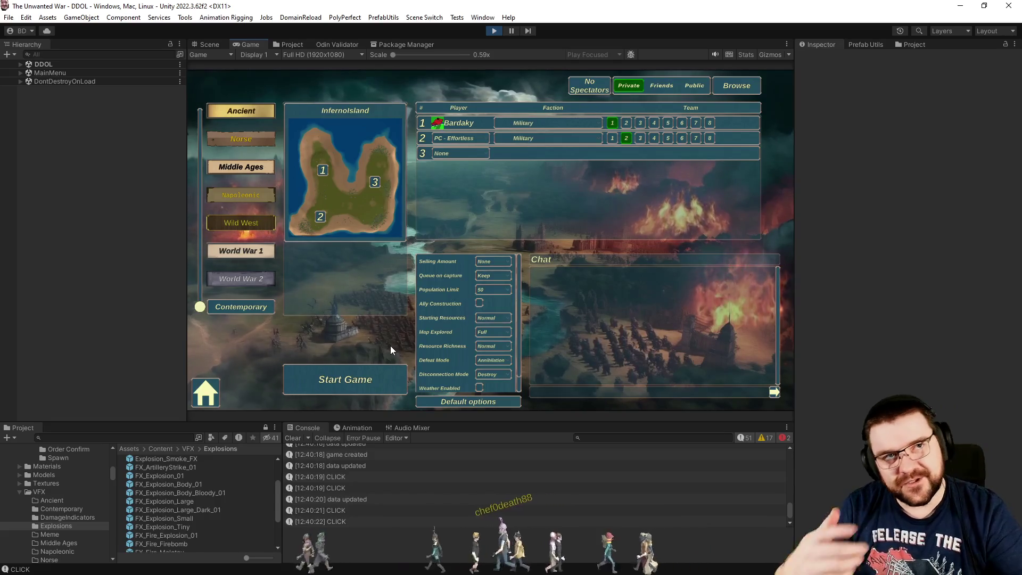
pyautogui.click(375, 370)
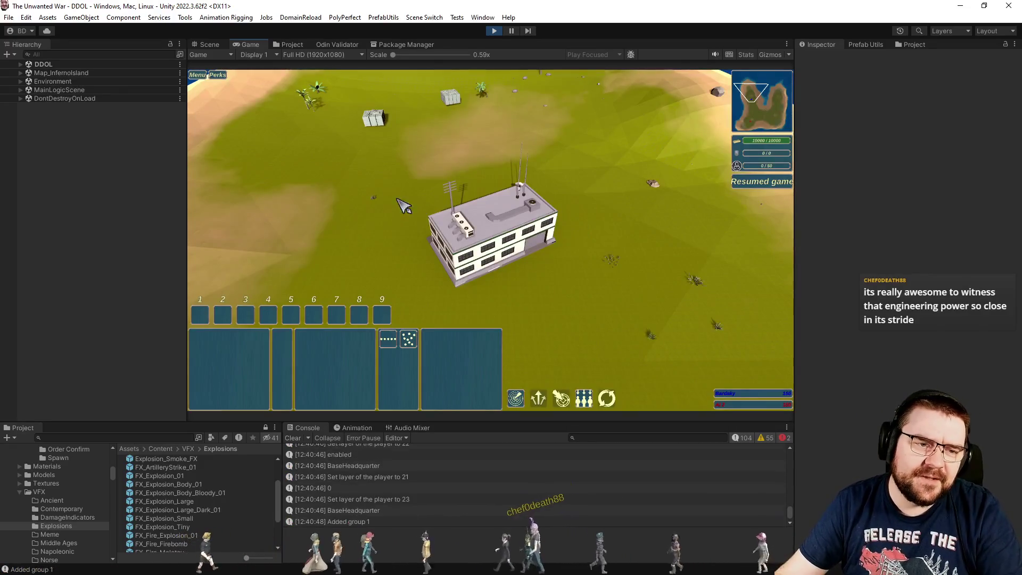
# - Select the headquarters and queue three units for training
pyautogui.moveTo(552, 289)
pyautogui.mouseDown()
pyautogui.moveTo(385, 188)
pyautogui.moveTo(389, 209)
pyautogui.mouseUp()
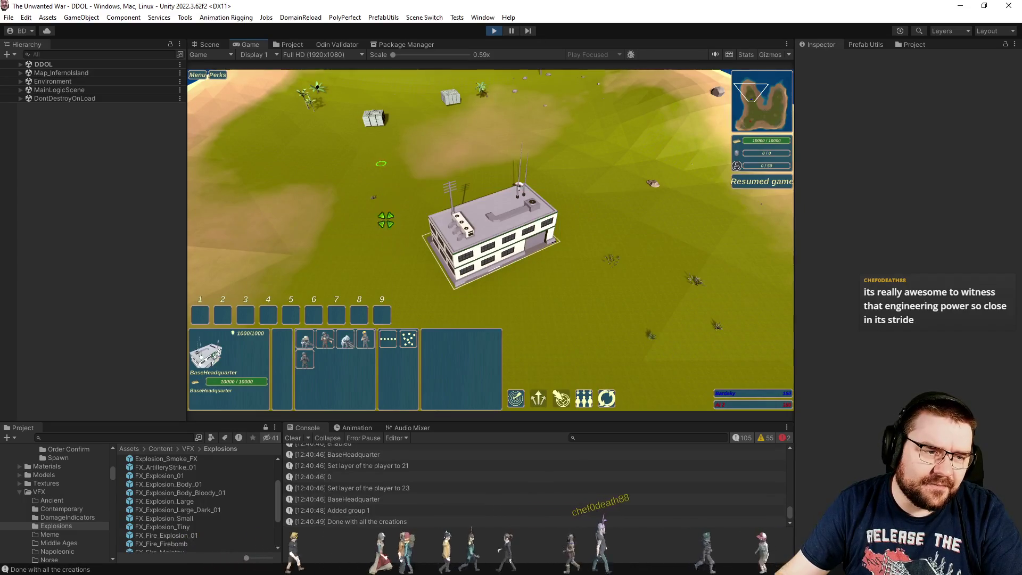
pyautogui.click(365, 339)
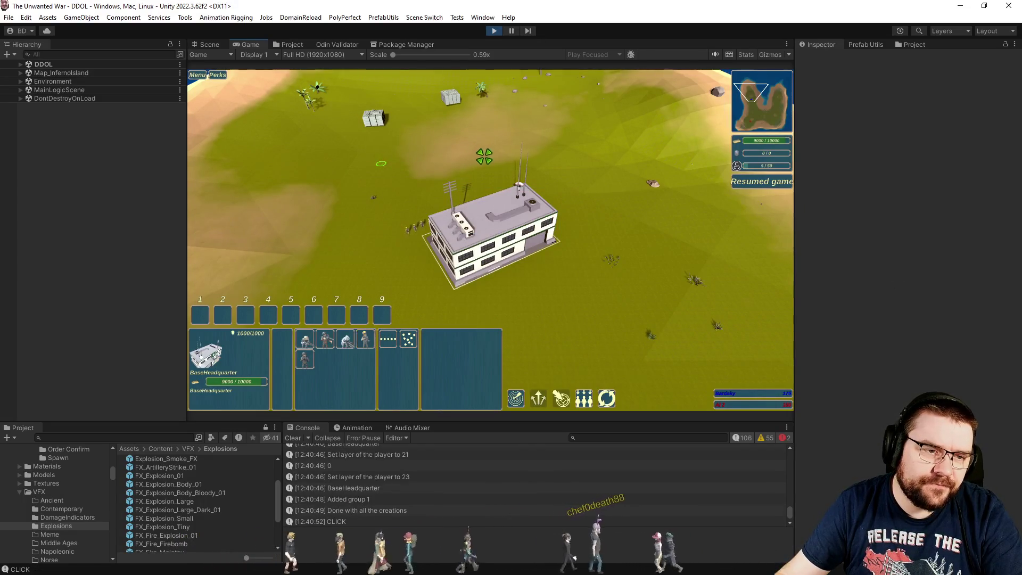
pyautogui.click(365, 339)
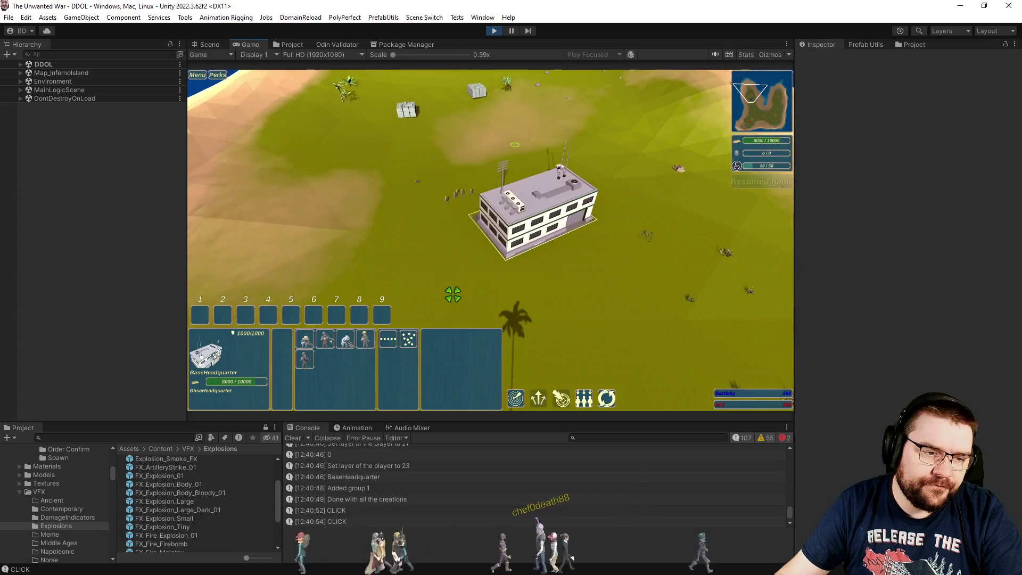
pyautogui.click(366, 342)
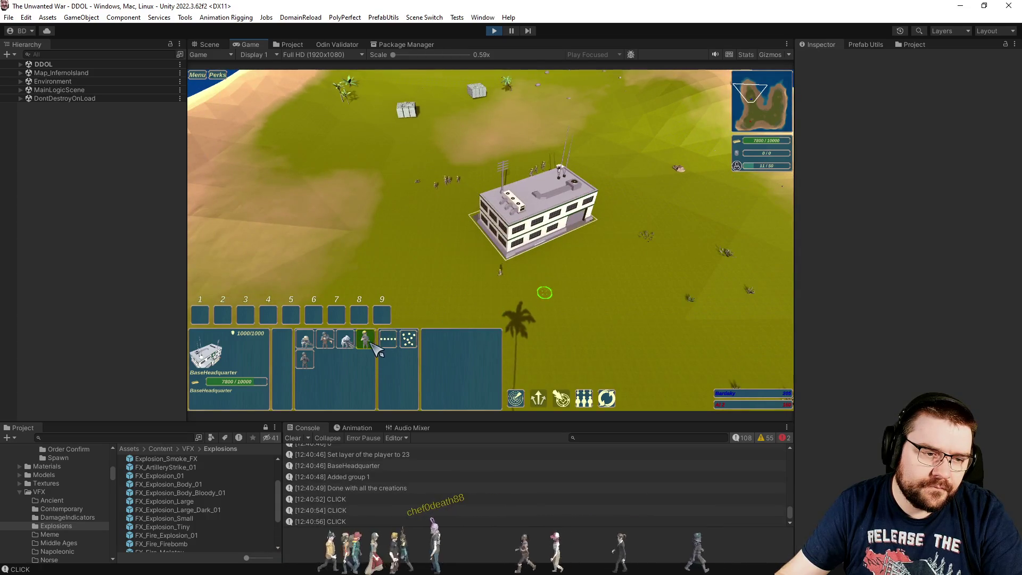
pyautogui.click(552, 313)
# - Select a Contractor and place a Heavy Missile Battery near the headquarters
pyautogui.moveTo(463, 193); pyautogui.dragTo(388, 119)
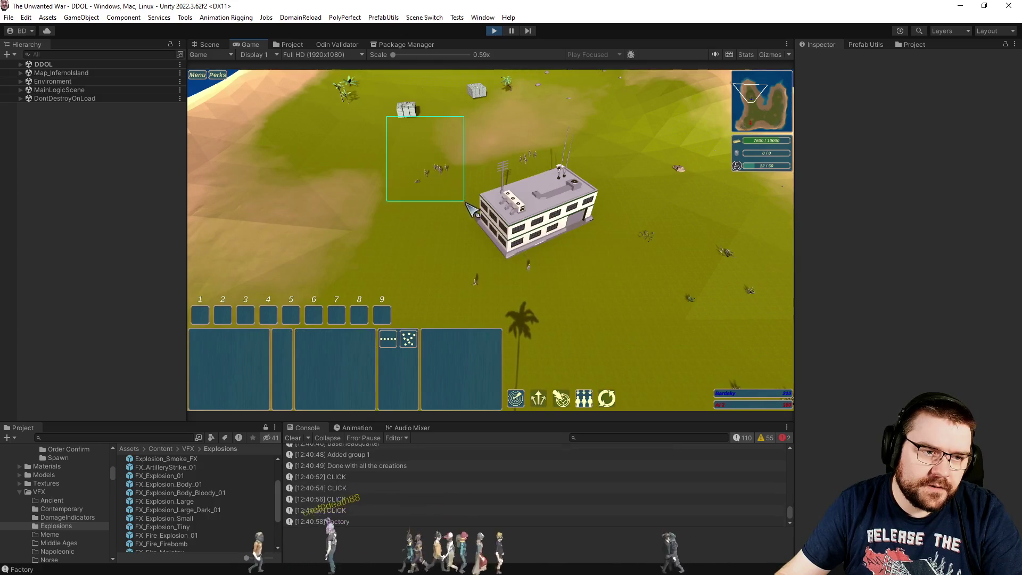
pyautogui.moveTo(474, 126); pyautogui.dragTo(564, 175)
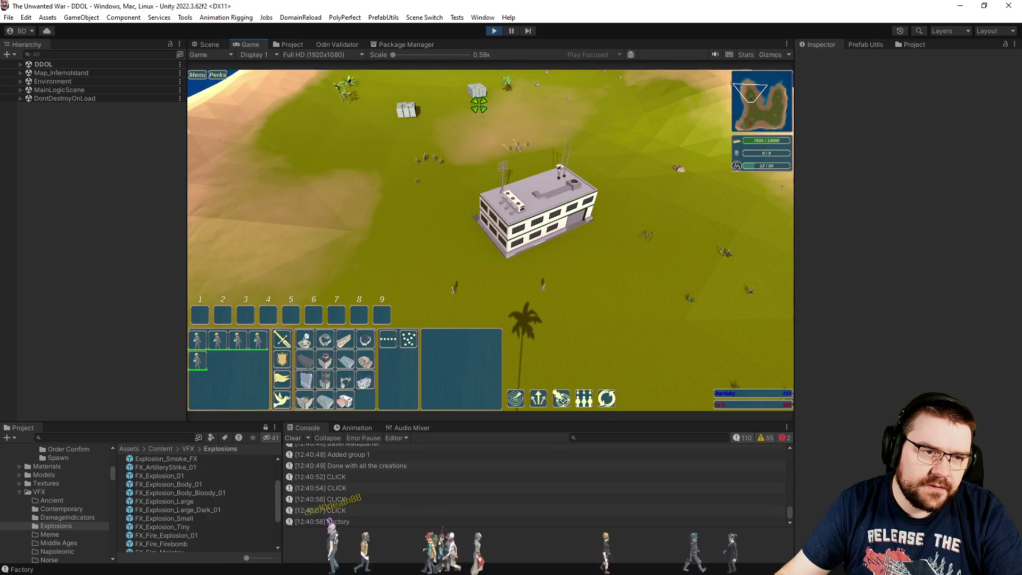
pyautogui.moveTo(447, 240); pyautogui.dragTo(466, 263)
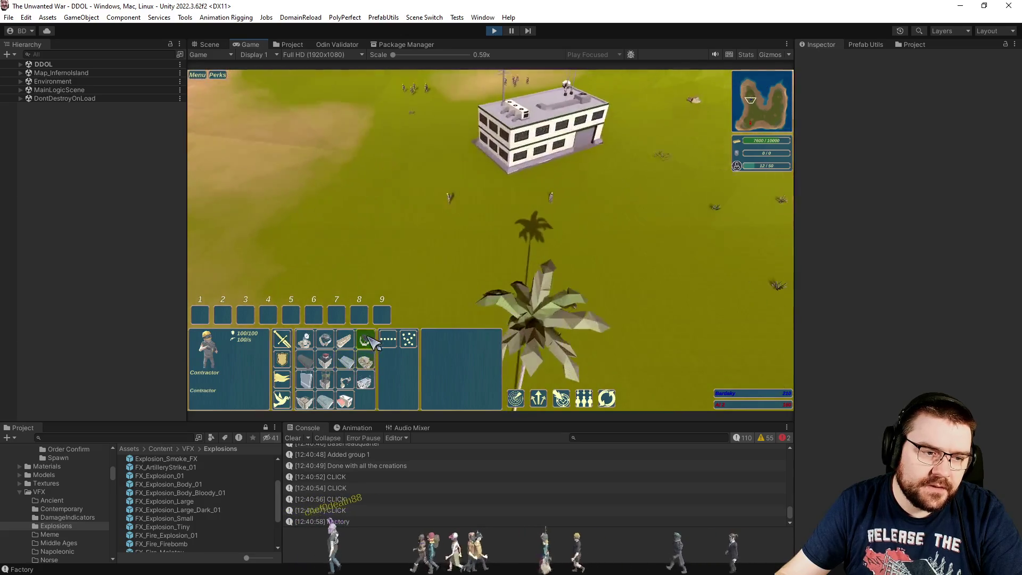
pyautogui.click(365, 339)
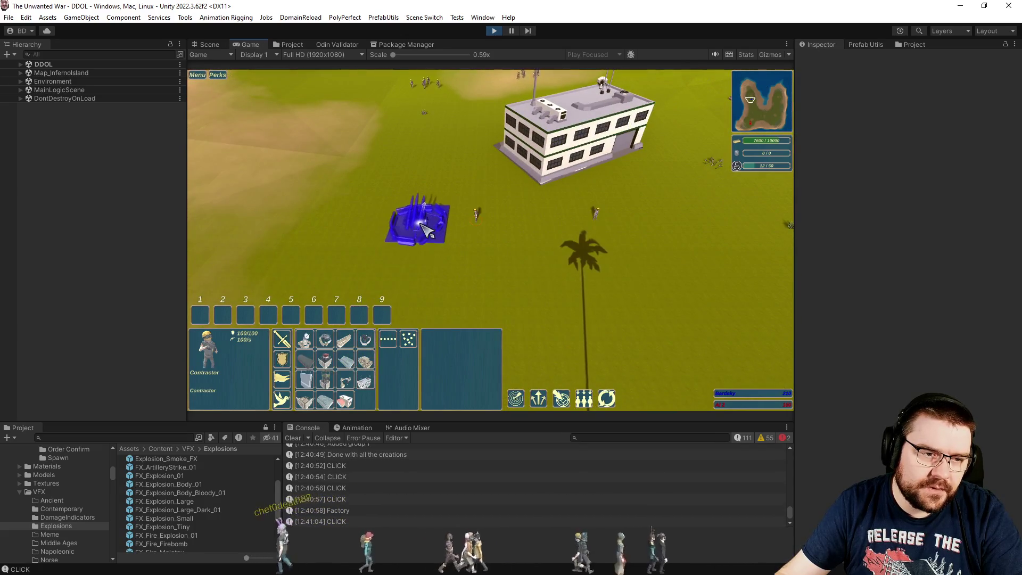
pyautogui.click(417, 220)
pyautogui.press('d')
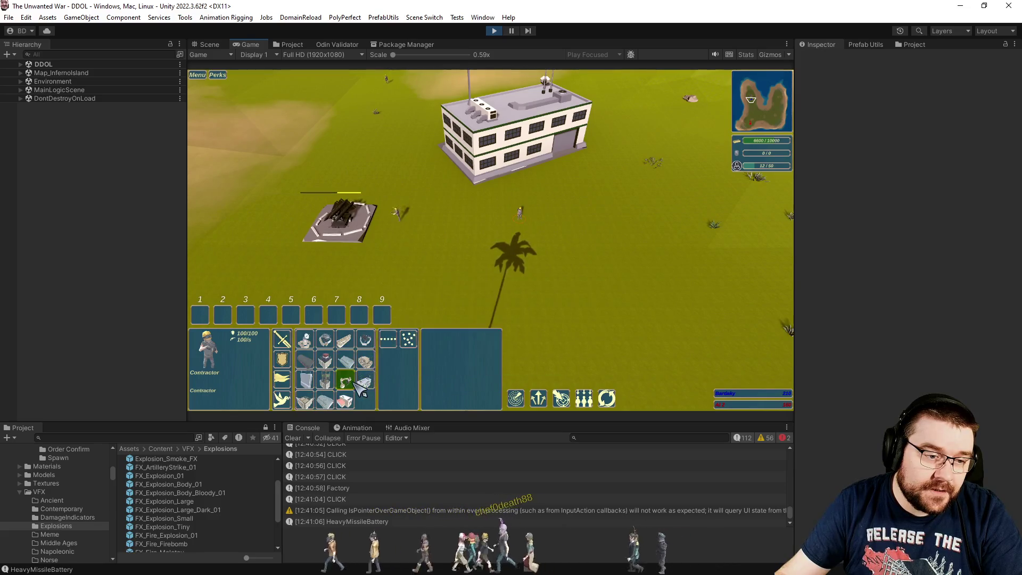
# - Place a Light Missile Battery beside the first and drag out a base-wall row
pyautogui.click(345, 361)
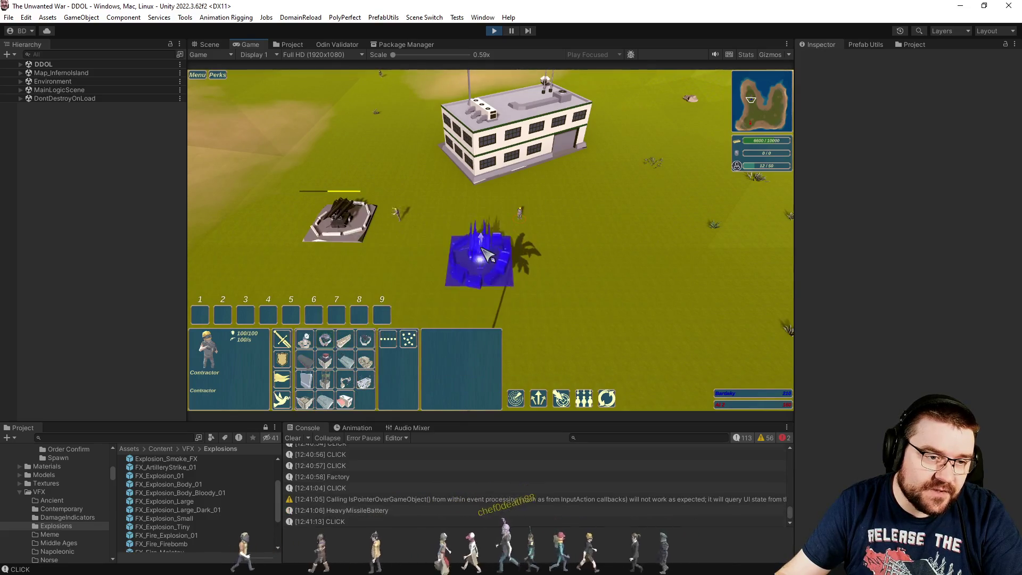
pyautogui.click(486, 211)
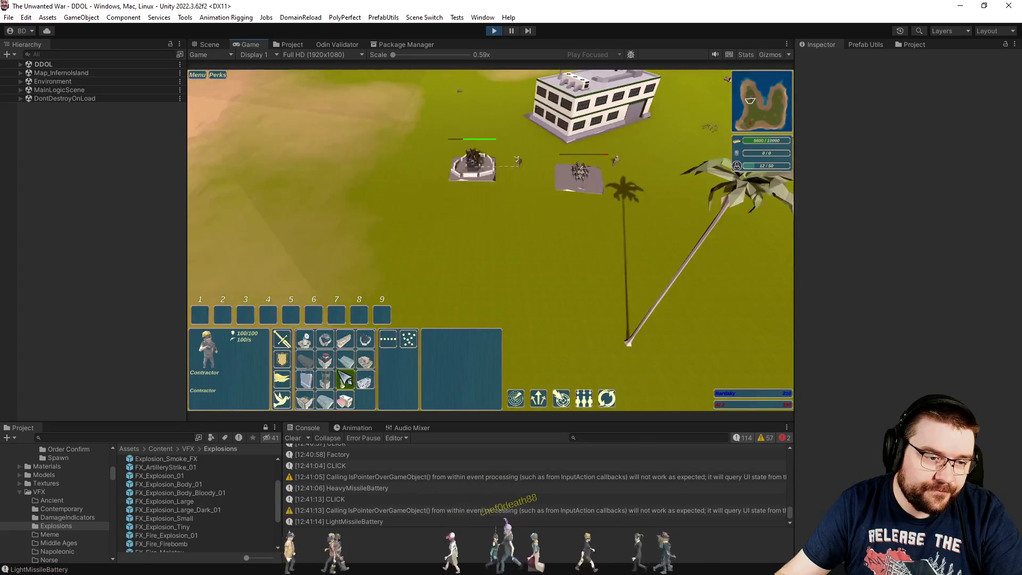
pyautogui.click(314, 382)
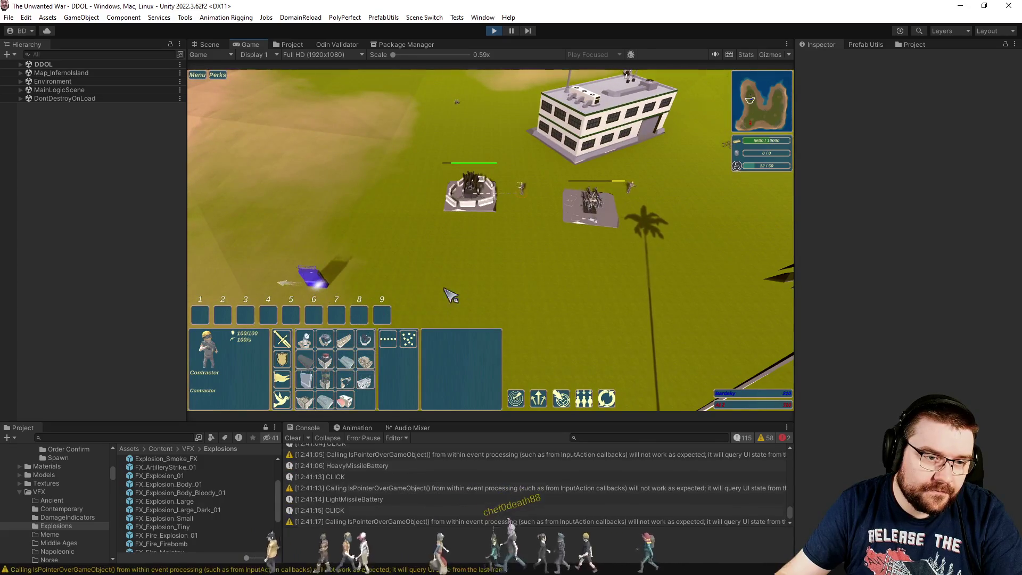
pyautogui.moveTo(450, 299)
pyautogui.mouseDown()
pyautogui.moveTo(558, 283)
pyautogui.moveTo(566, 293)
pyautogui.moveTo(548, 283)
pyautogui.mouseUp()
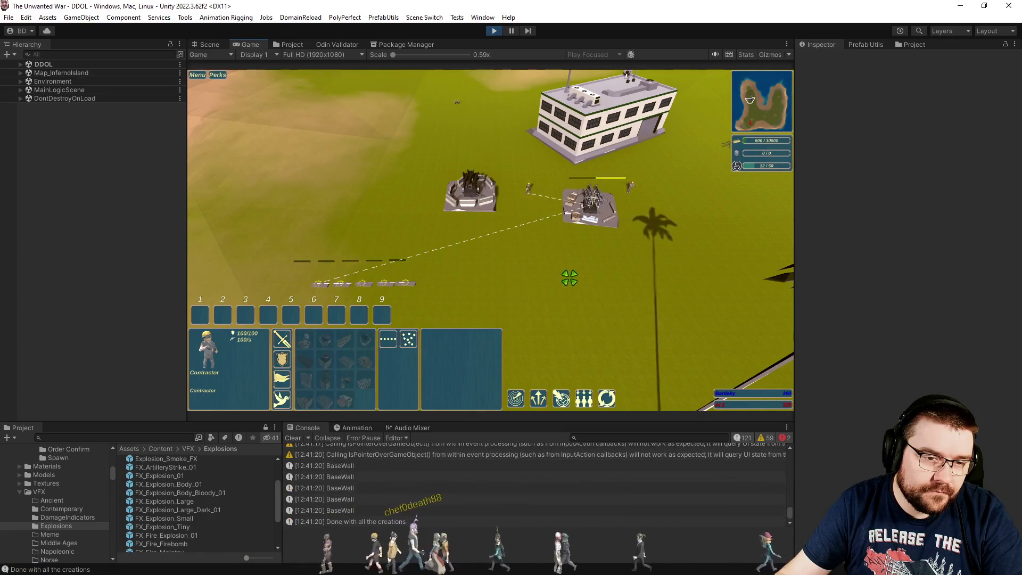
# - Send the money cheat through the in-game chat
pyautogui.scroll(3, 533, 261)
pyautogui.scroll(-3, 533, 261)
pyautogui.press('Return')
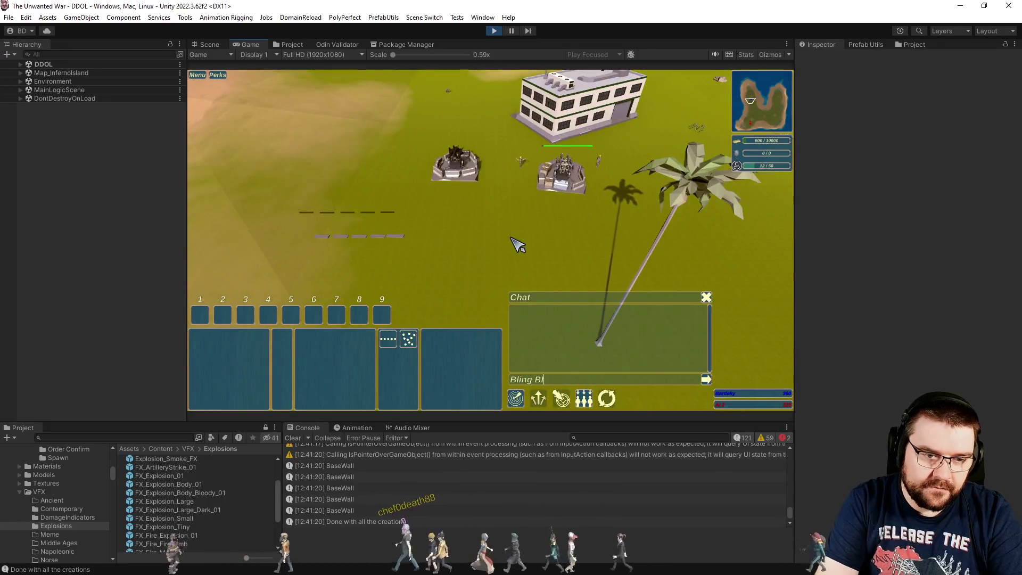
pyautogui.write('ing')
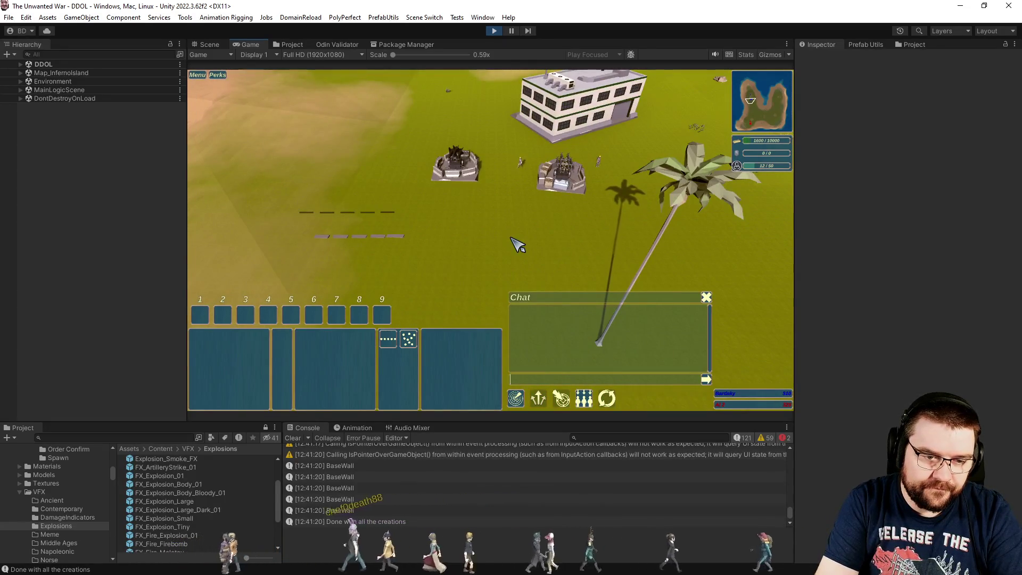
pyautogui.press('Return')
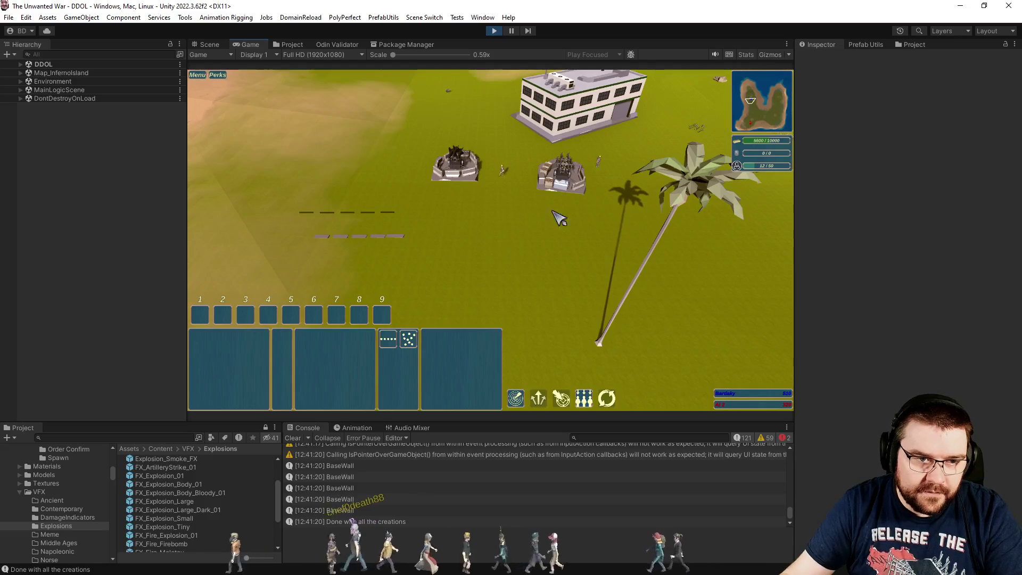
# - With a Contractor selected, lay a second row of base walls to the right
pyautogui.moveTo(559, 218); pyautogui.dragTo(618, 183)
pyautogui.click(330, 382)
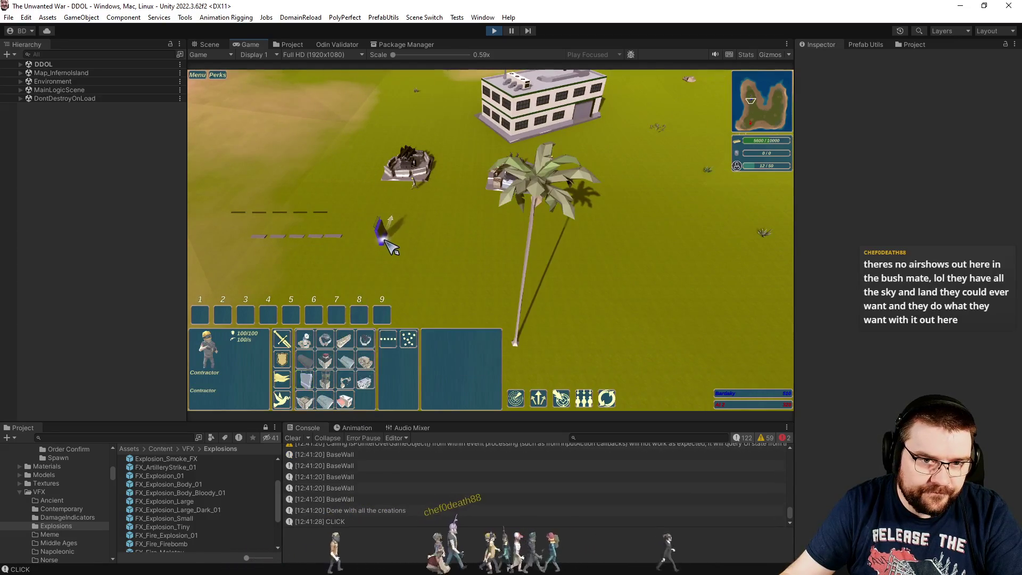
pyautogui.moveTo(365, 243)
pyautogui.mouseDown()
pyautogui.moveTo(537, 235)
pyautogui.moveTo(527, 234)
pyautogui.mouseUp()
# - Jump to the headquarters with H and train another Contractor
pyautogui.press('h')
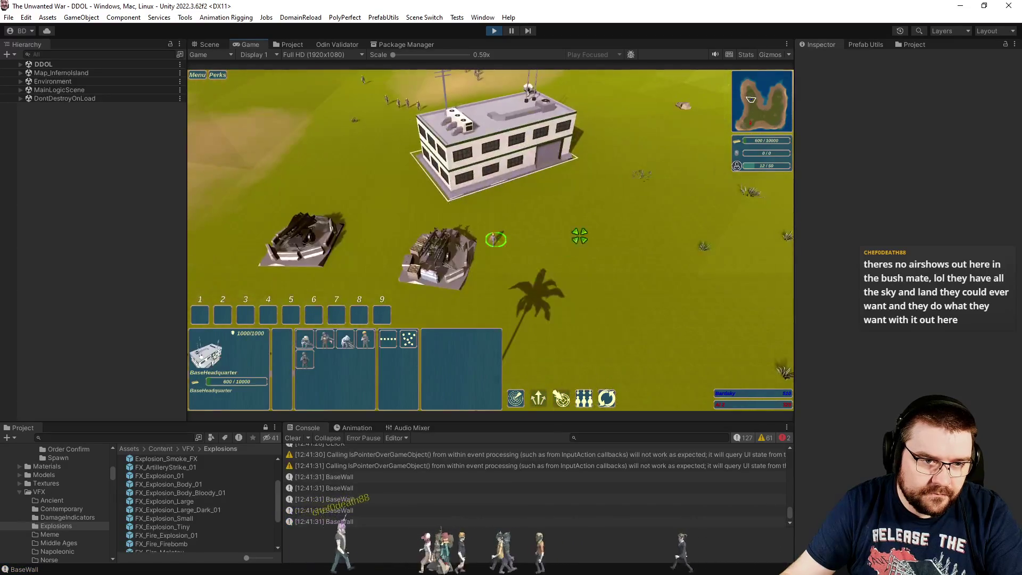
pyautogui.click(355, 346)
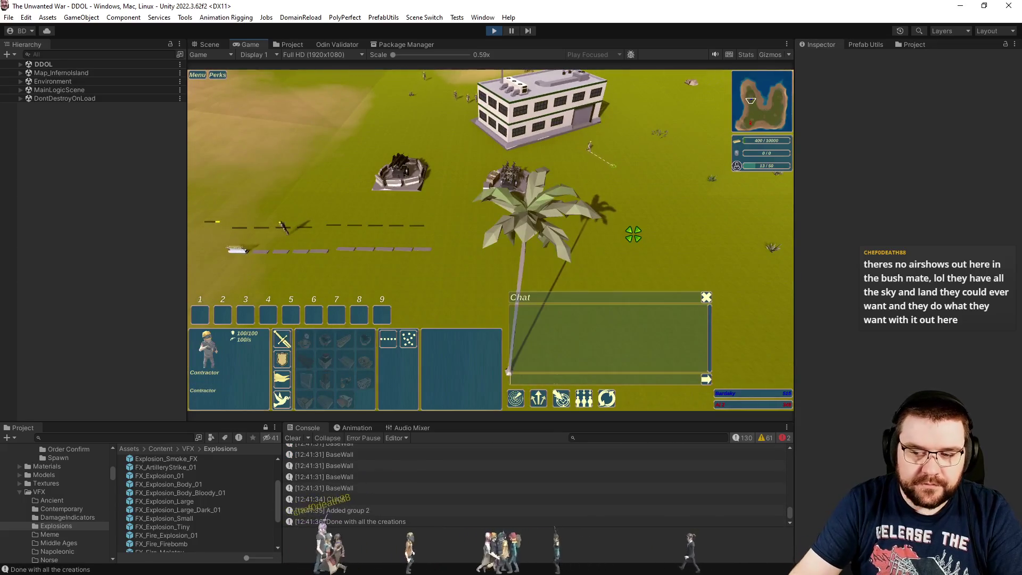
pyautogui.press('Return')
pyautogui.press('Escape')
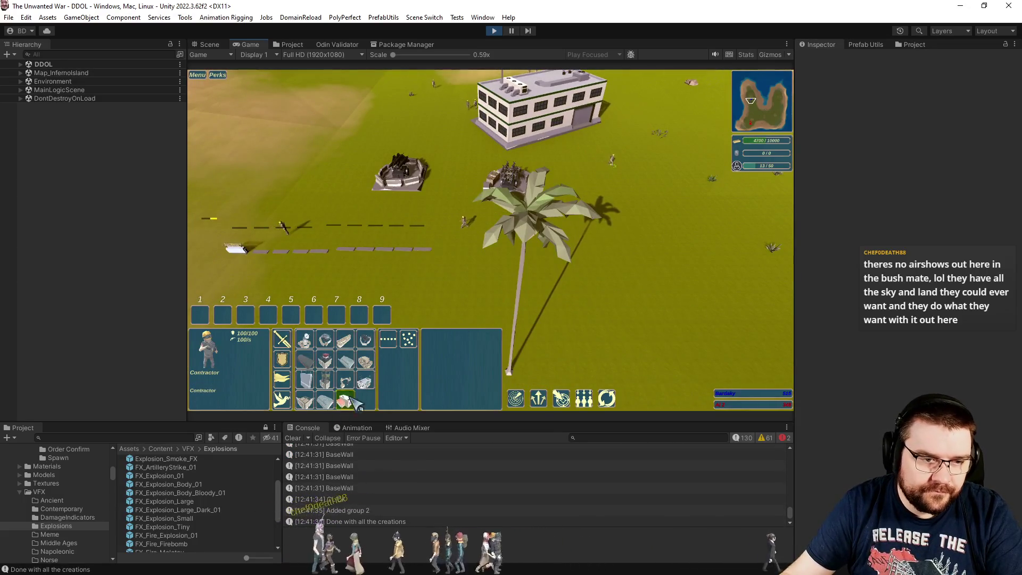
# - Place another long row of base walls across the field
pyautogui.click(308, 382)
pyautogui.moveTo(446, 287); pyautogui.dragTo(634, 277)
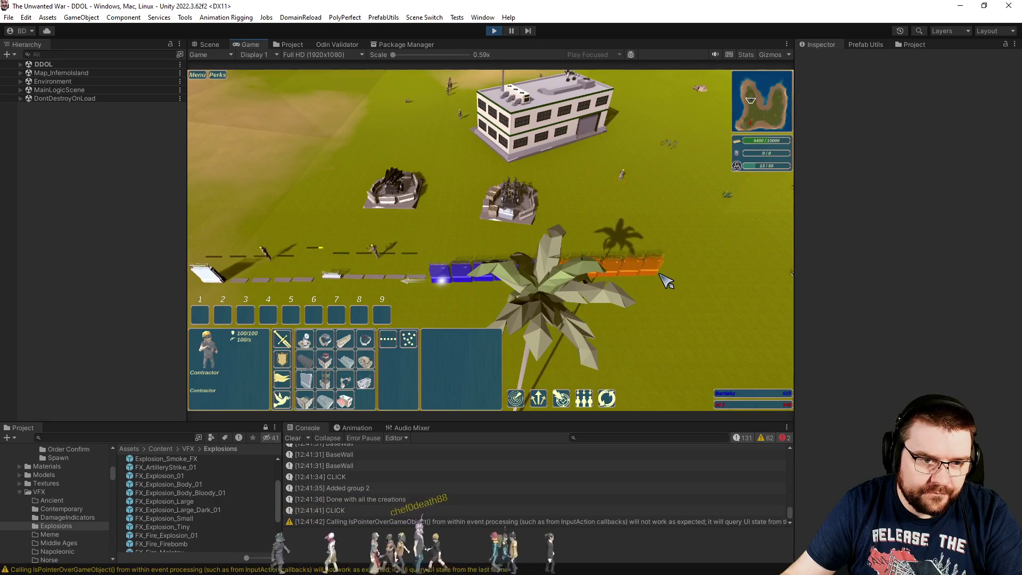
pyautogui.moveTo(667, 280); pyautogui.dragTo(660, 276)
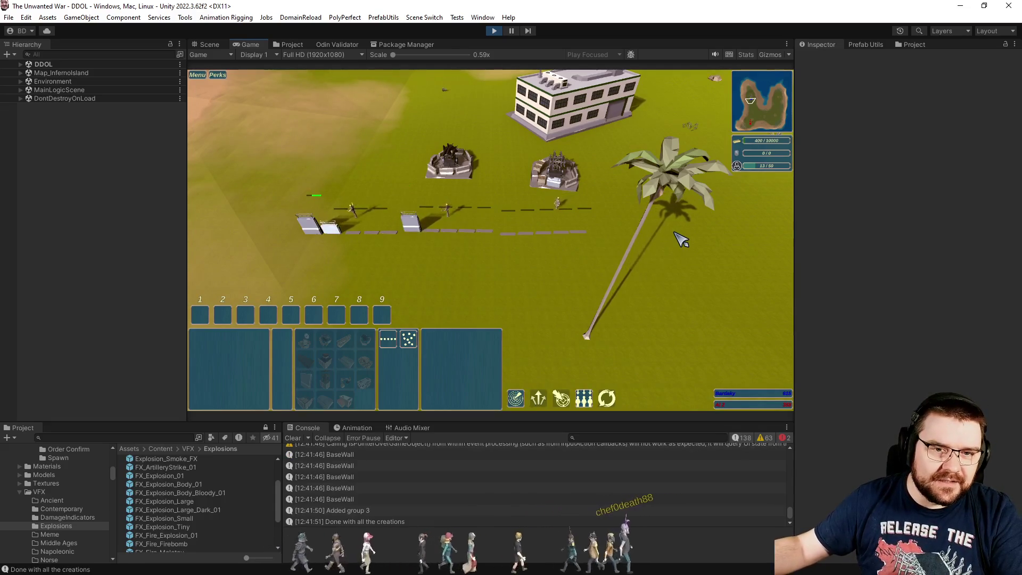
# - Pan toward the beach and switch game speed to 2x, then back to 1x
pyautogui.scroll(3, 682, 239)
pyautogui.scroll(-3, 681, 240)
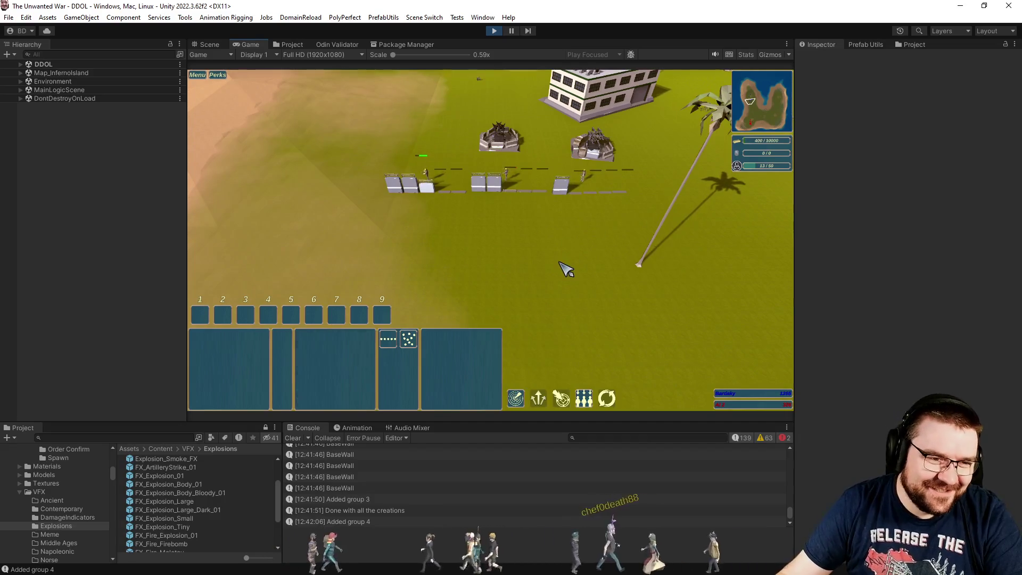
pyautogui.scroll(-3, 522, 306)
pyautogui.press('s')
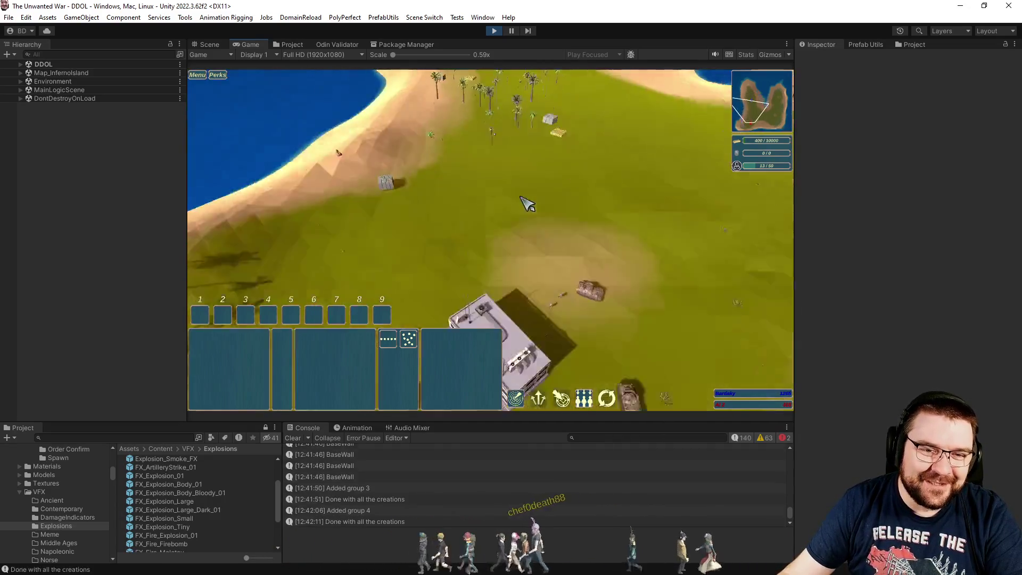
pyautogui.scroll(5, 530, 206)
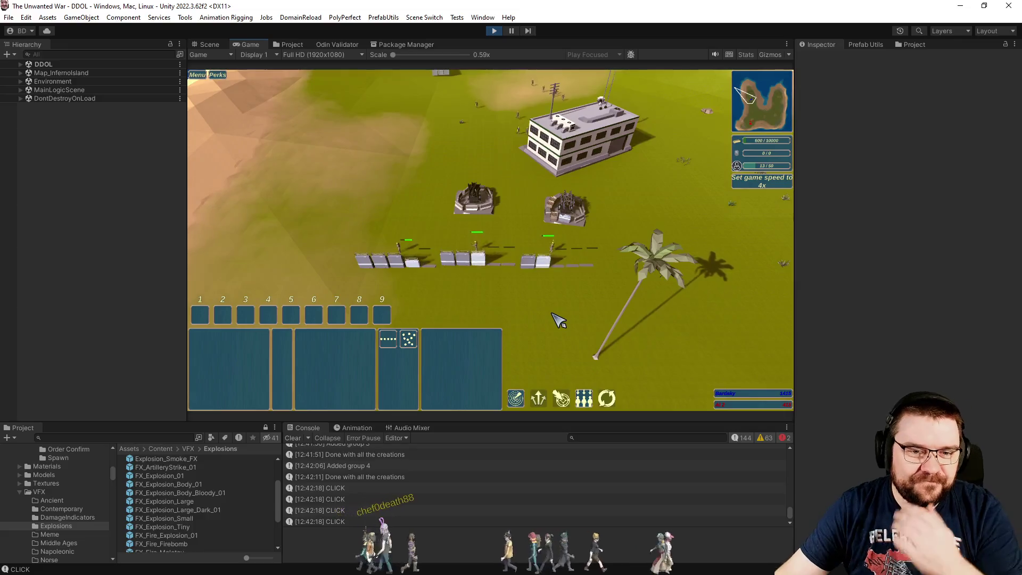
pyautogui.click(559, 319)
pyautogui.click(559, 319)
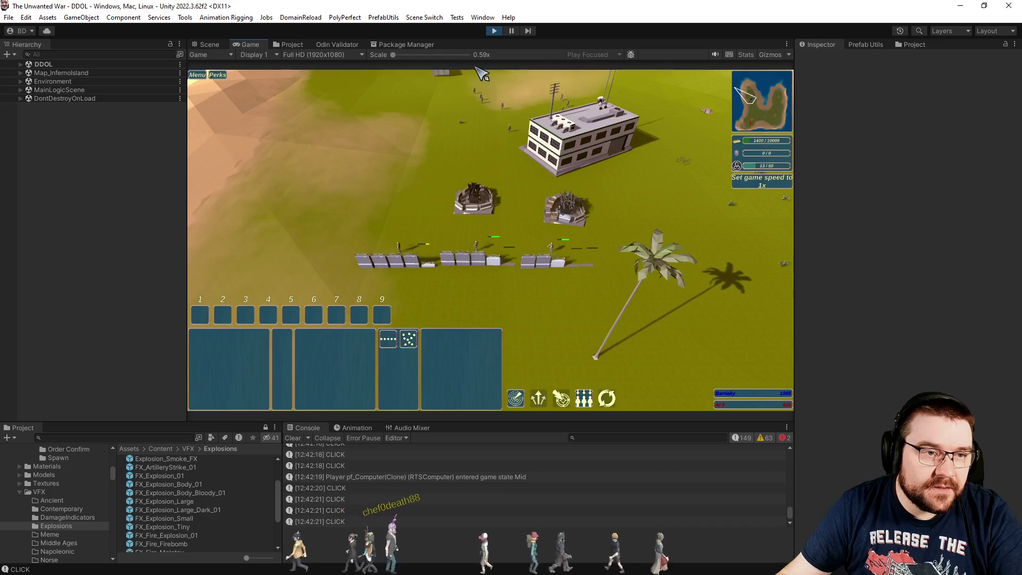
# - Open the Recorder window and move it off the Game view
pyautogui.click(482, 19)
pyautogui.moveTo(585, 476)
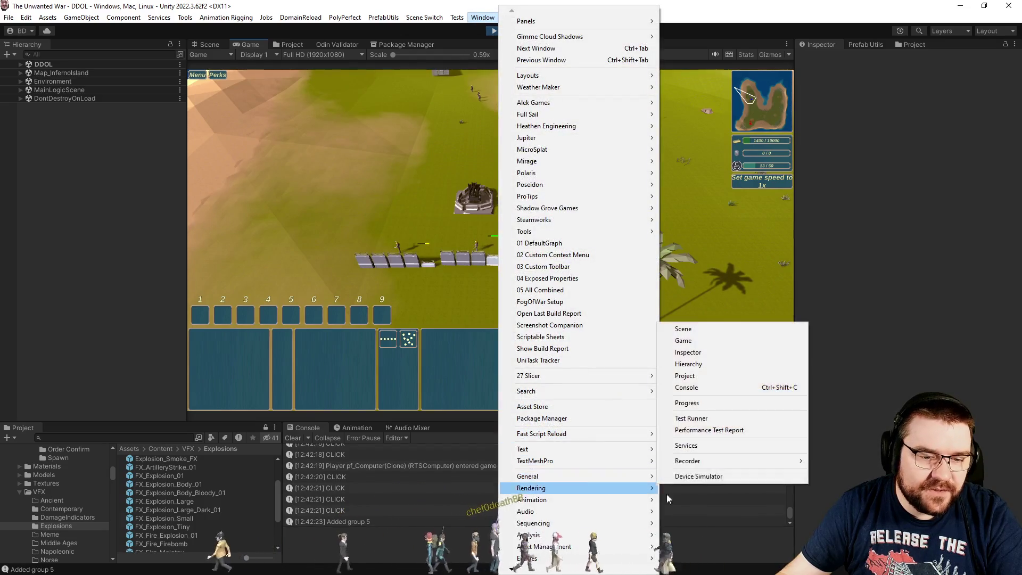
pyautogui.moveTo(727, 467)
pyautogui.click(845, 462)
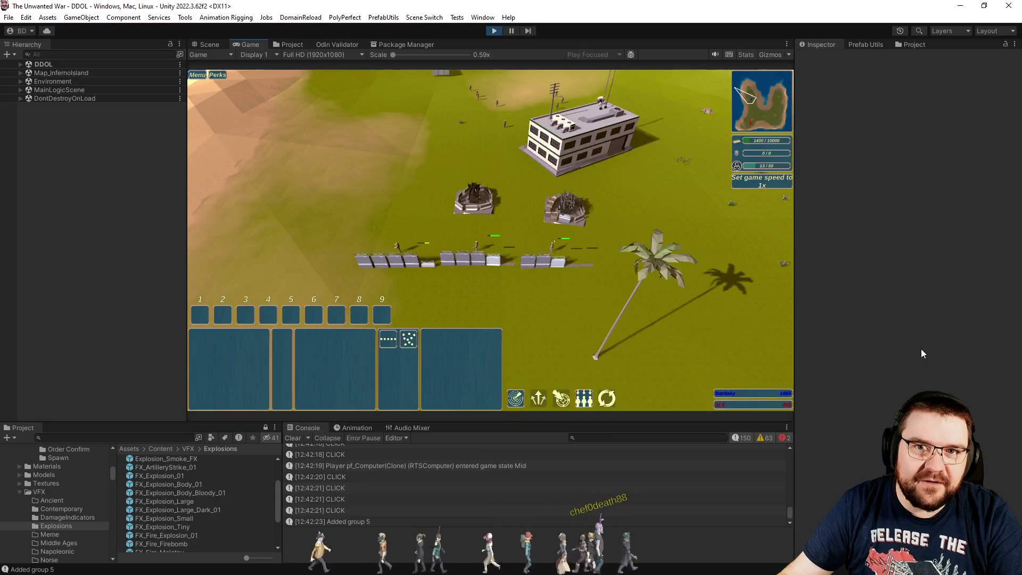
pyautogui.moveTo(877, 103); pyautogui.dragTo(745, 2)
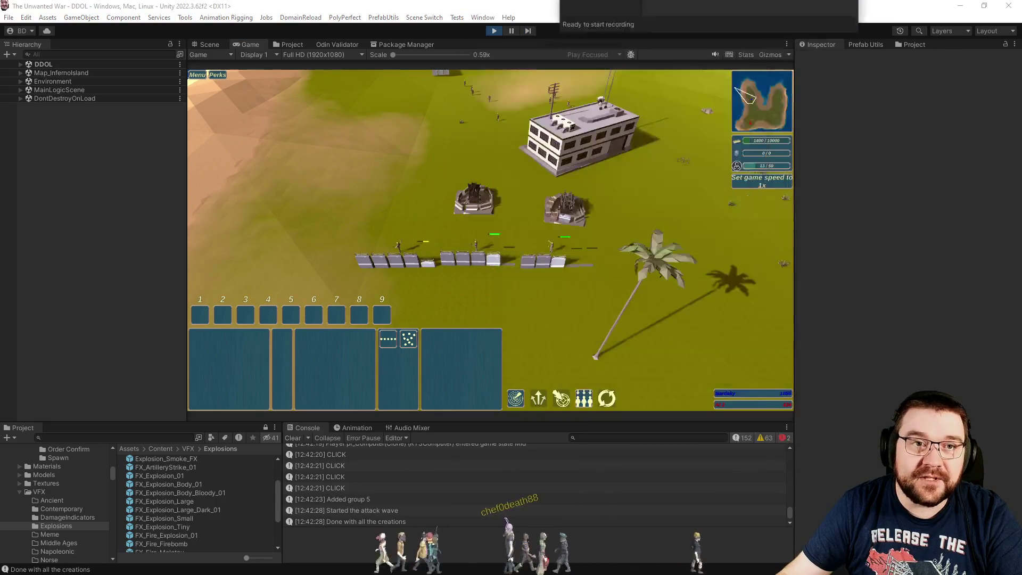
# - Select the Contractor, choose BaseWall and preview a wall line, then cancel it
pyautogui.scroll(3, 577, 320)
pyautogui.moveTo(315, 229)
pyautogui.mouseDown()
pyautogui.moveTo(379, 260)
pyautogui.moveTo(401, 305)
pyautogui.mouseUp()
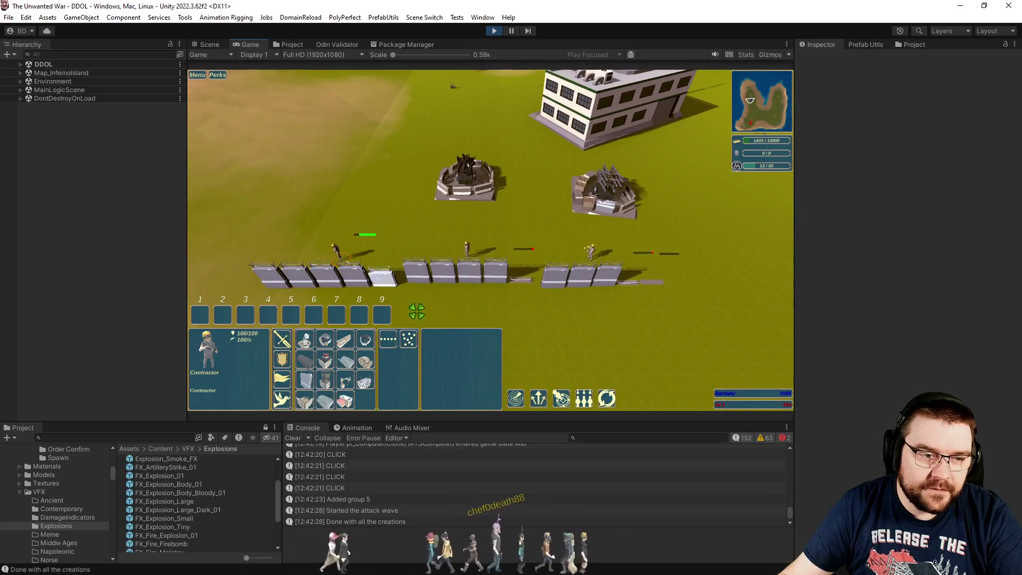
pyautogui.scroll(-1, 532, 298)
pyautogui.click(623, 285)
pyautogui.moveTo(657, 217); pyautogui.dragTo(759, 218)
pyautogui.rightClick(753, 220)
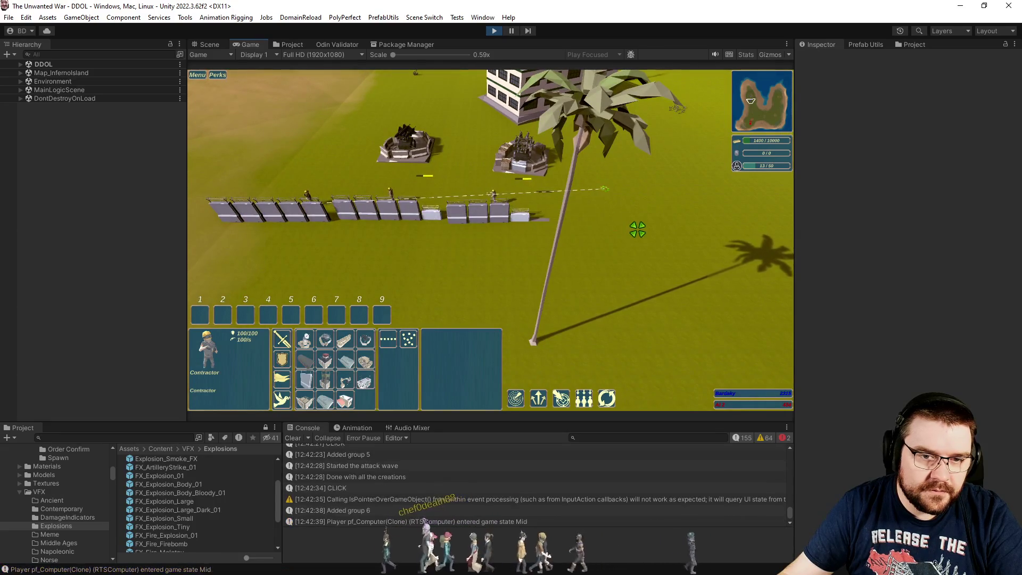
# - Send 'Bling Bling' in the in-game chat
pyautogui.press('Return')
pyautogui.write('Bling Bling')
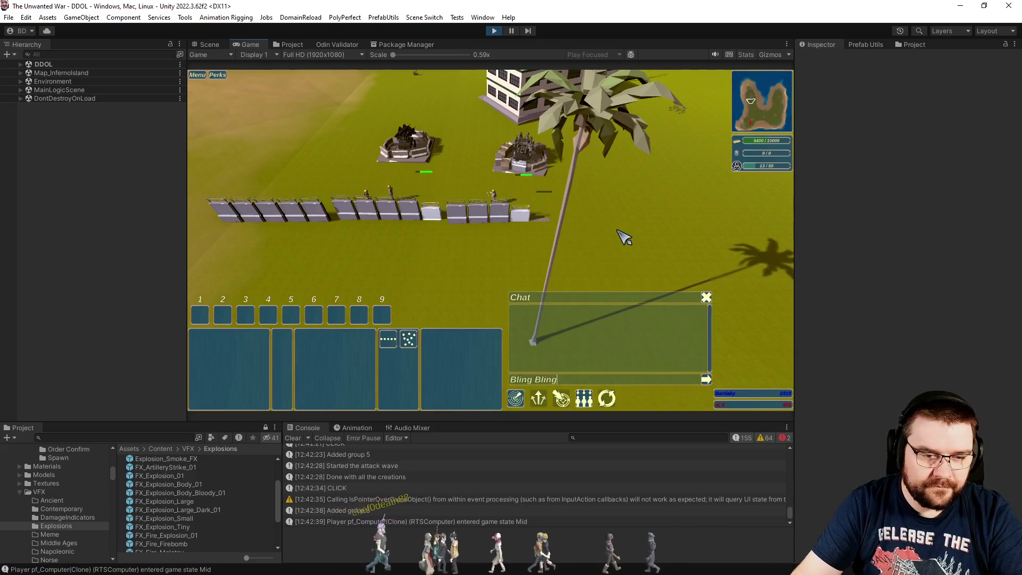
pyautogui.press('Return')
# - Reselect the Contractor and place a new wall line extending to the right
pyautogui.scroll(3, 588, 228)
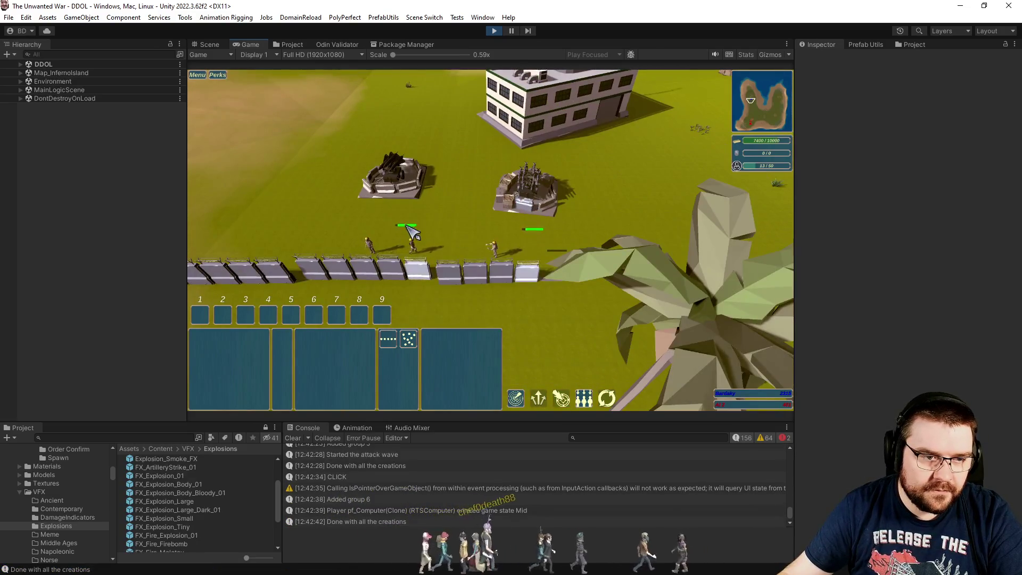
pyautogui.click(428, 244)
pyautogui.scroll(-3, 453, 316)
pyautogui.click(472, 220)
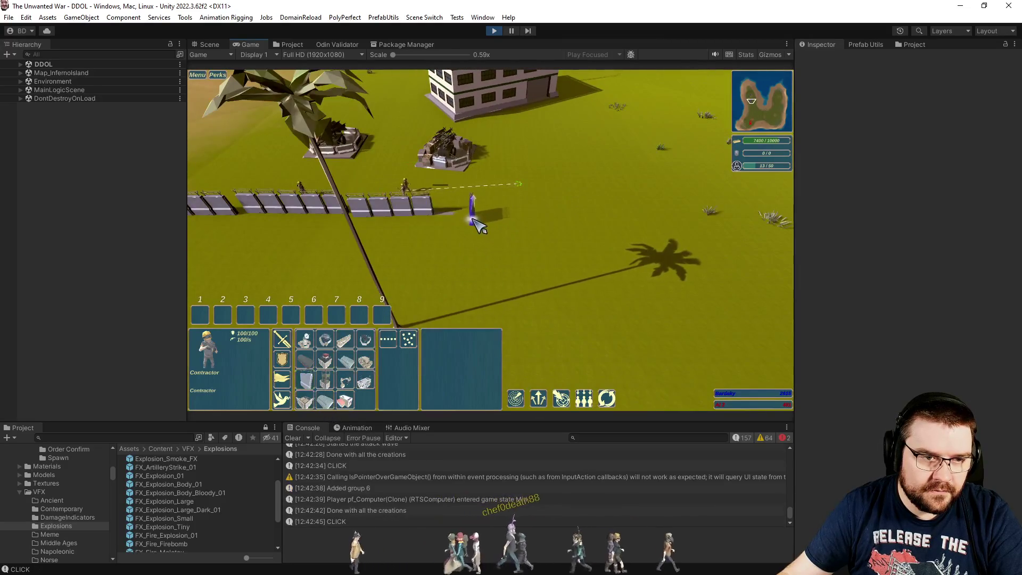
pyautogui.click(714, 211)
# - Spawn another AI group with Ctrl+7 and speed the game up to 4x
pyautogui.hotkey('ctrl', '7')
pyautogui.scroll(3, 337, 209)
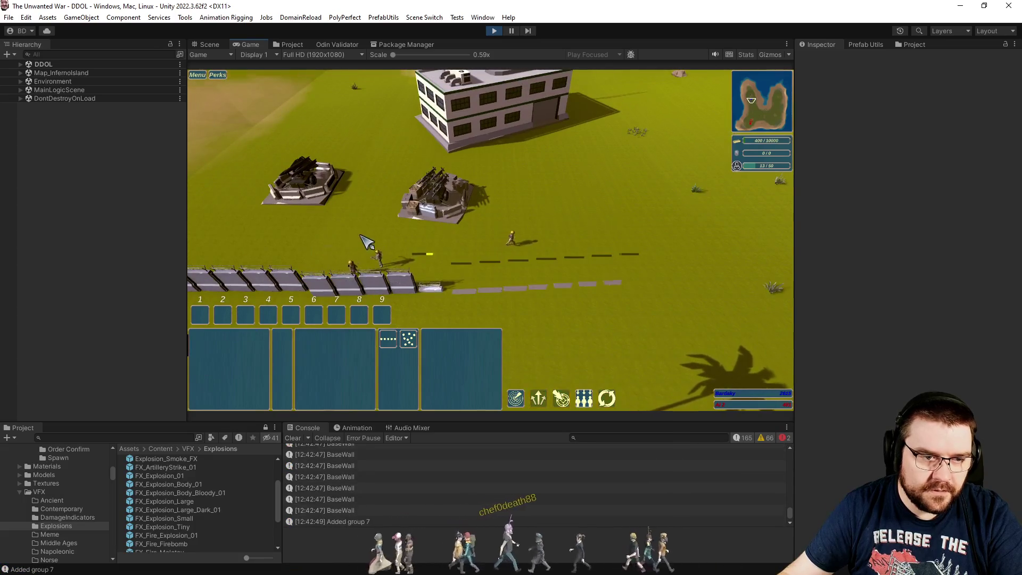
pyautogui.click(438, 222)
pyautogui.scroll(2, 438, 222)
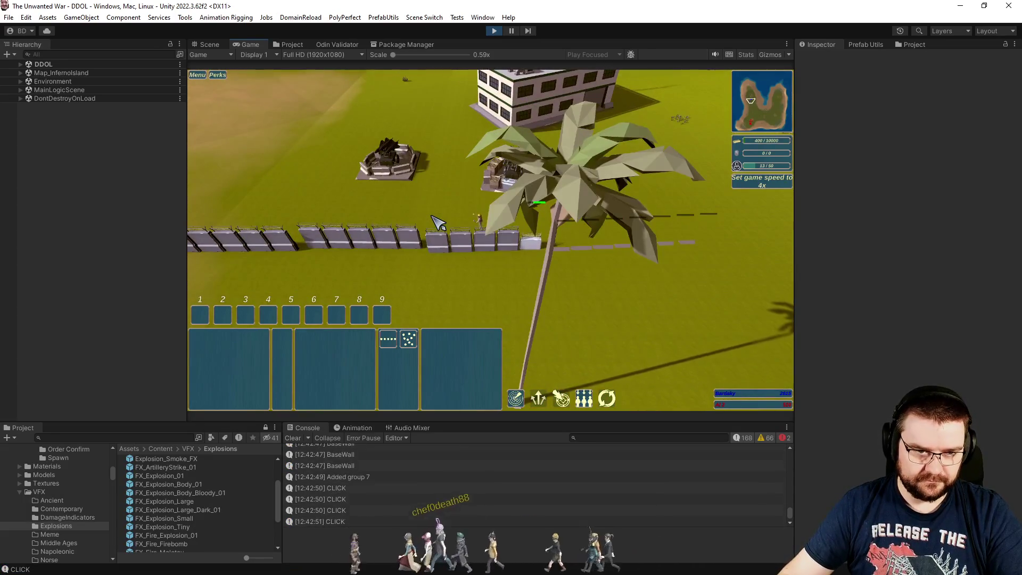
pyautogui.scroll(-1, 438, 222)
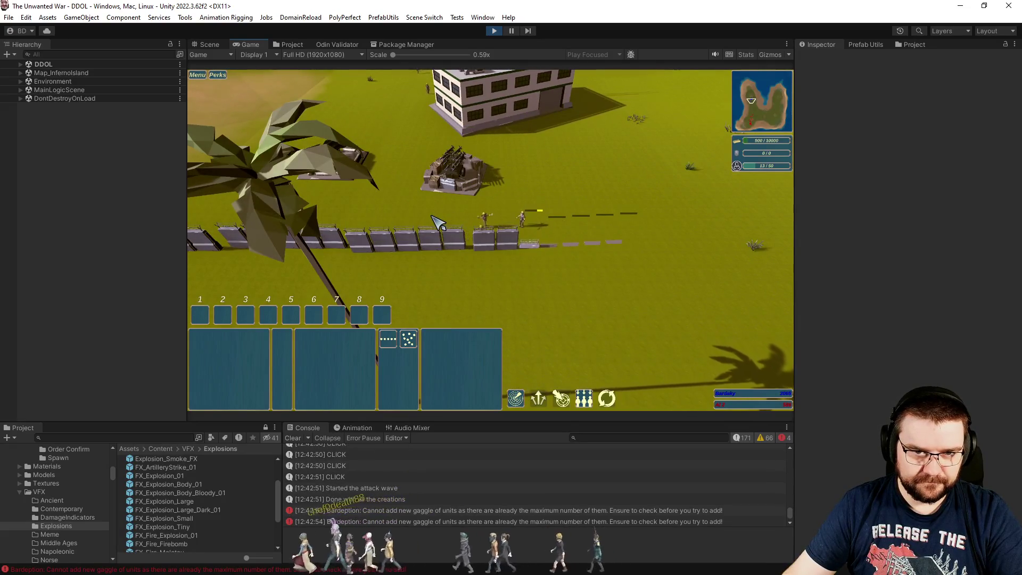
pyautogui.scroll(-2, 438, 222)
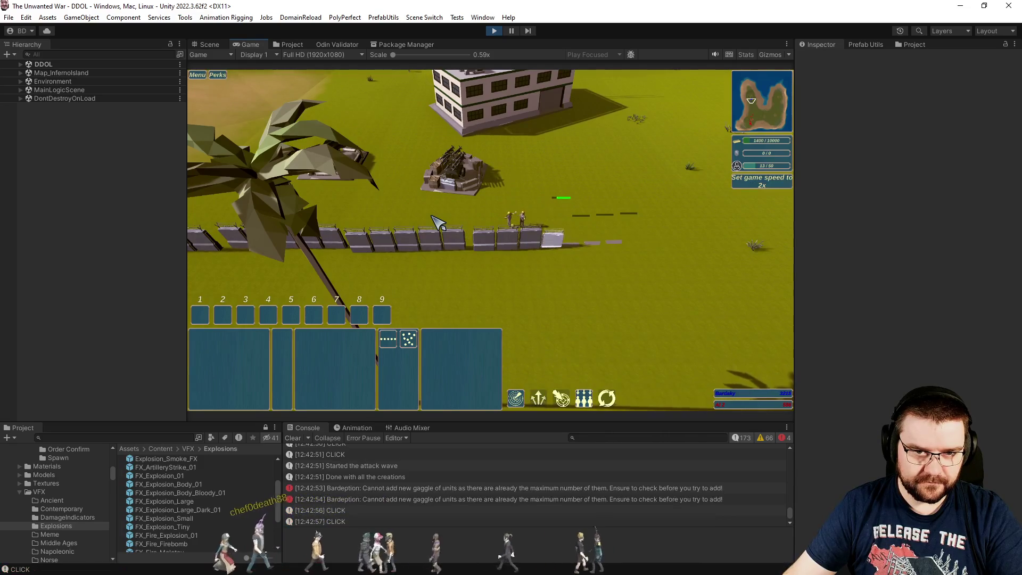
pyautogui.scroll(2, 673, 342)
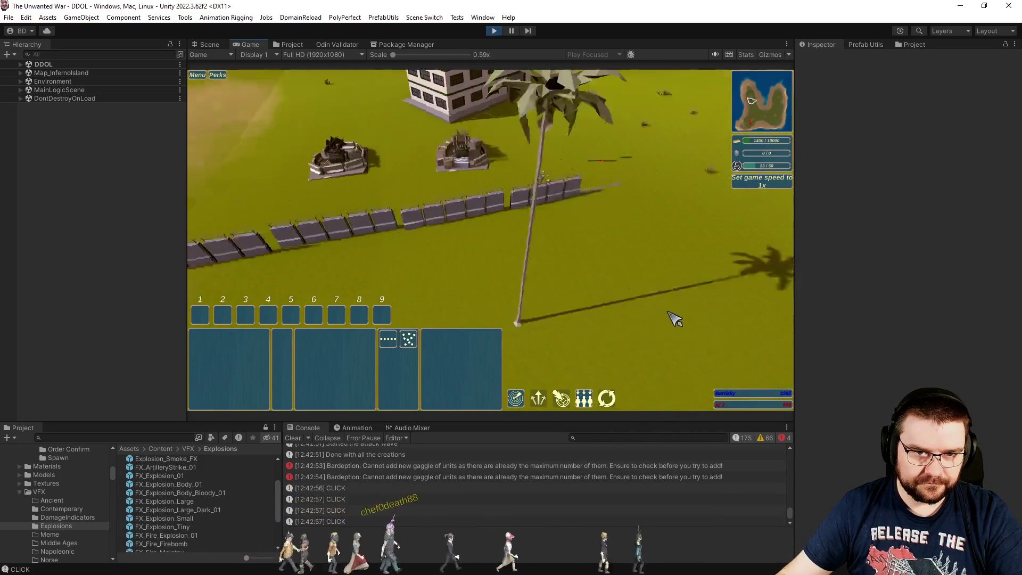
pyautogui.scroll(-3, 593, 267)
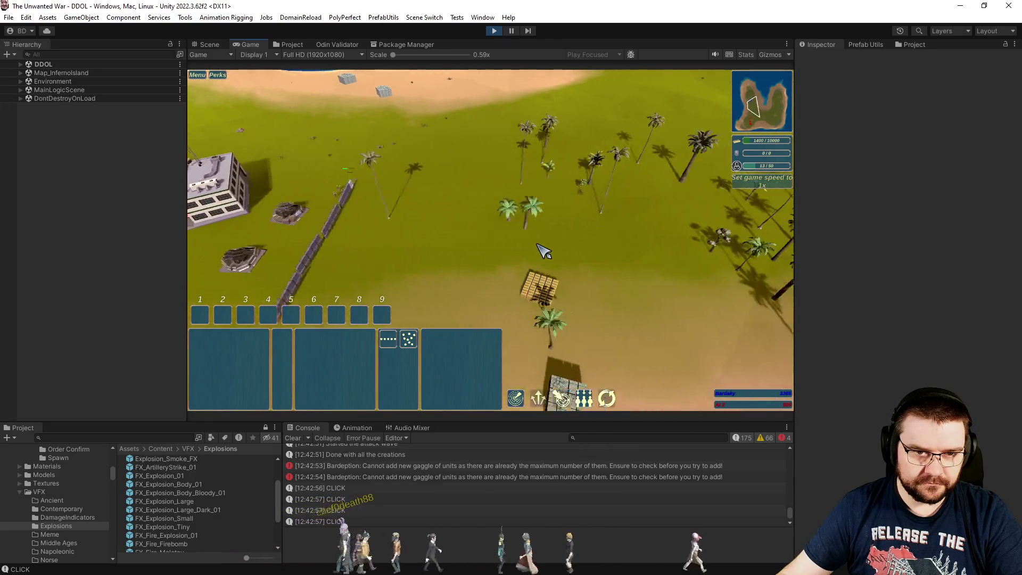
# - Select the three soldiers and place a Heavy Missile Battery beside the wall
pyautogui.scroll(2, 489, 246)
pyautogui.scroll(1, 488, 246)
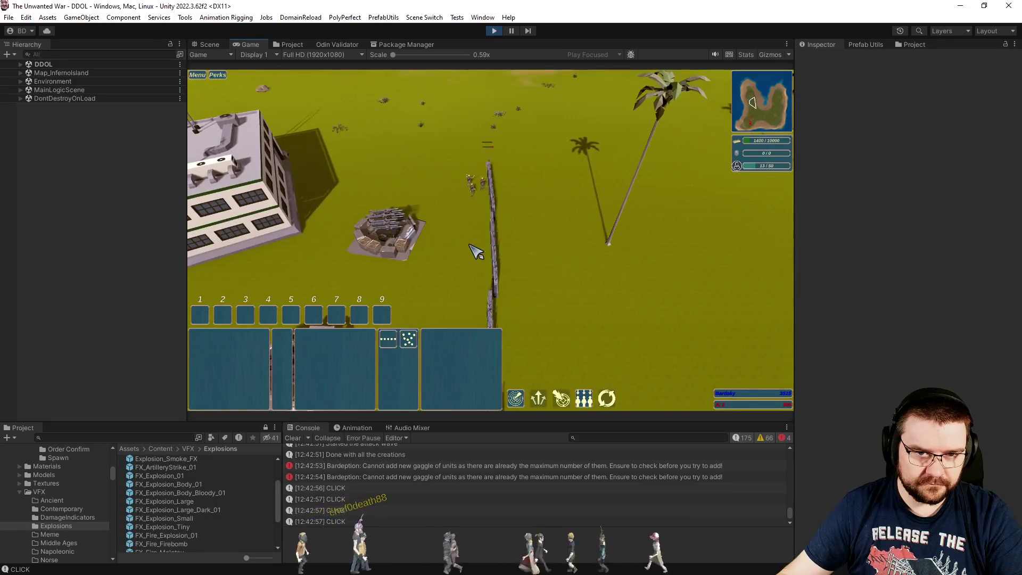
pyautogui.scroll(1, 475, 251)
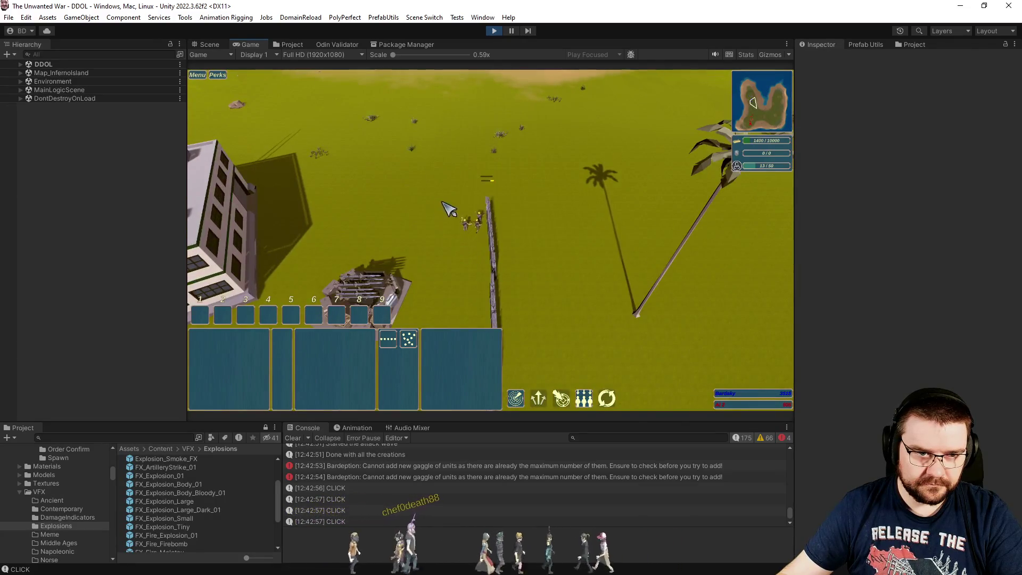
pyautogui.moveTo(446, 208); pyautogui.dragTo(516, 261)
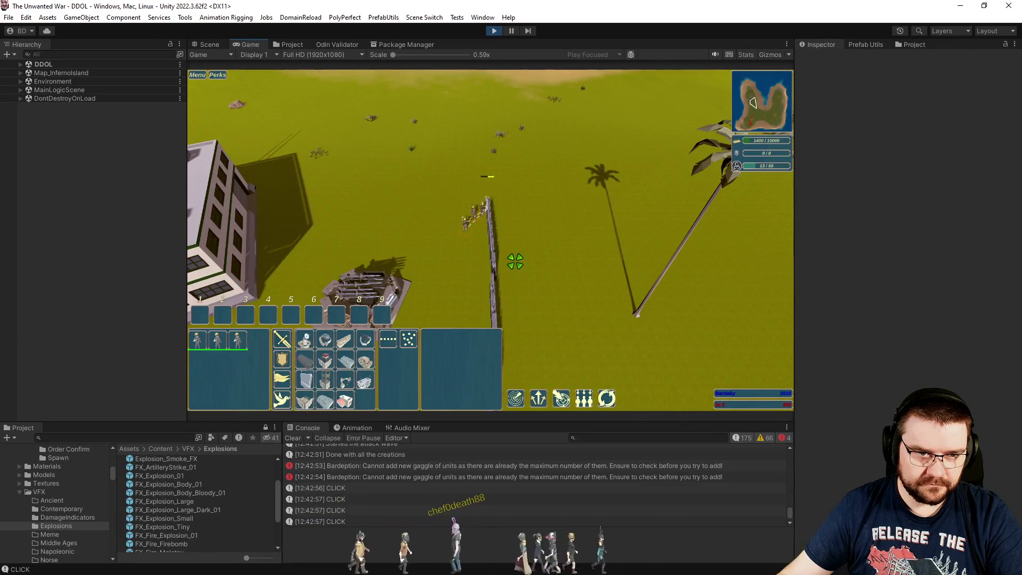
pyautogui.click(371, 345)
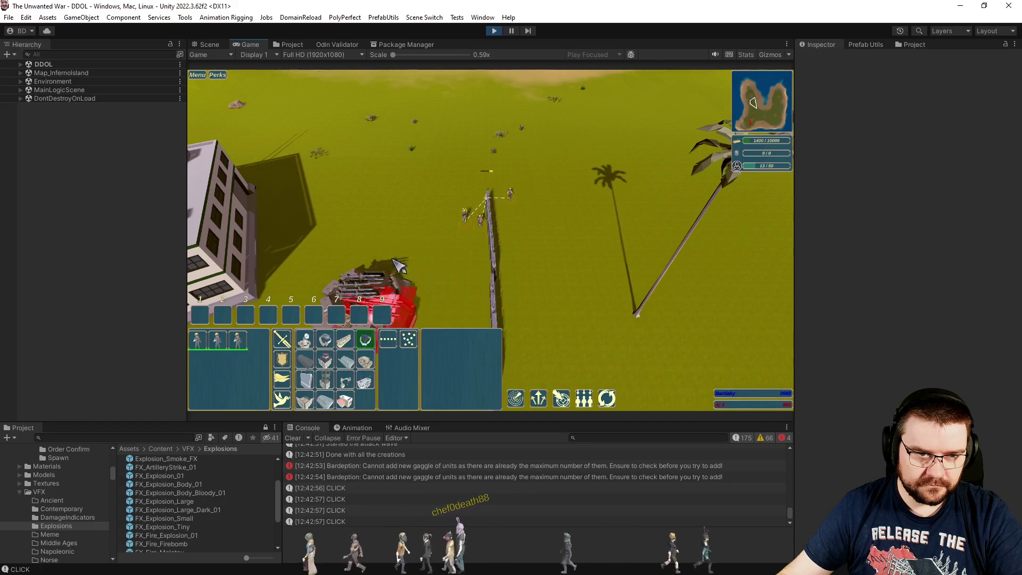
pyautogui.click(391, 217)
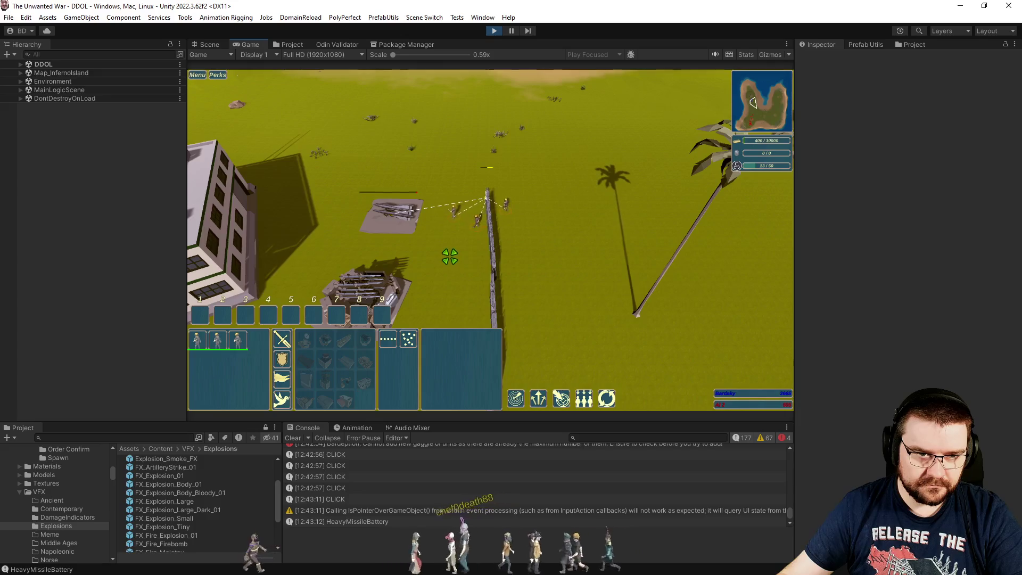
pyautogui.click(494, 193)
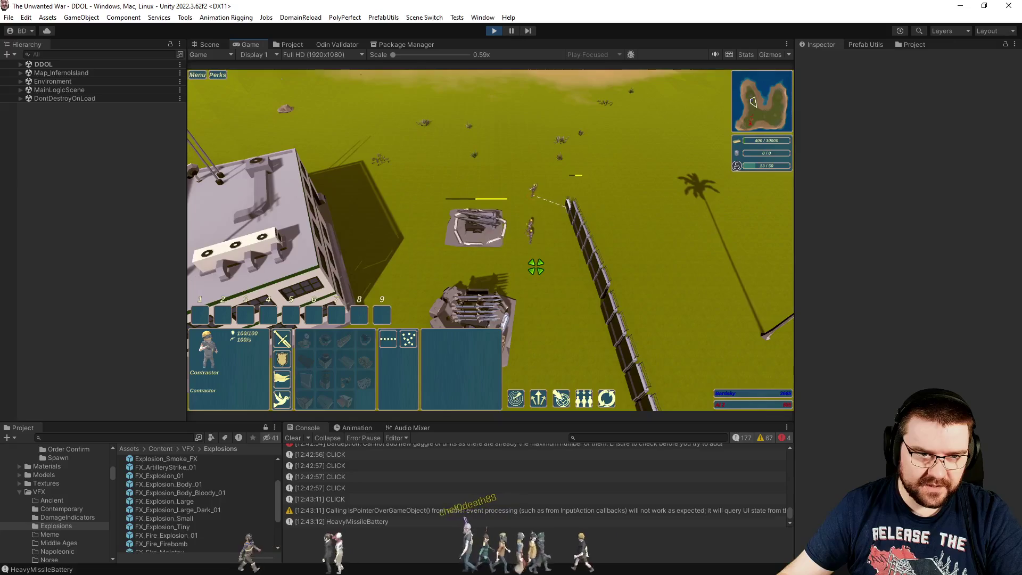
pyautogui.click(552, 260)
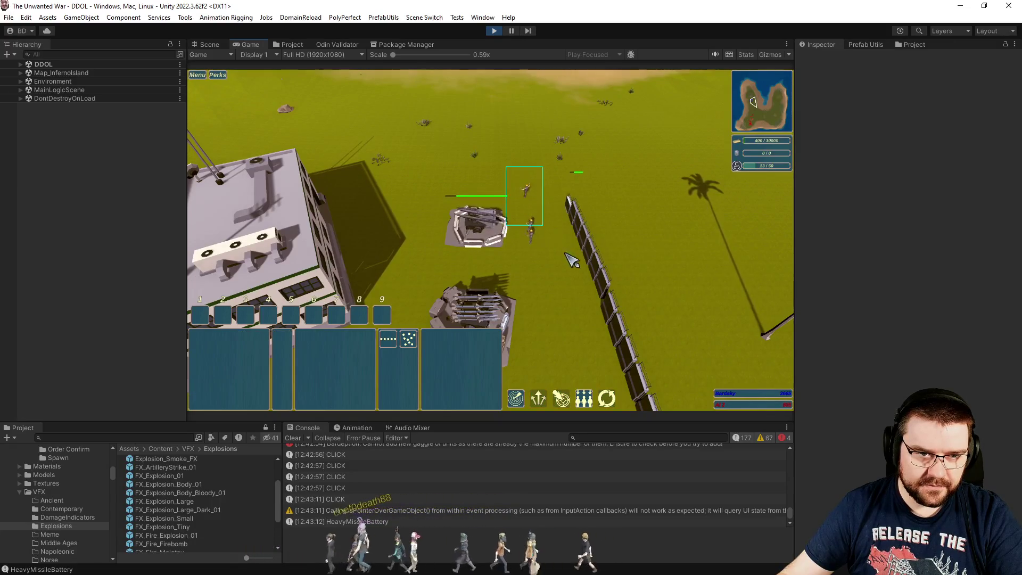
pyautogui.moveTo(571, 260); pyautogui.dragTo(571, 259)
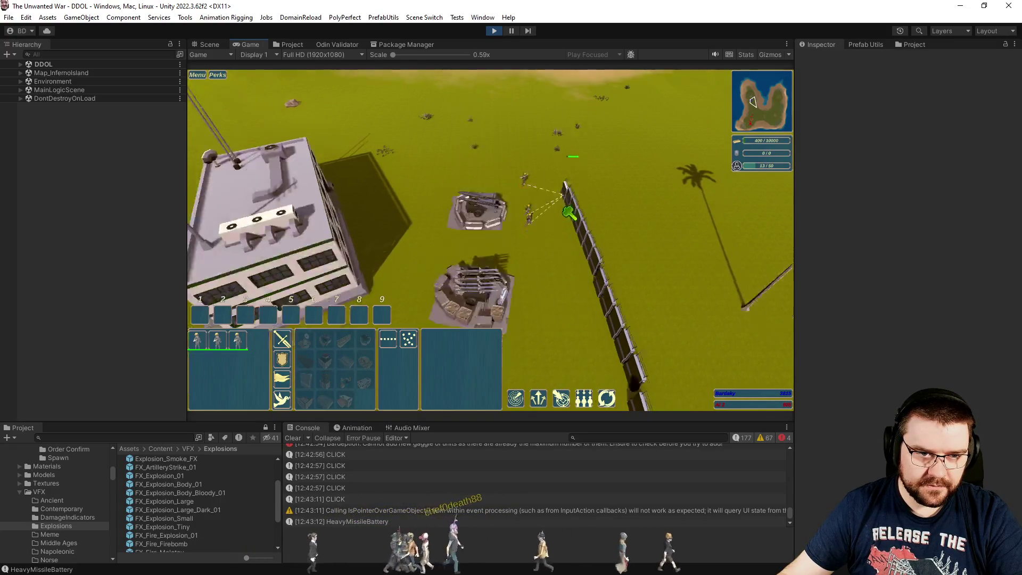
pyautogui.scroll(-5, 569, 213)
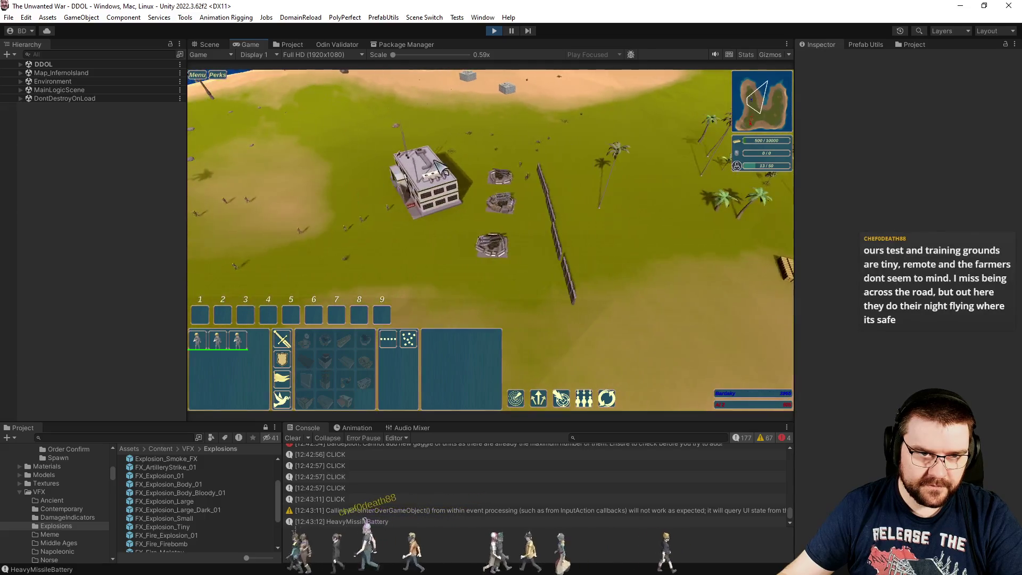
# - Centre the view on the tank group and clear the console log
pyautogui.scroll(2, 520, 120)
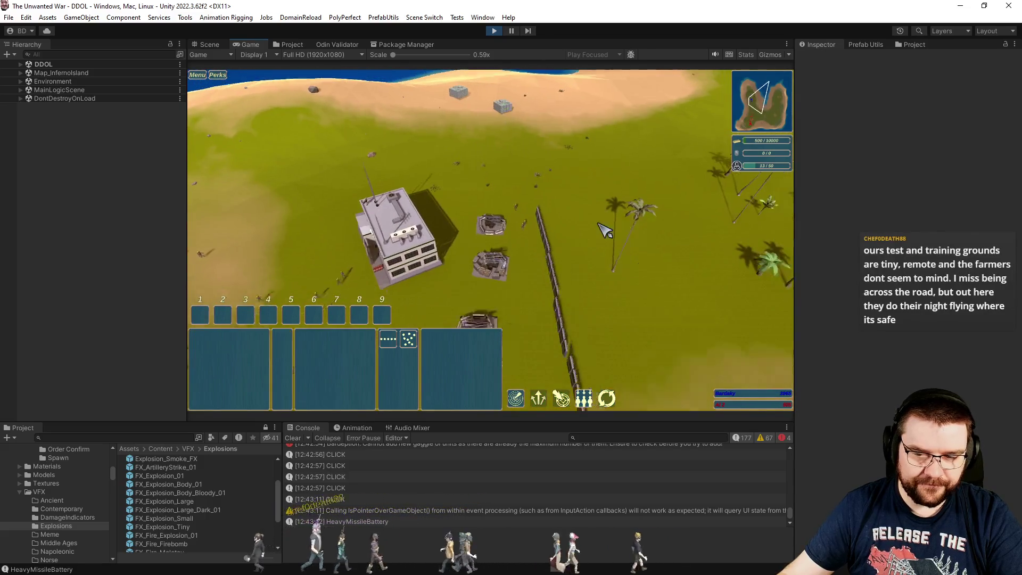
pyautogui.press('e')
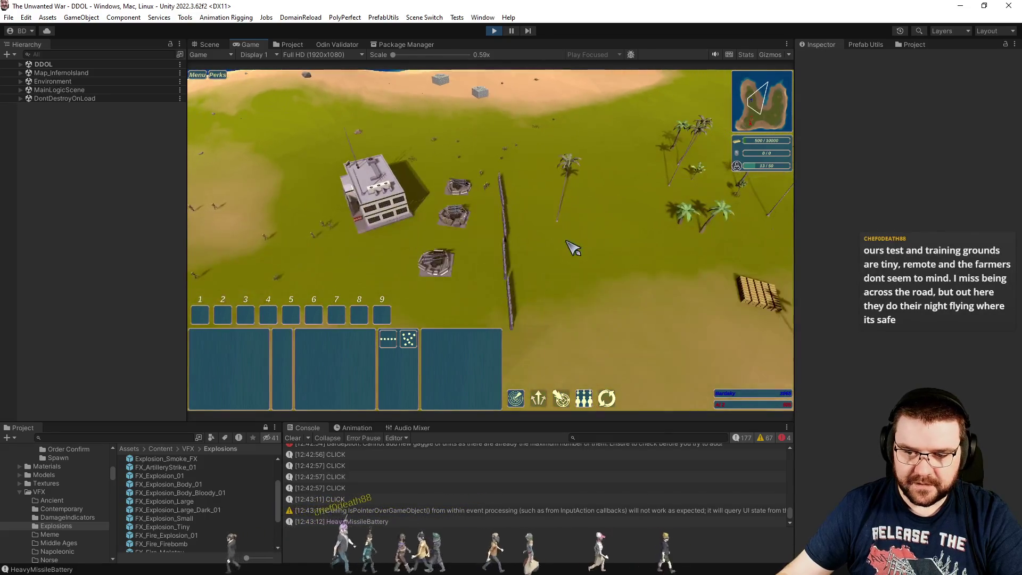
pyautogui.press('e')
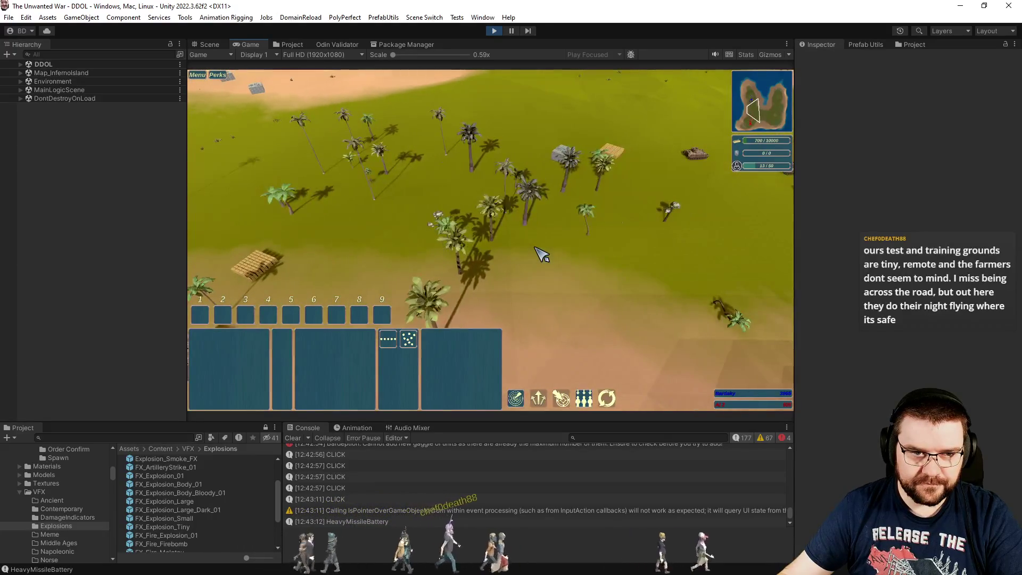
pyautogui.press('e')
pyautogui.scroll(2, 597, 293)
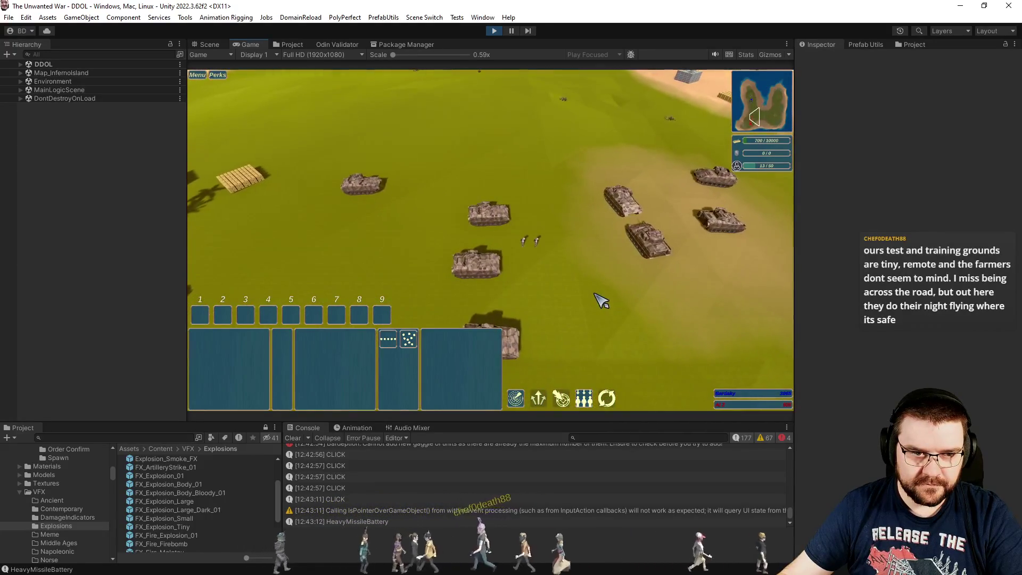
pyautogui.scroll(2, 580, 288)
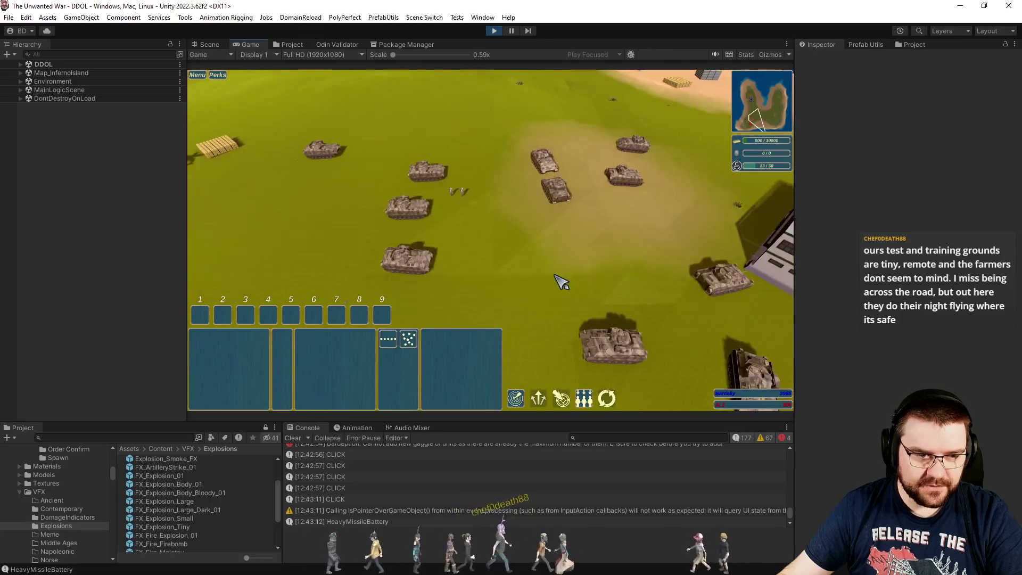
pyautogui.scroll(2, 454, 469)
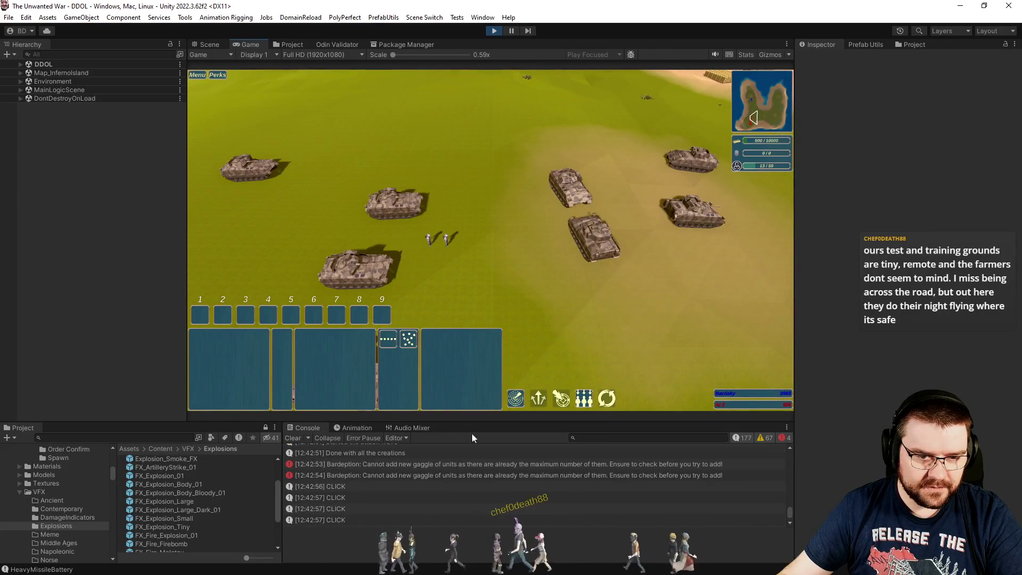
pyautogui.click(292, 437)
pyautogui.scroll(-5, 601, 281)
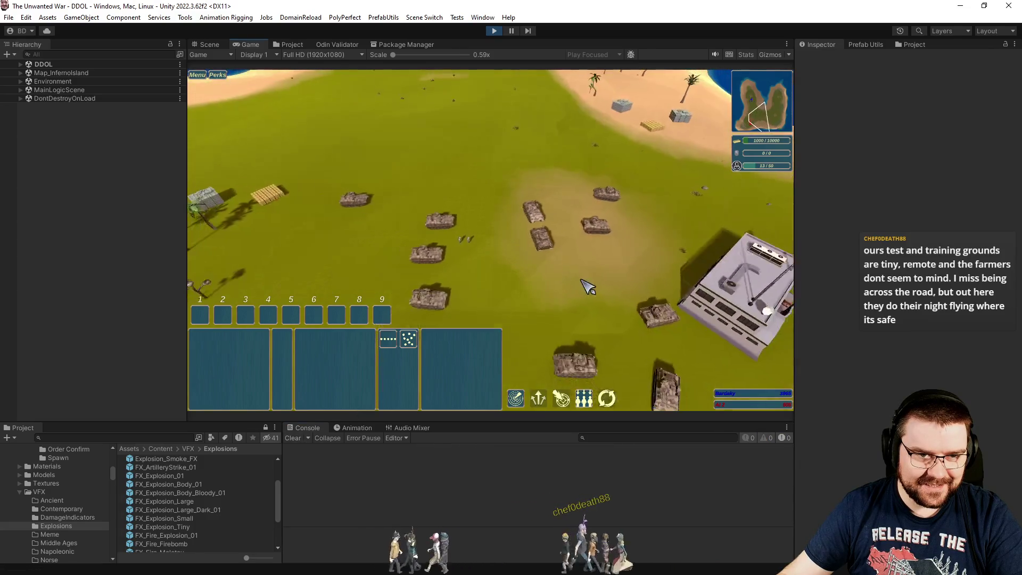
pyautogui.scroll(2, 620, 269)
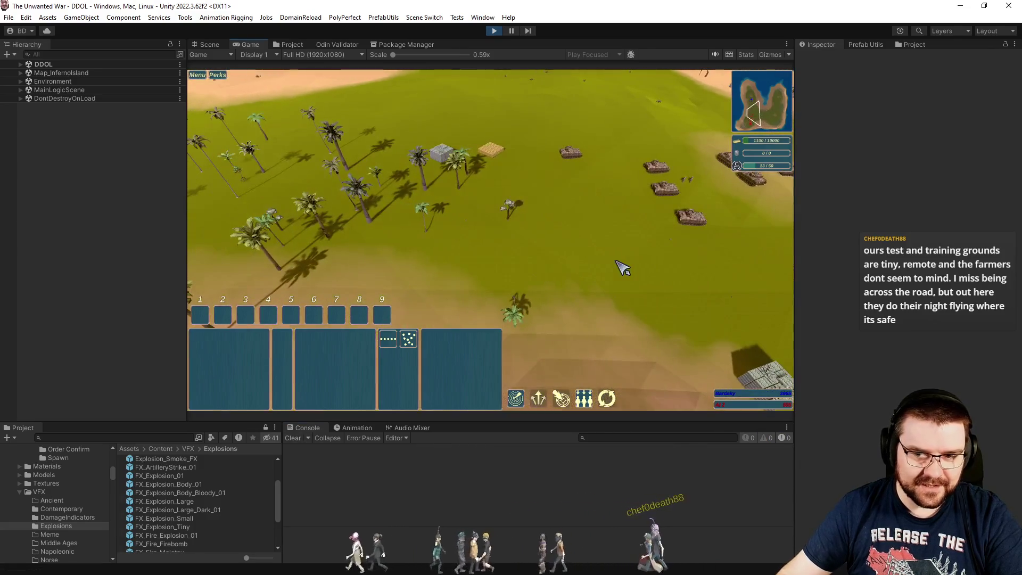
# - Pan left and right across the map, ending over the tank area
pyautogui.press('a')
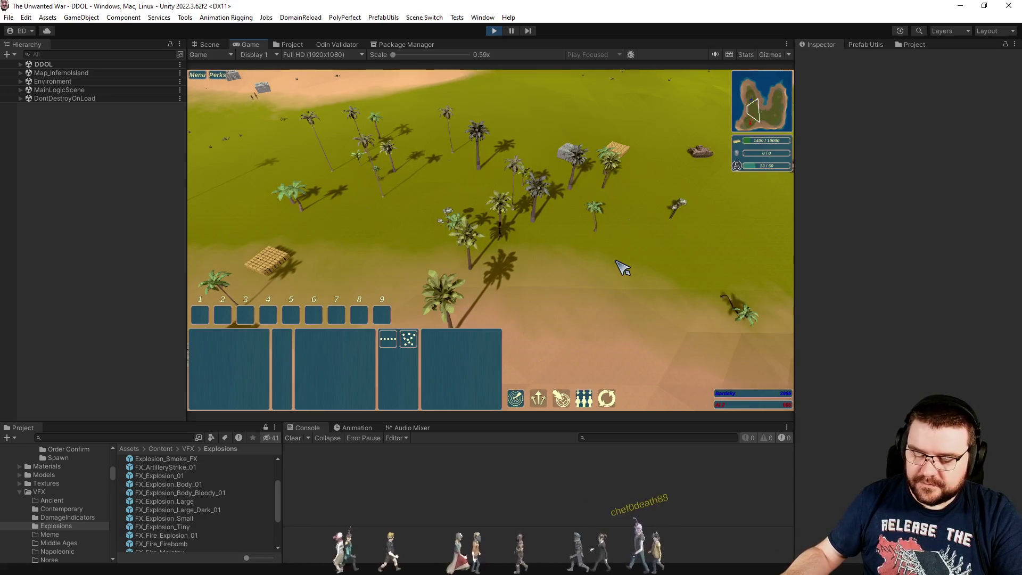
pyautogui.press('d')
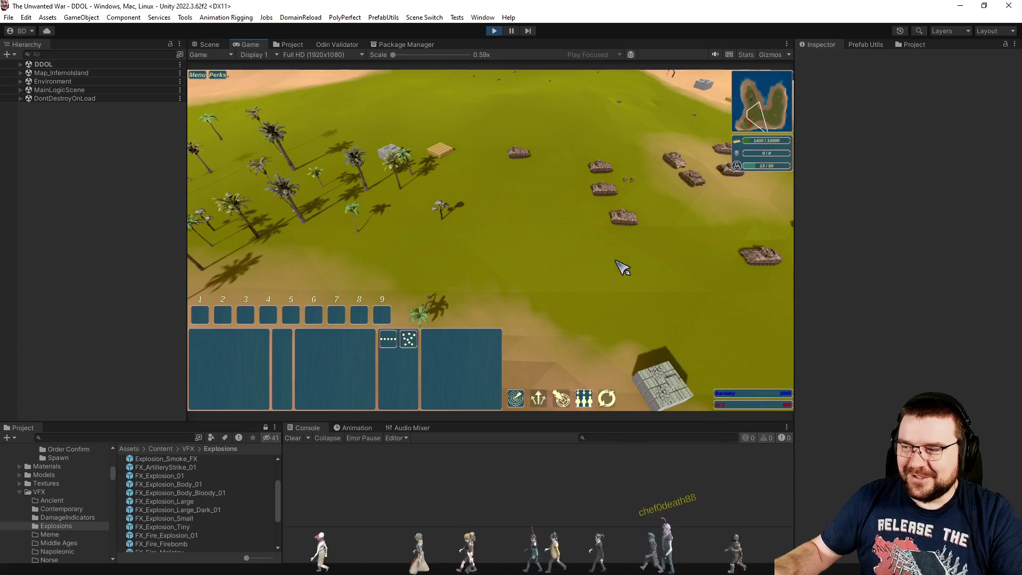
pyautogui.press('d')
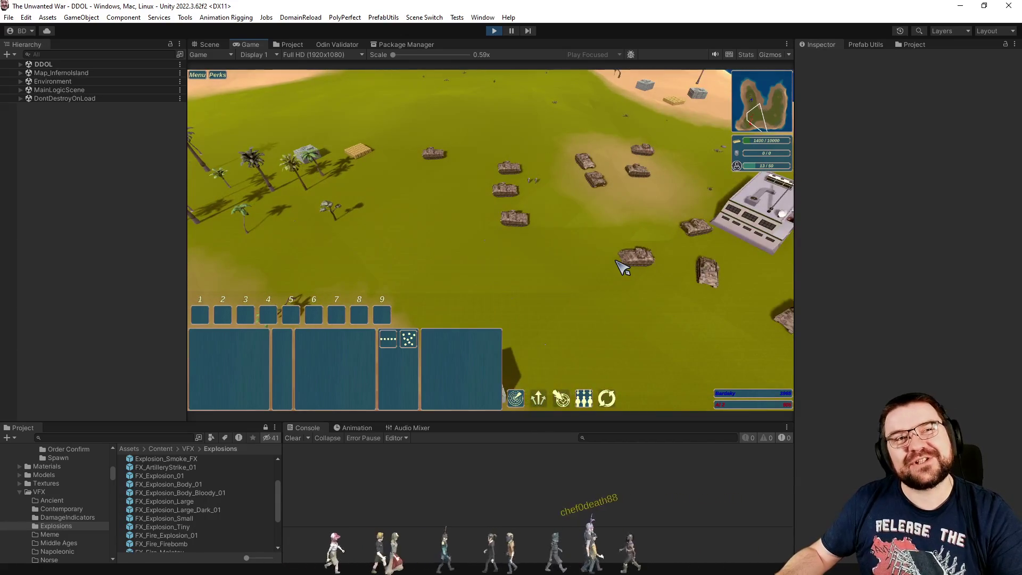
pyautogui.press('a')
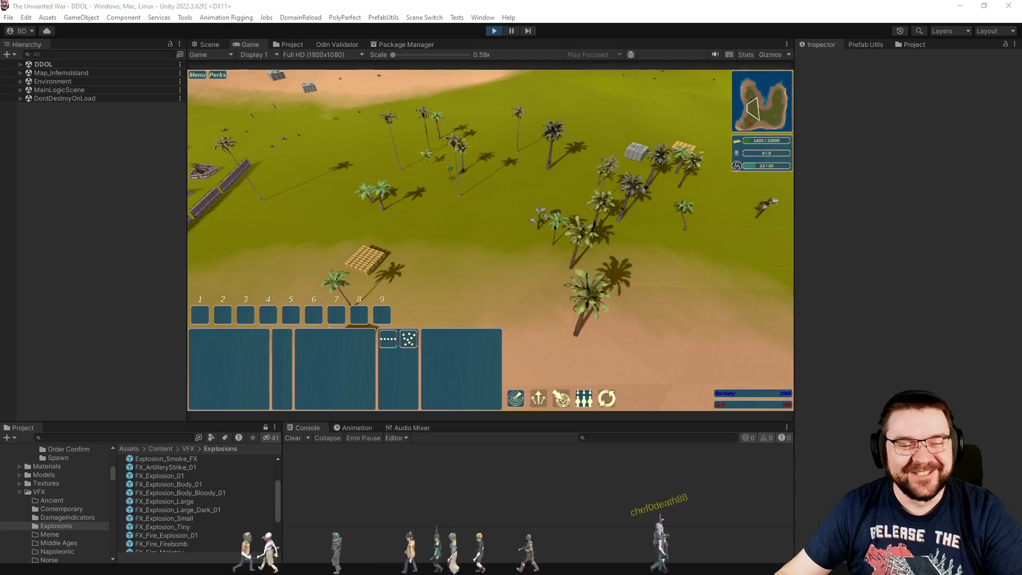
pyautogui.press('d')
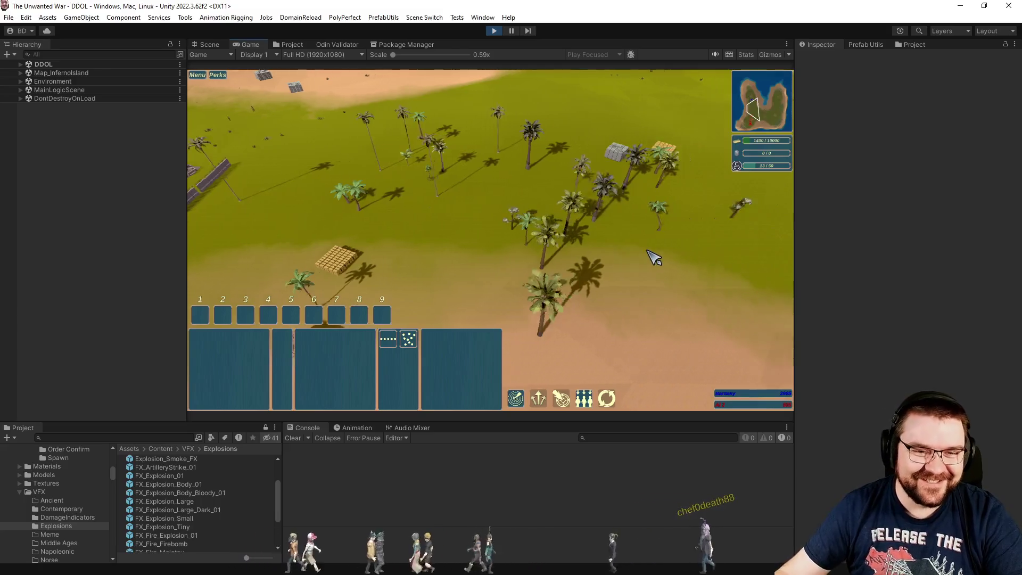
pyautogui.press('d')
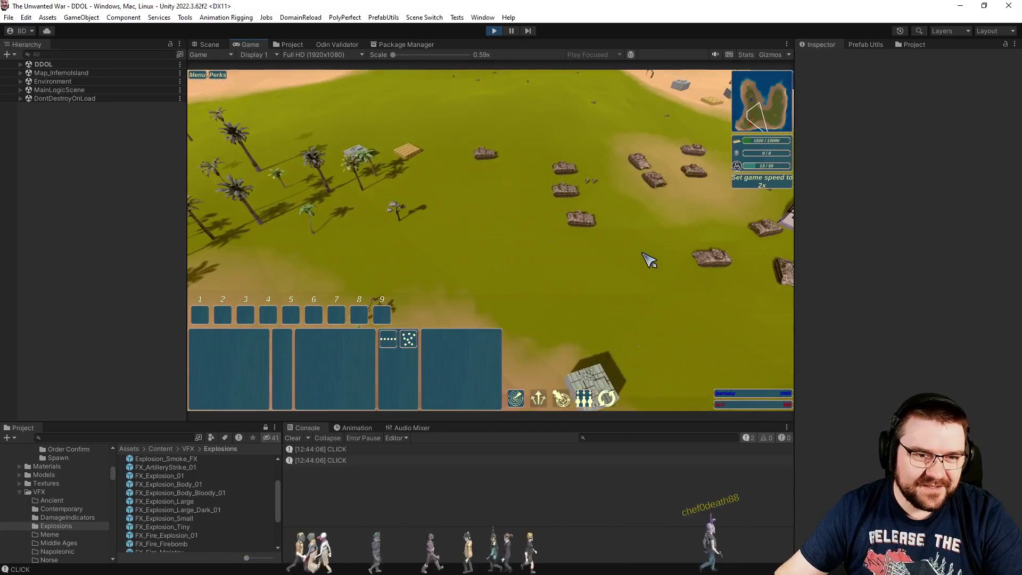
pyautogui.click(649, 259)
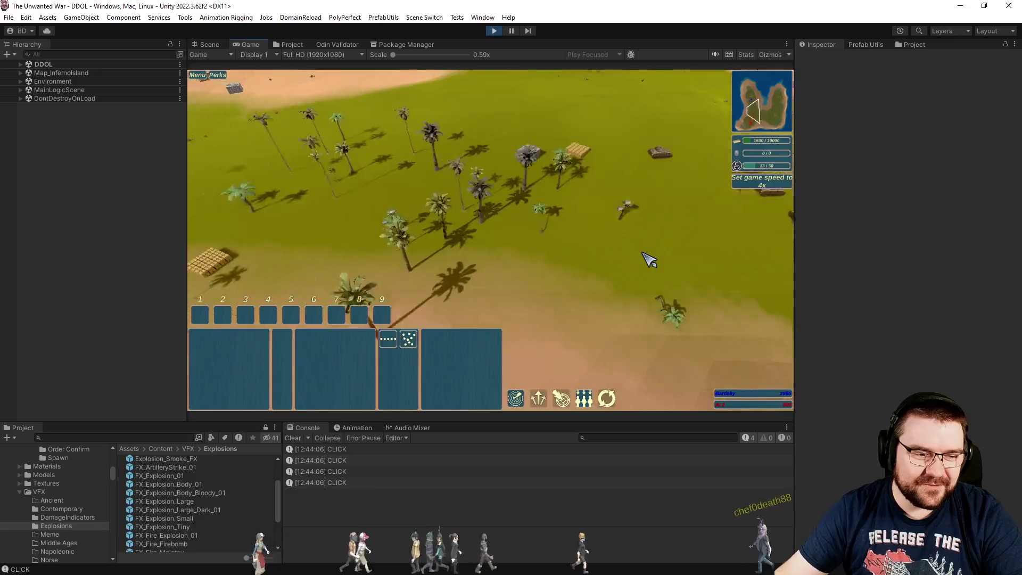
# - Return game speed to 1x, then select and deselect the two soldiers near the wall
pyautogui.press('d')
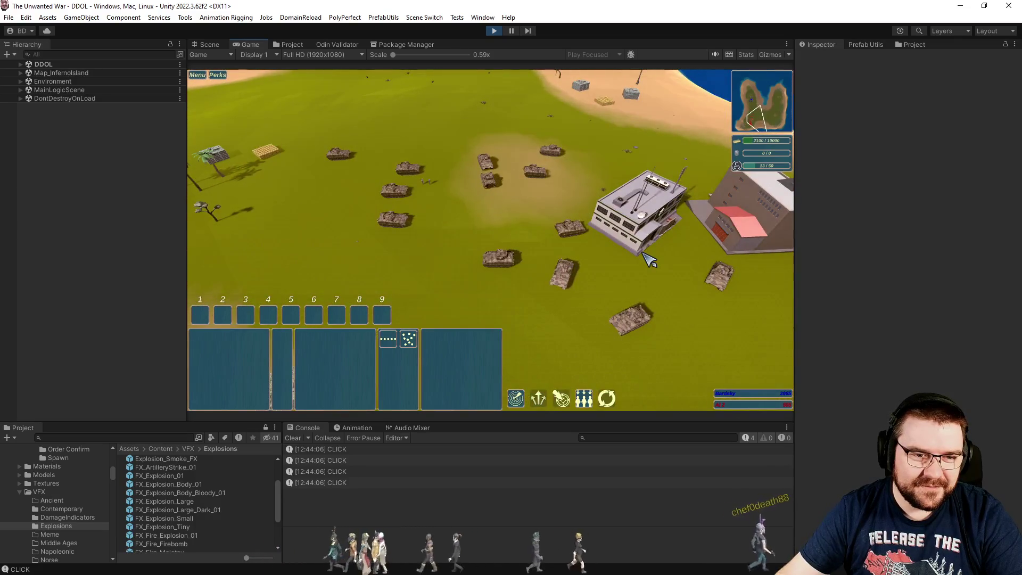
pyautogui.press('-')
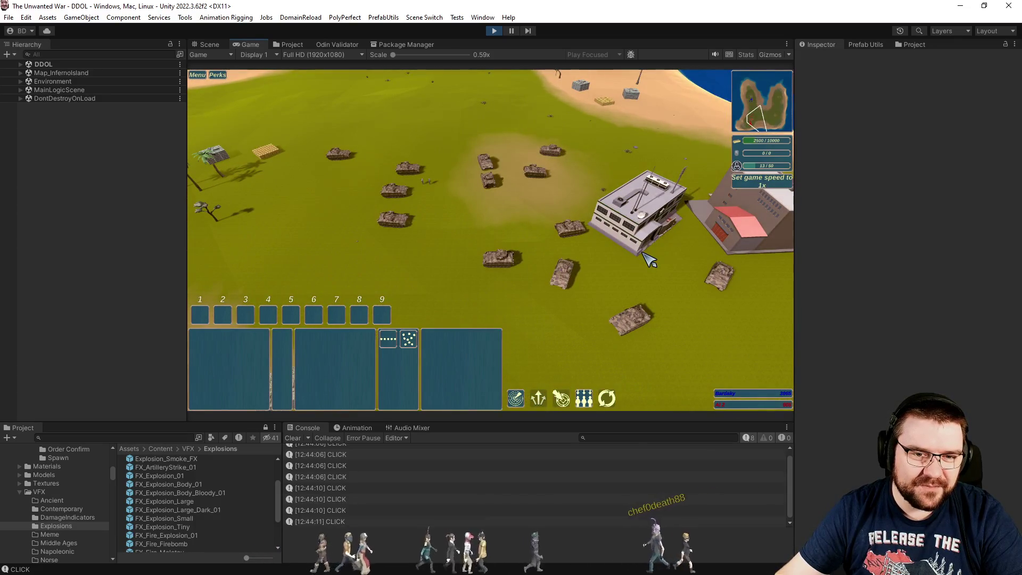
pyautogui.press('s')
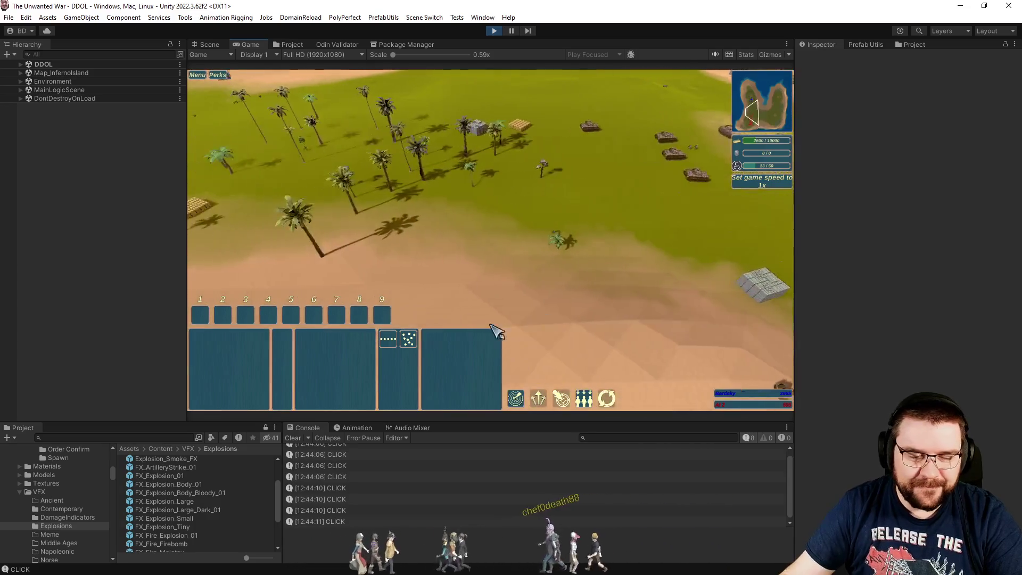
pyautogui.scroll(3, 492, 201)
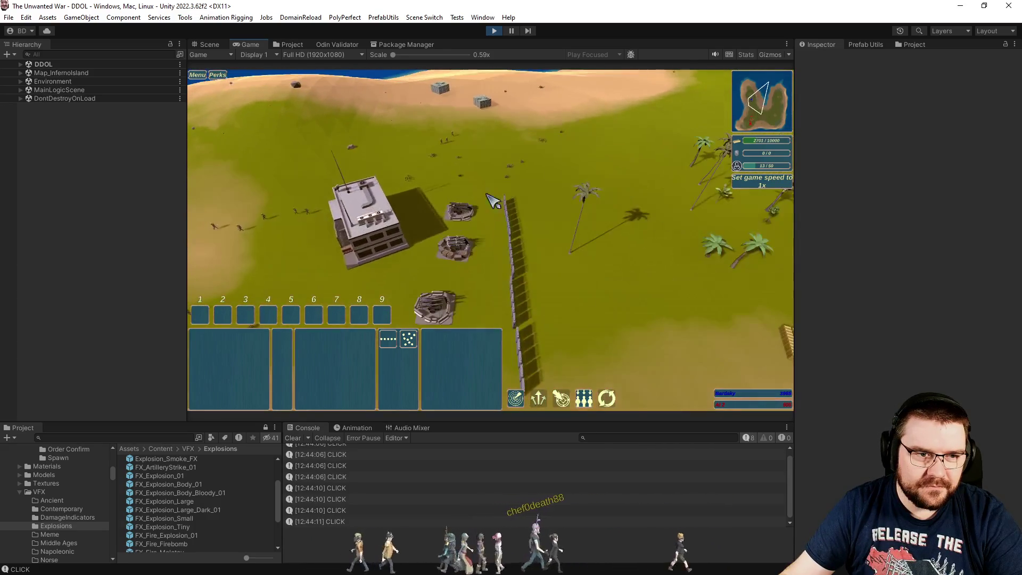
pyautogui.moveTo(451, 143); pyautogui.dragTo(451, 143)
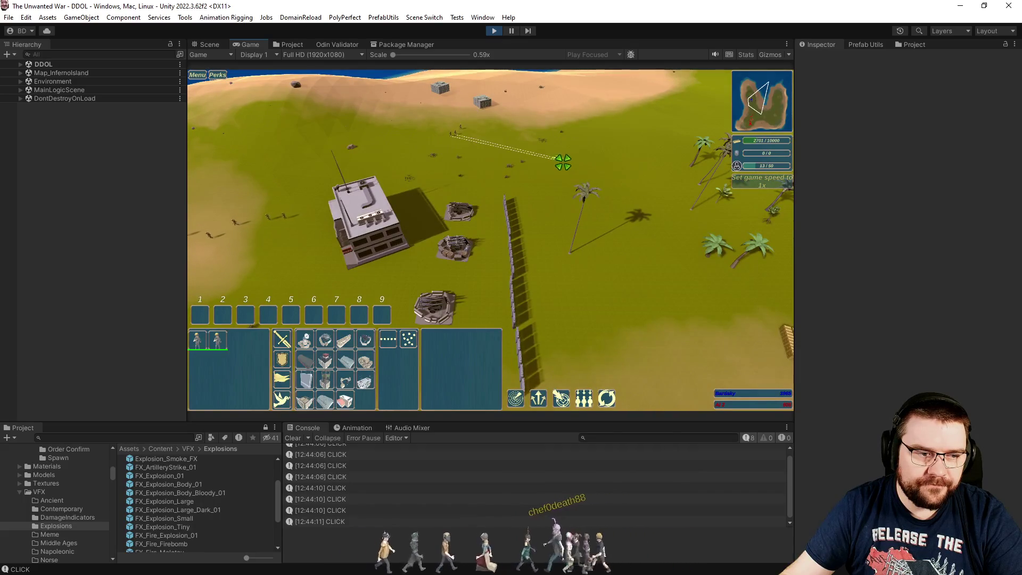
pyautogui.press('s')
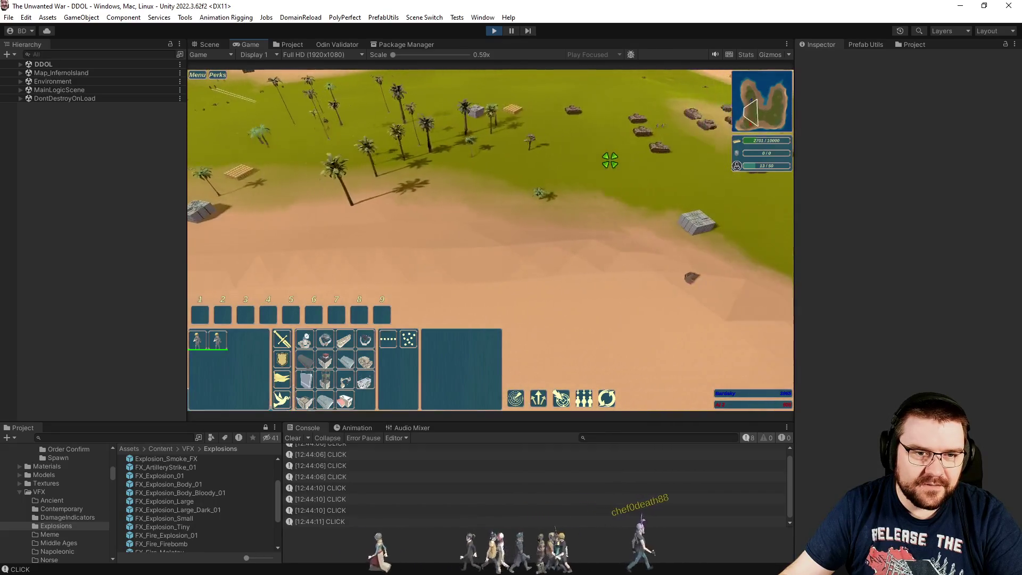
pyautogui.scroll(2, 493, 201)
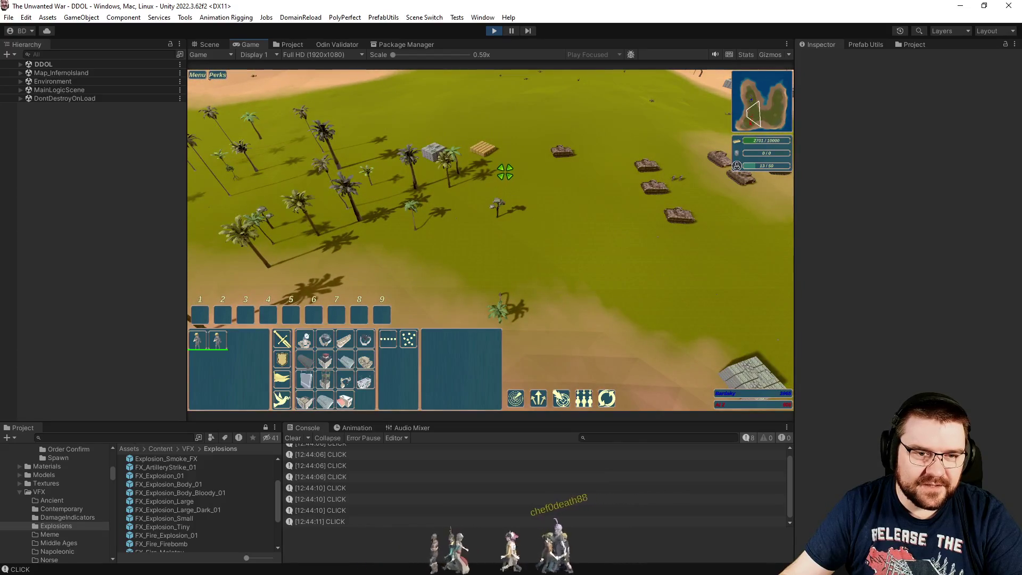
pyautogui.scroll(-2, 505, 172)
pyautogui.press('w')
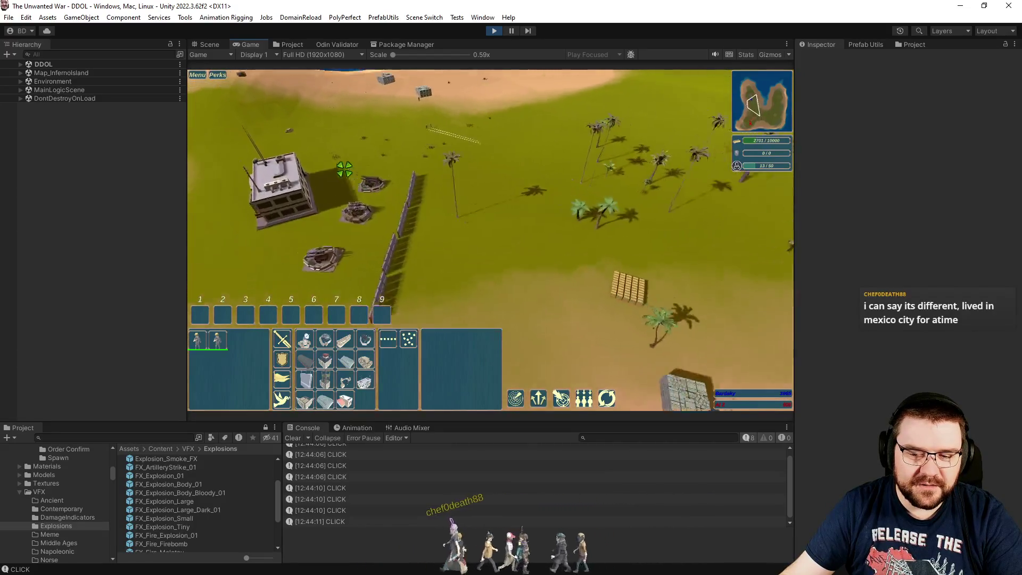
pyautogui.press('w')
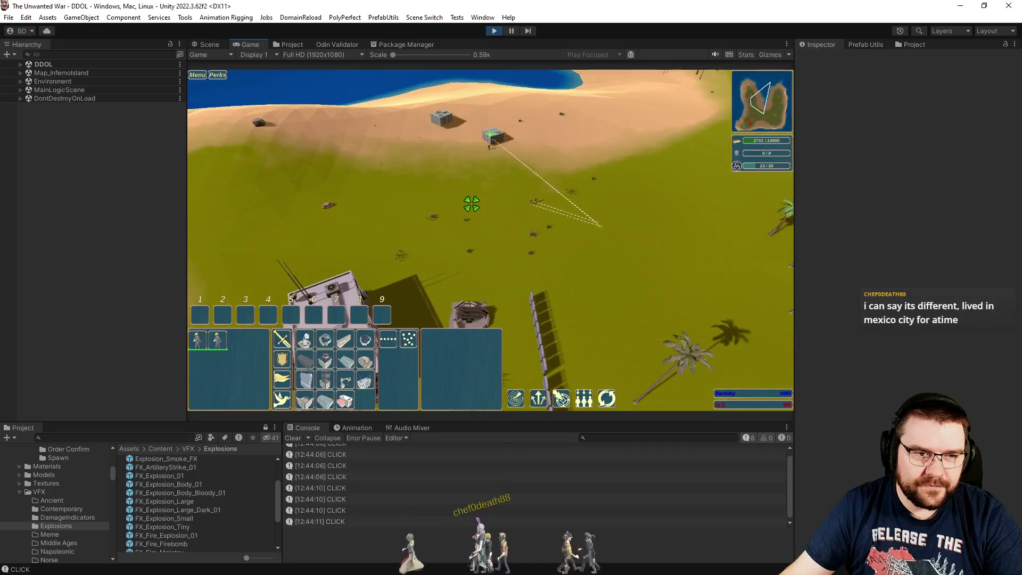
pyautogui.click(472, 204)
# - Pan and rotate the view around the base, then switch to Visual Studio's open files
pyautogui.press('s')
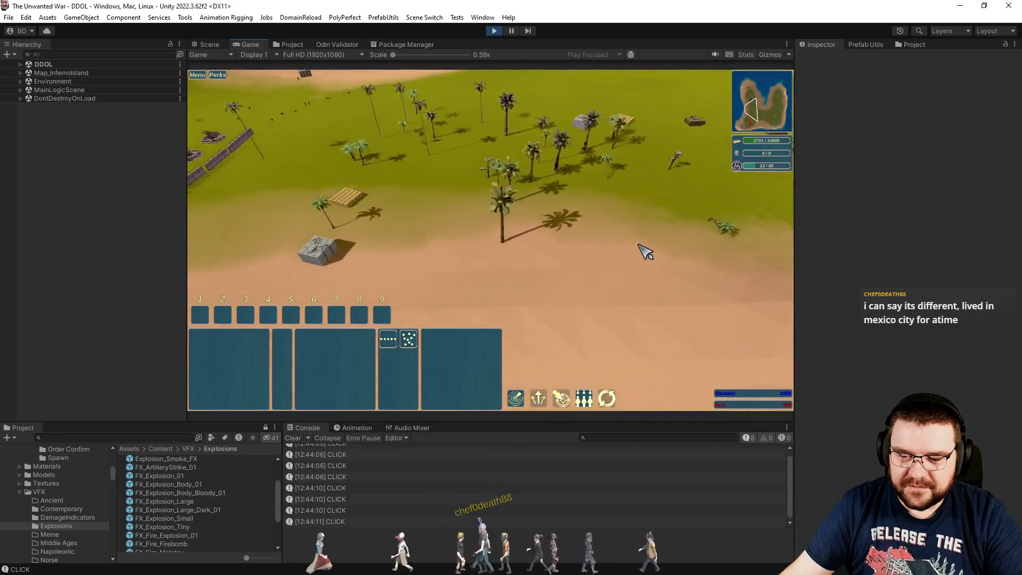
pyautogui.press('s')
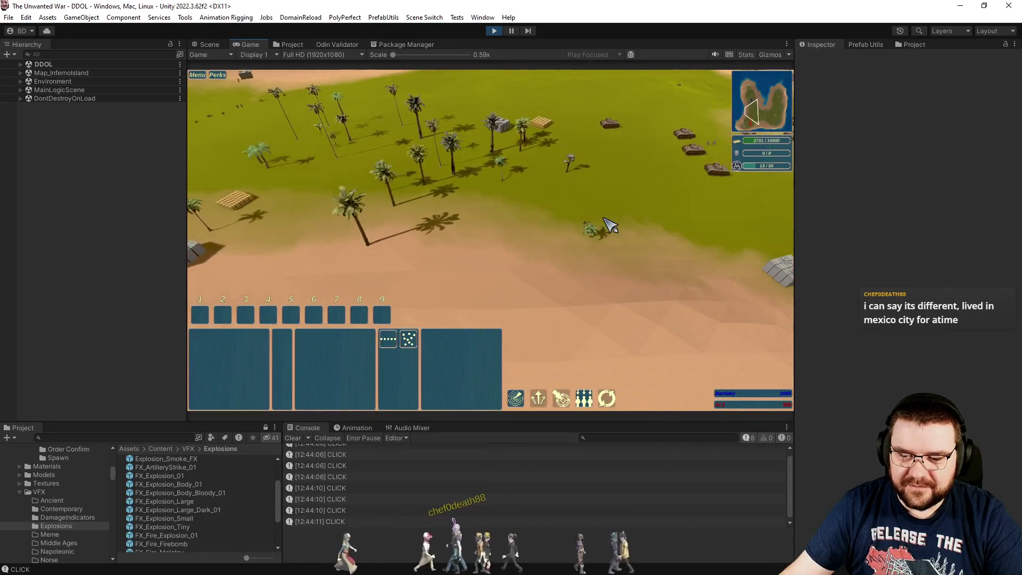
pyautogui.press('s')
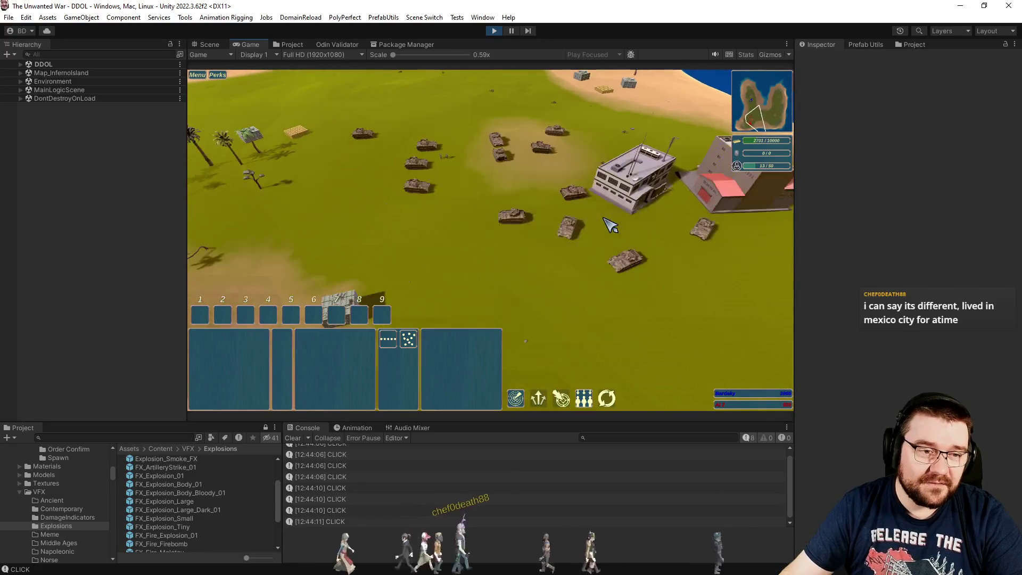
pyautogui.press('w')
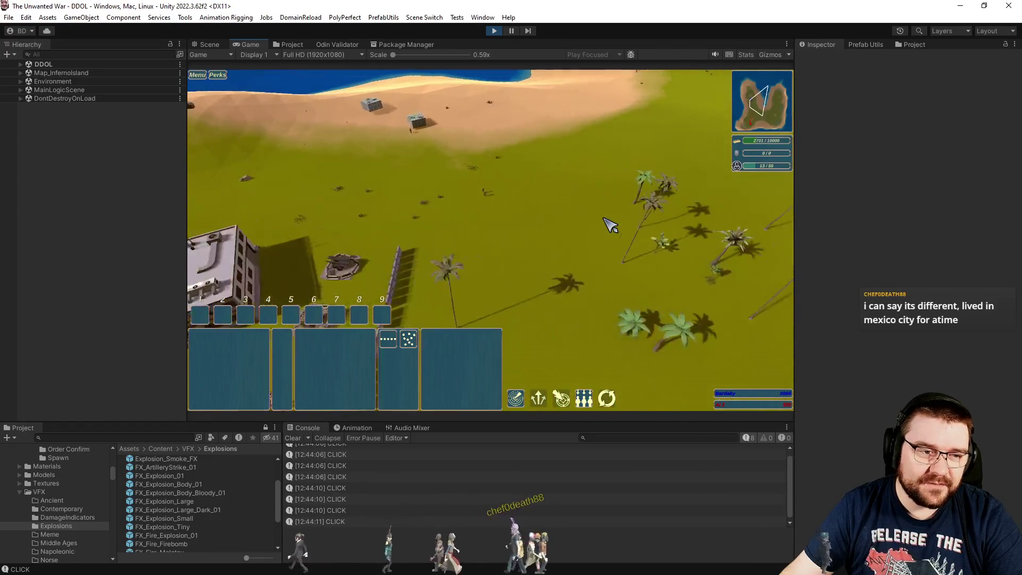
pyautogui.press('q')
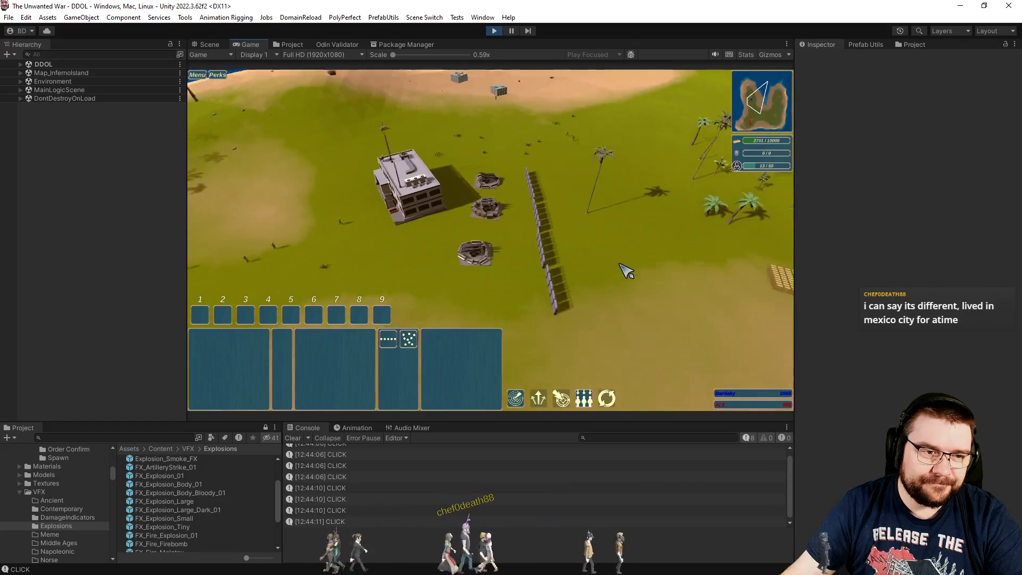
pyautogui.press('e')
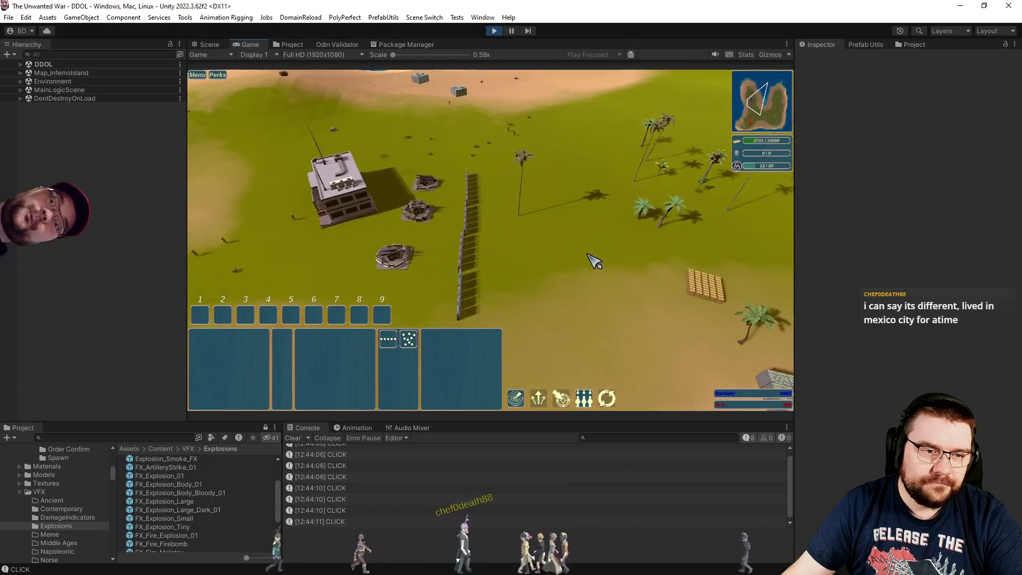
pyautogui.press('q')
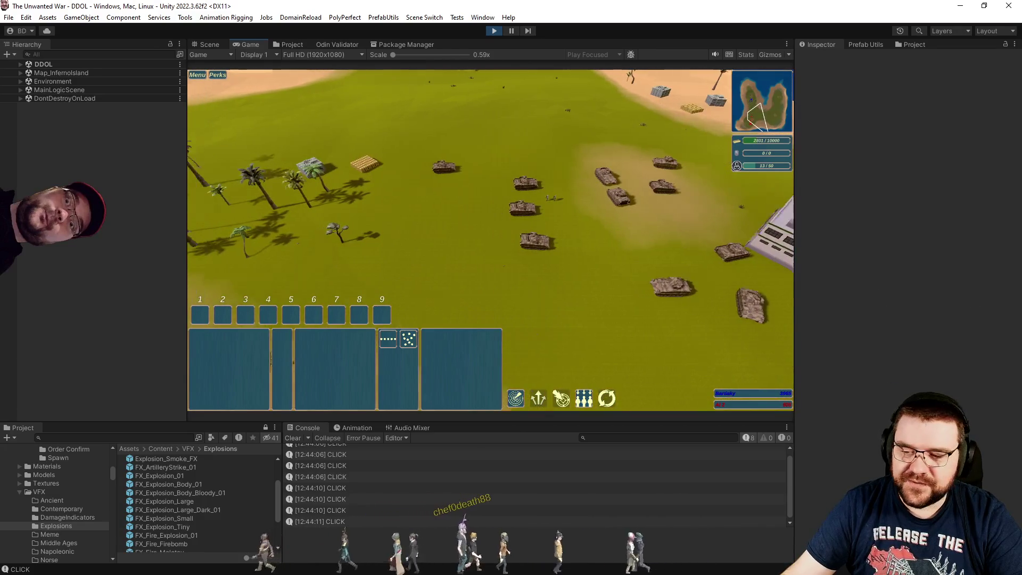
pyautogui.press('q')
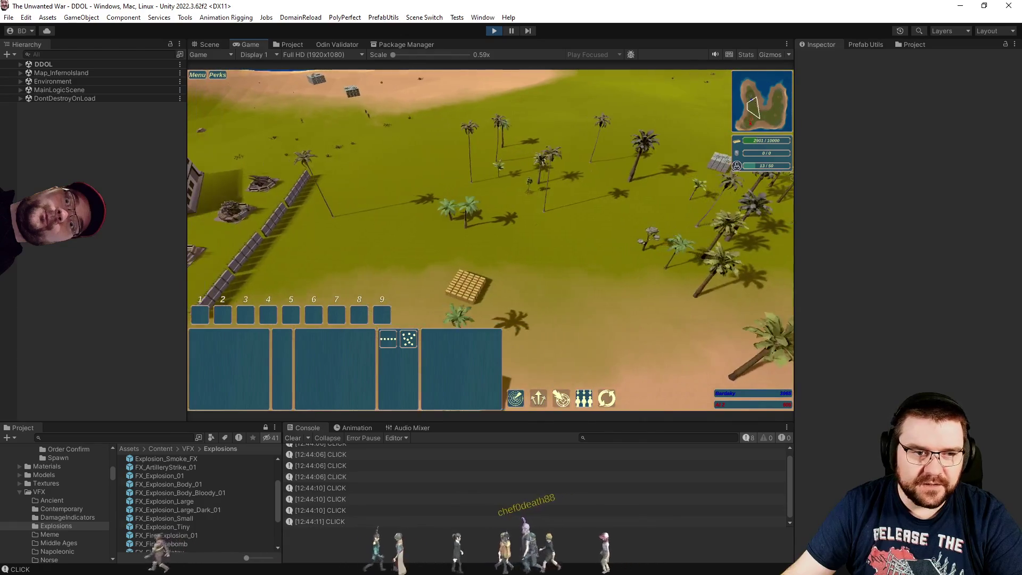
pyautogui.hotkey('alt', 'Tab')
pyautogui.hotkey('ctrl', 'Tab')
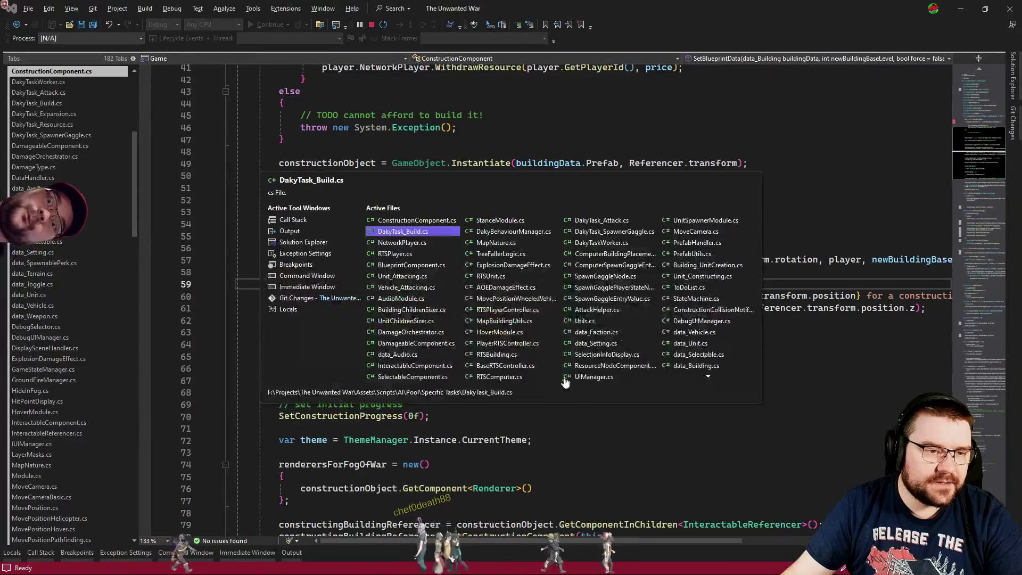
# - Open DakyTask_SpawnerGaggle.cs and scroll through its code
pyautogui.click(71, 135)
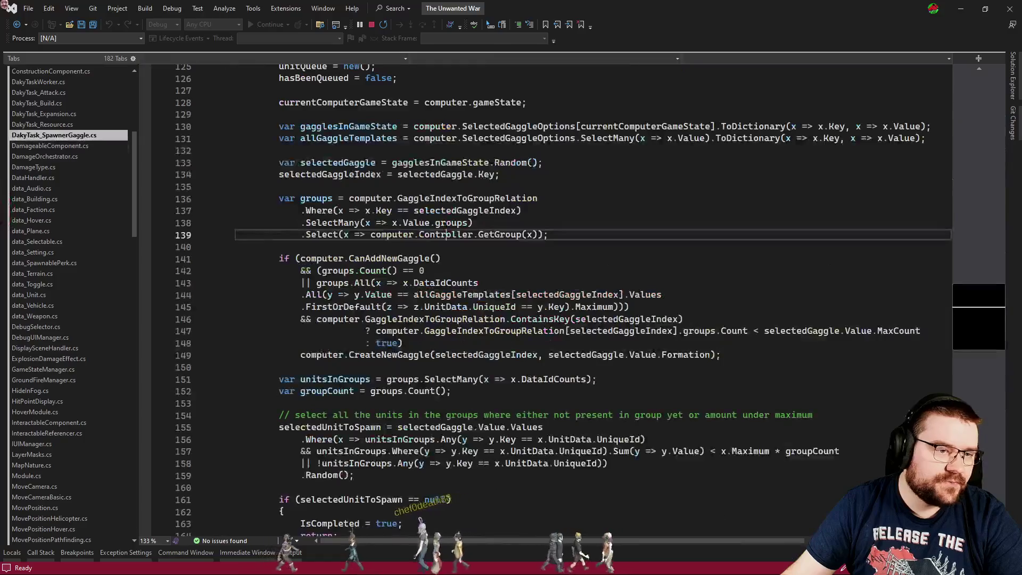
pyautogui.scroll(-7, 570, 357)
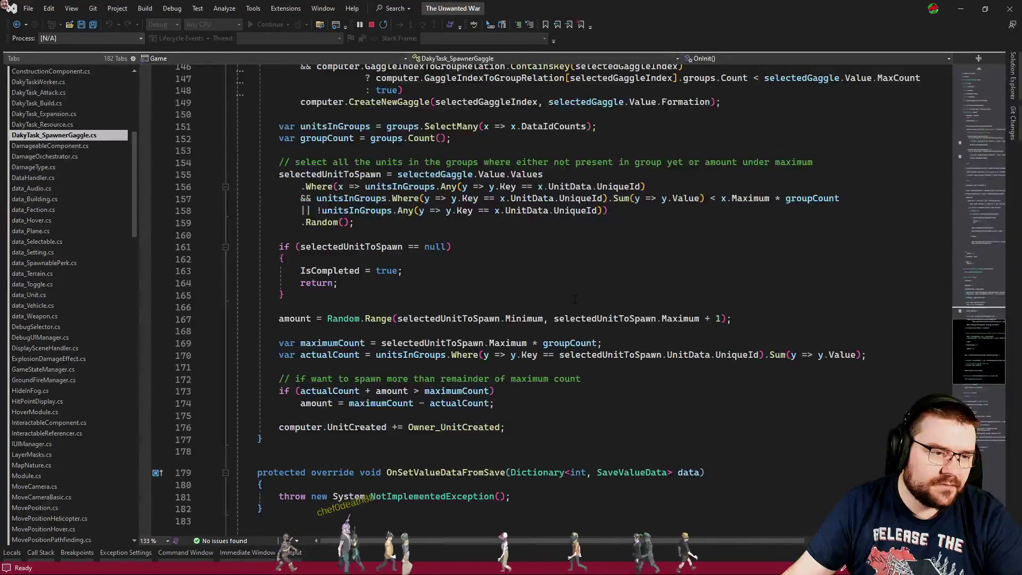
pyautogui.scroll(18, 561, 299)
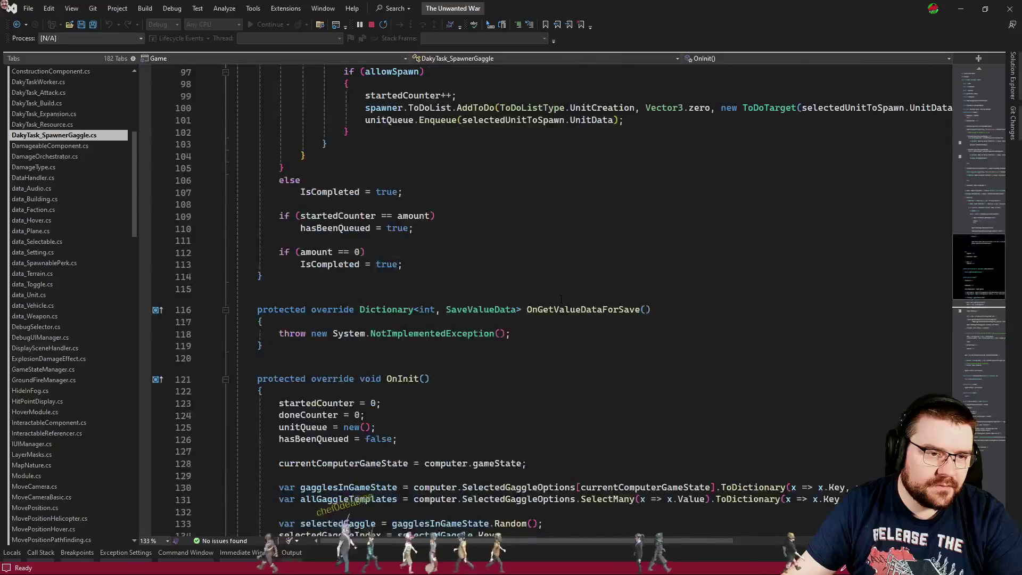
pyautogui.scroll(10, 562, 299)
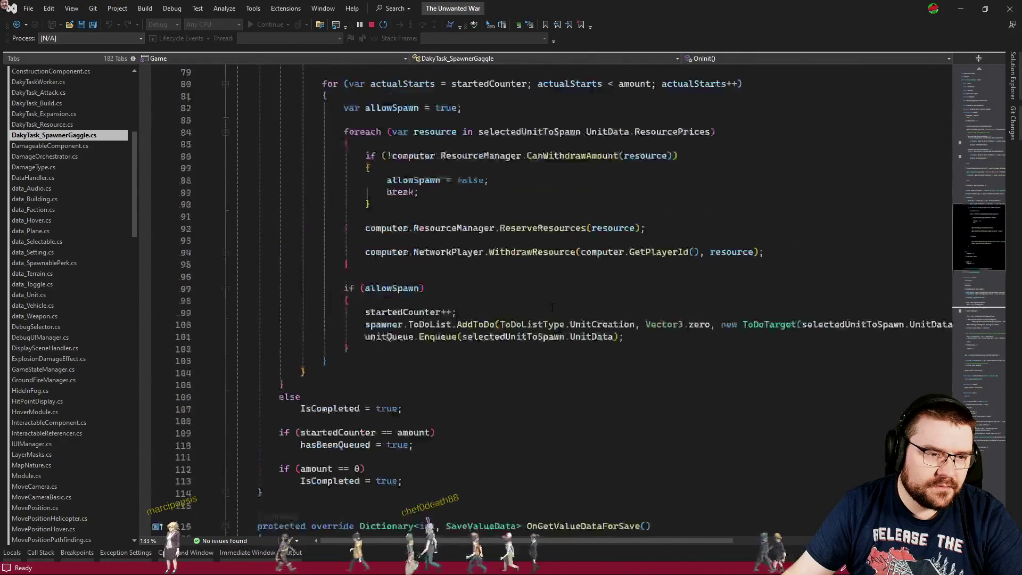
pyautogui.scroll(14, 567, 361)
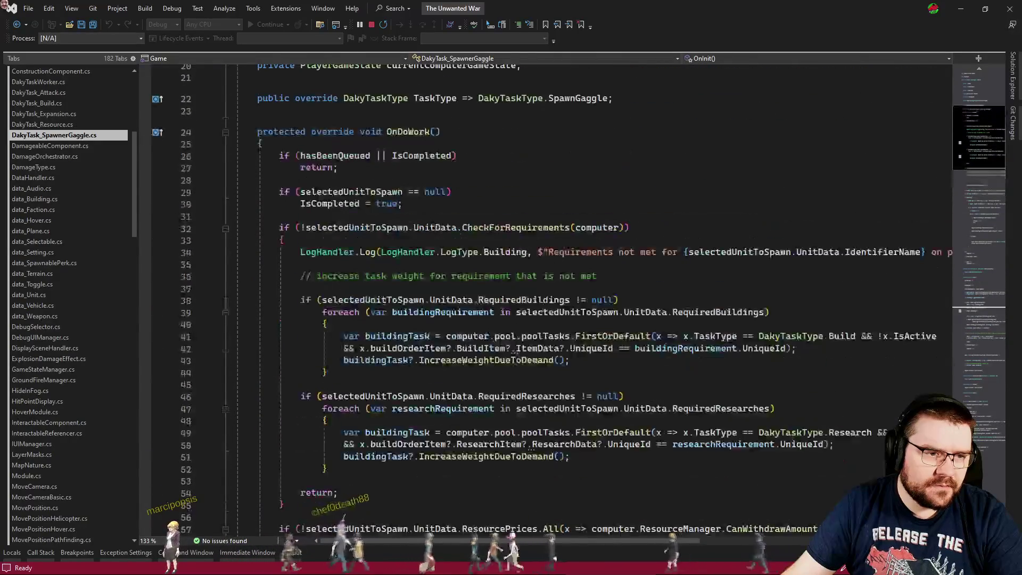
# - Search the entire solution for 'ex', check the thrown exception, and return to Unity
pyautogui.hotkey('ctrl', 'f')
pyautogui.write('excep')
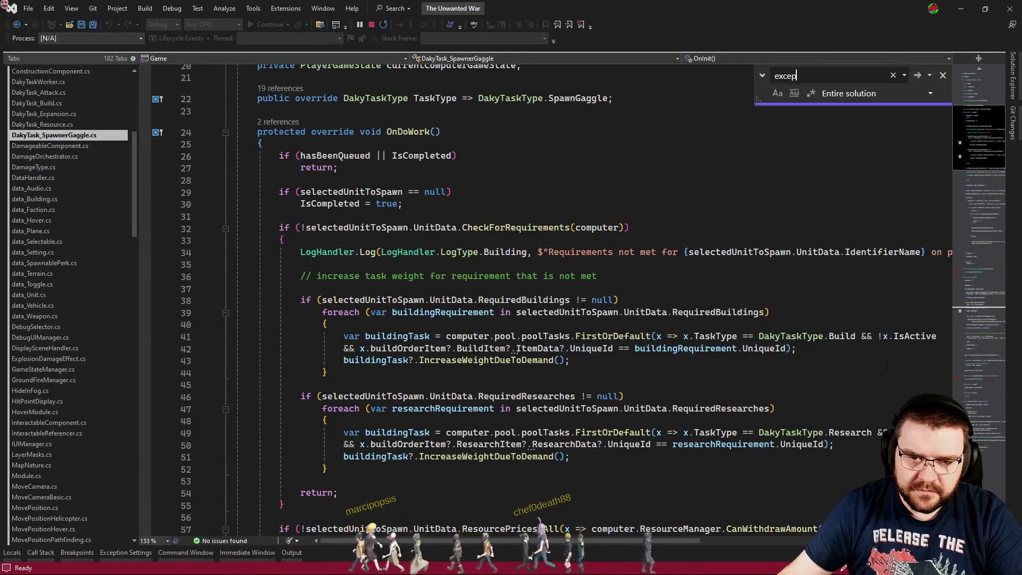
pyautogui.click(970, 385)
pyautogui.click(982, 274)
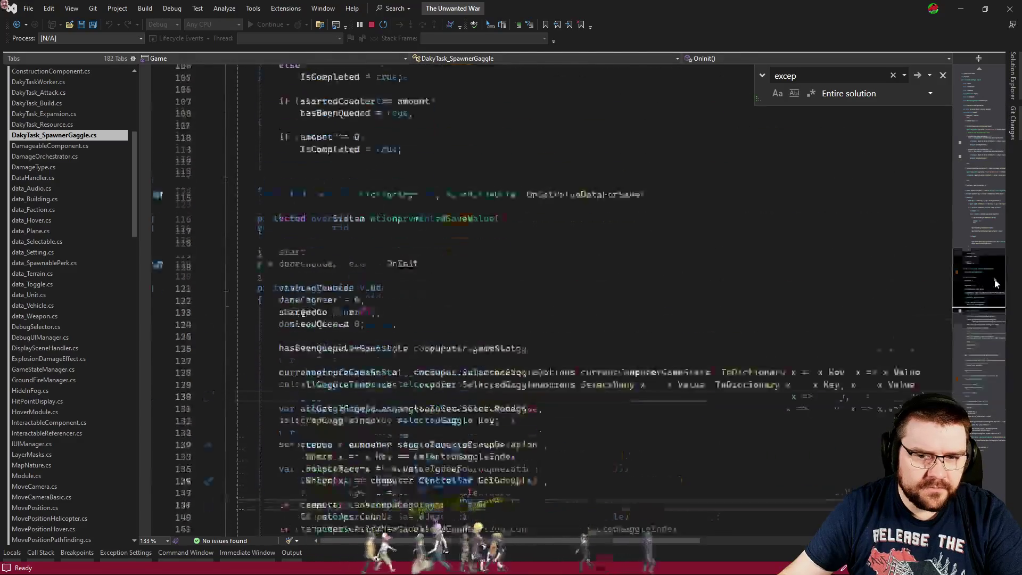
pyautogui.hotkey('alt', 'Tab')
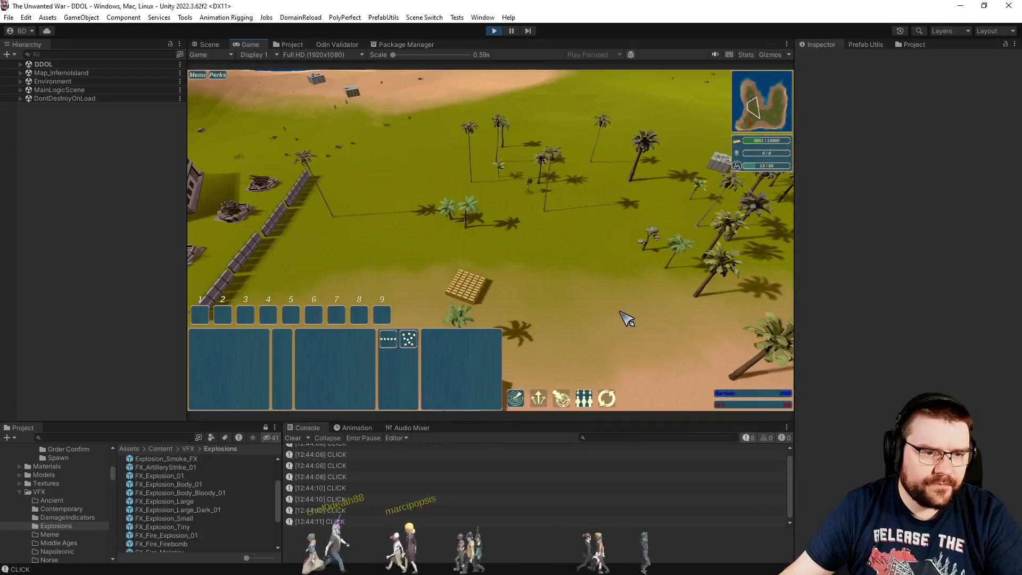
# - Exit play mode with the Play button and go back to Visual Studio
pyautogui.scroll(-5, 624, 315)
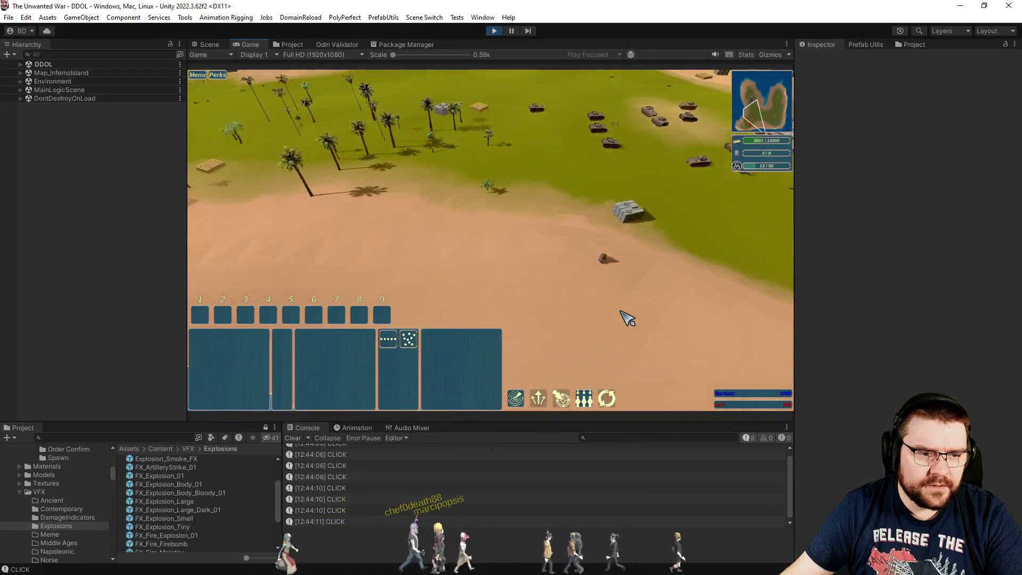
pyautogui.scroll(3, 627, 318)
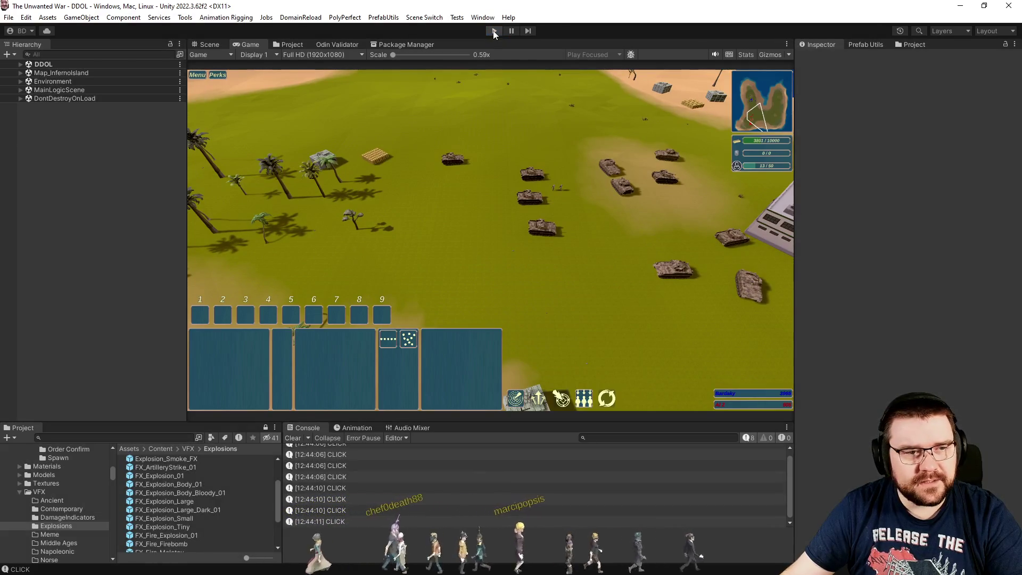
pyautogui.click(495, 31)
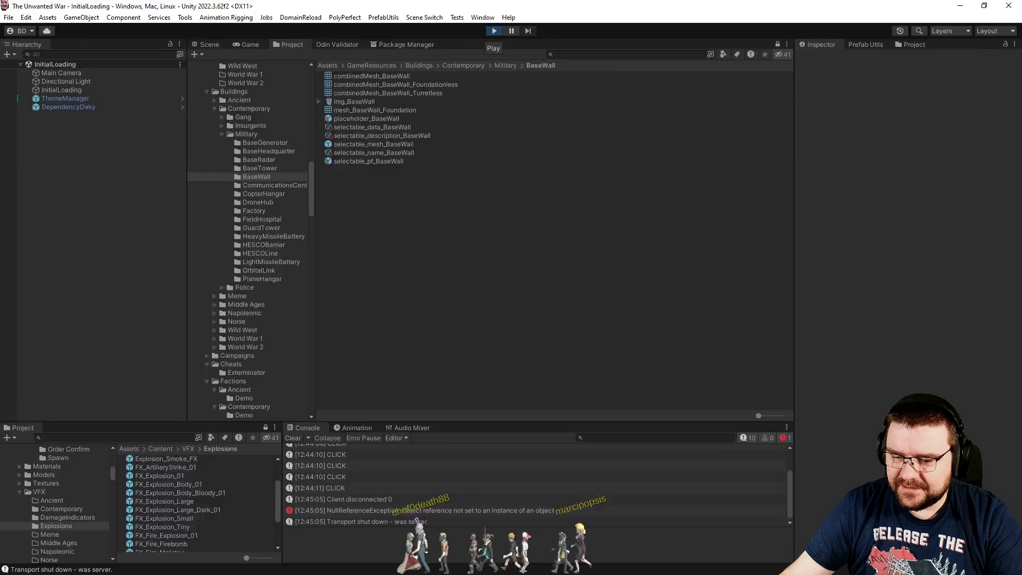
pyautogui.hotkey('alt', 'Tab')
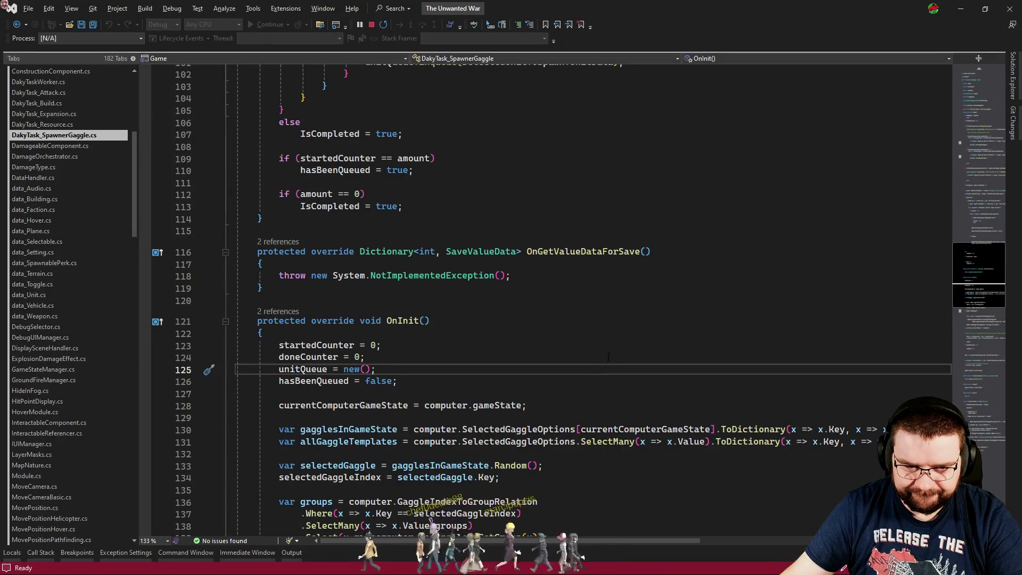
# - Scroll through OnInit in DakyTask_SpawnerGaggle.cs, place the cursor on line 153, return to Unity
pyautogui.scroll(-6, 612, 356)
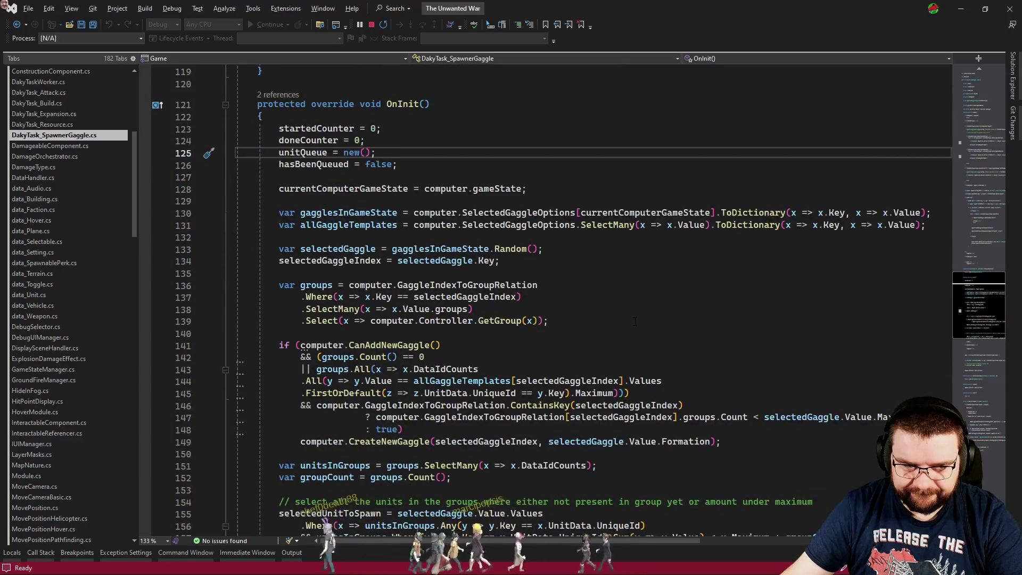
pyautogui.scroll(-5, 634, 321)
pyautogui.click(630, 310)
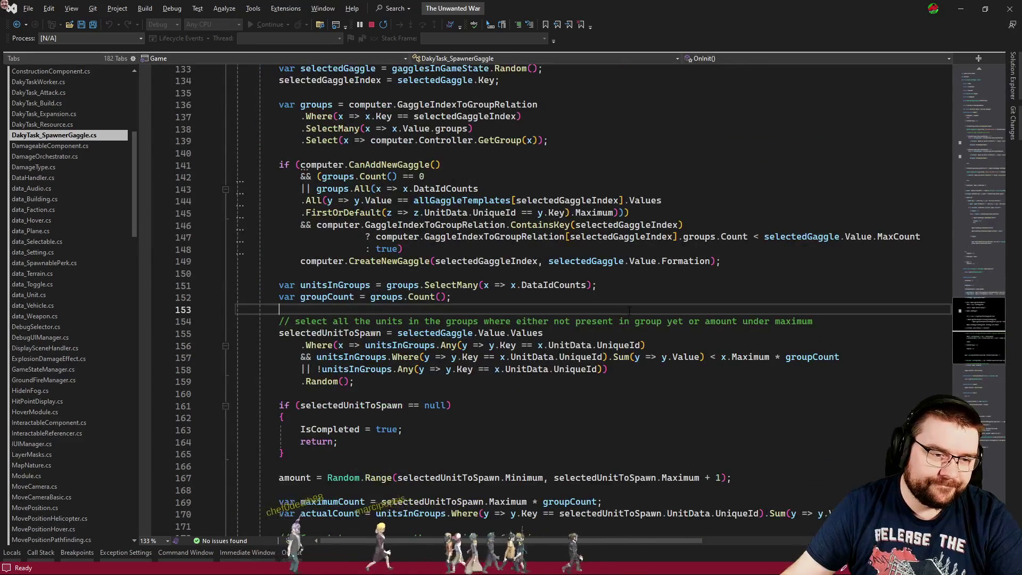
pyautogui.hotkey('alt', 'Tab')
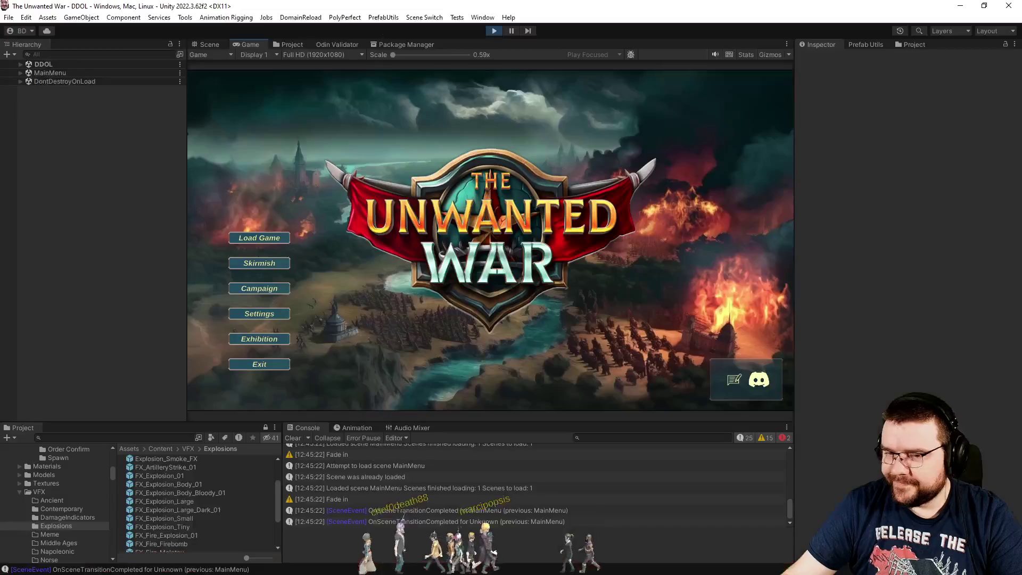
# - Set up an InfernoIsland skirmish with slot 2 as PC - Effortless, adjust Map Explored, and start
pyautogui.click(270, 264)
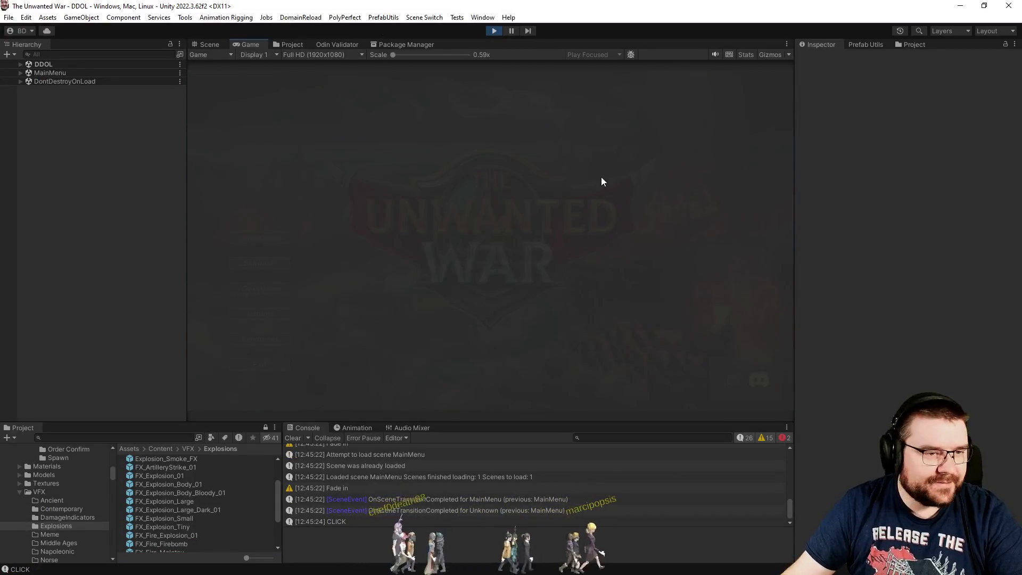
pyautogui.click(486, 139)
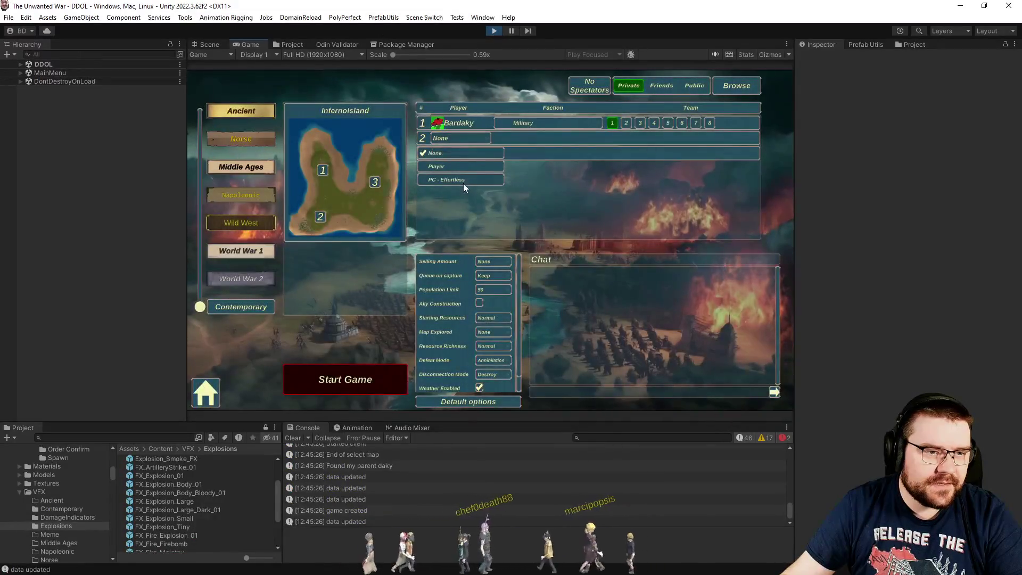
pyautogui.click(463, 183)
pyautogui.click(491, 331)
pyautogui.click(488, 357)
pyautogui.click(345, 379)
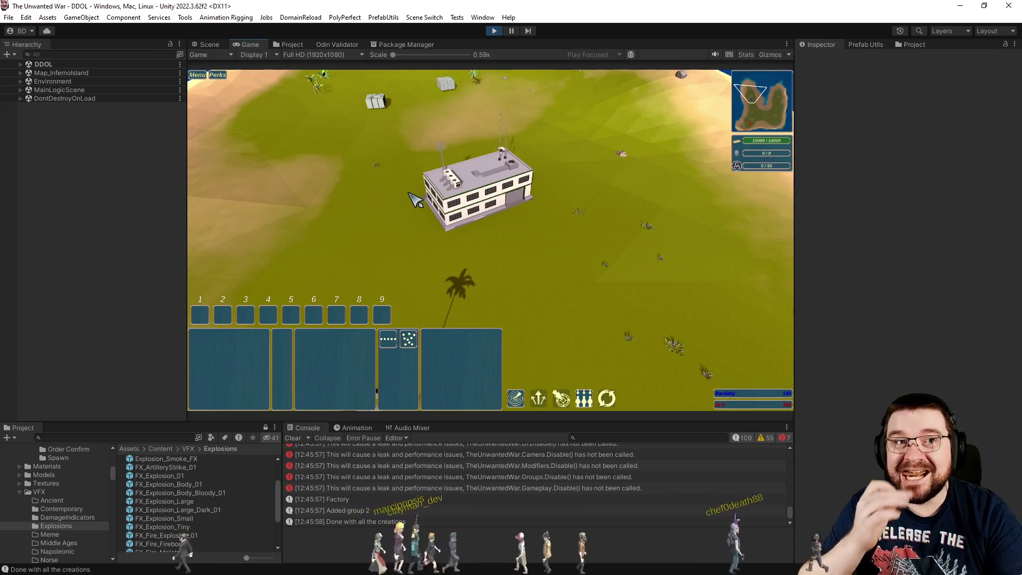
# - Select the headquarters and train a squad of soldiers
pyautogui.moveTo(366, 142); pyautogui.dragTo(579, 290)
pyautogui.click(325, 339)
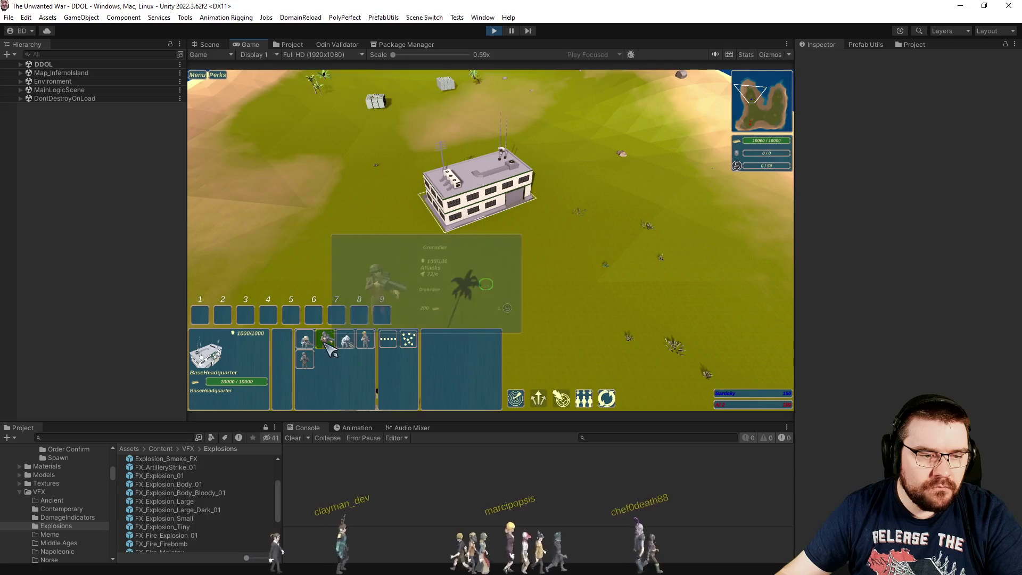
pyautogui.press('8')
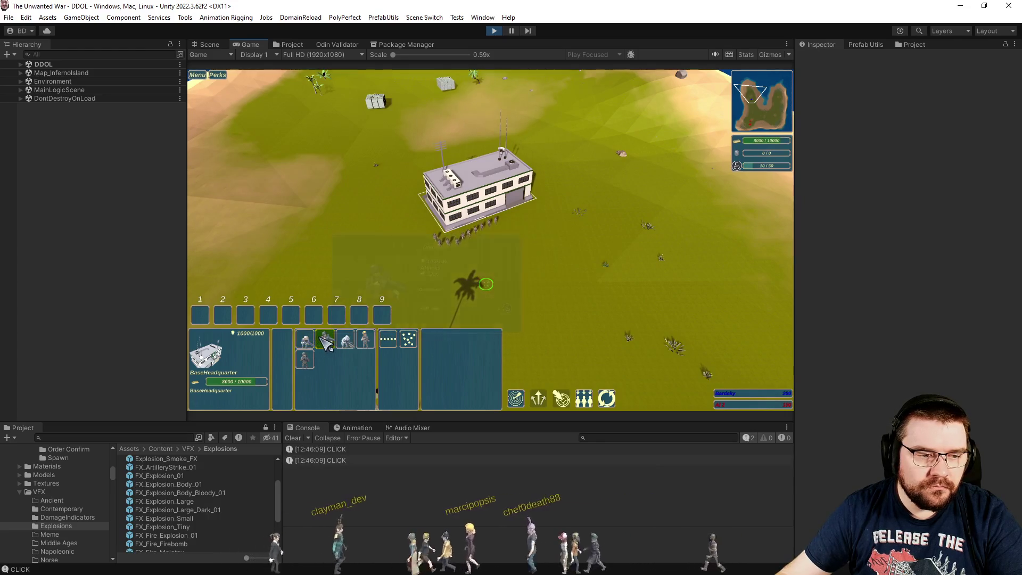
pyautogui.click(617, 297)
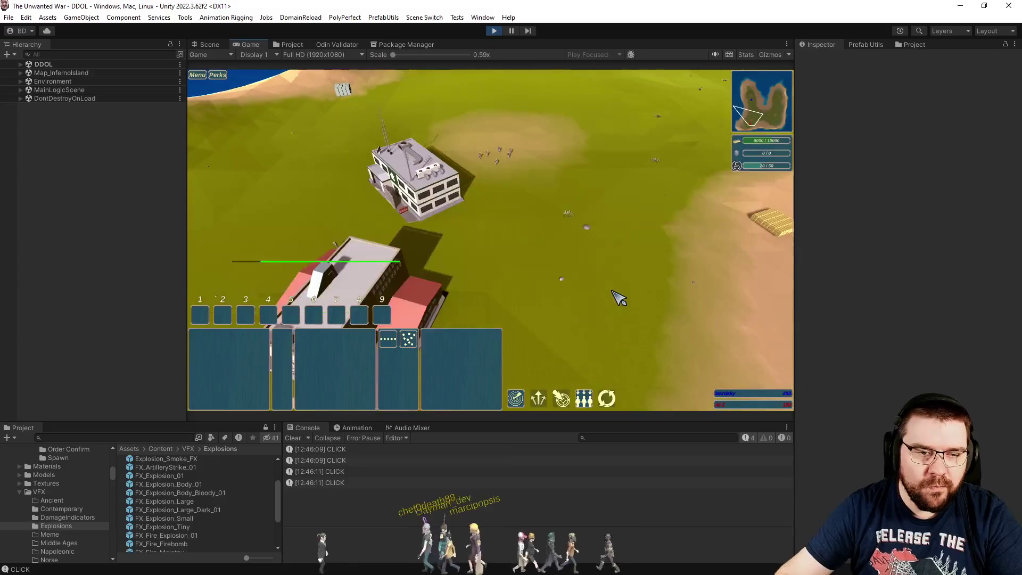
pyautogui.click(617, 297)
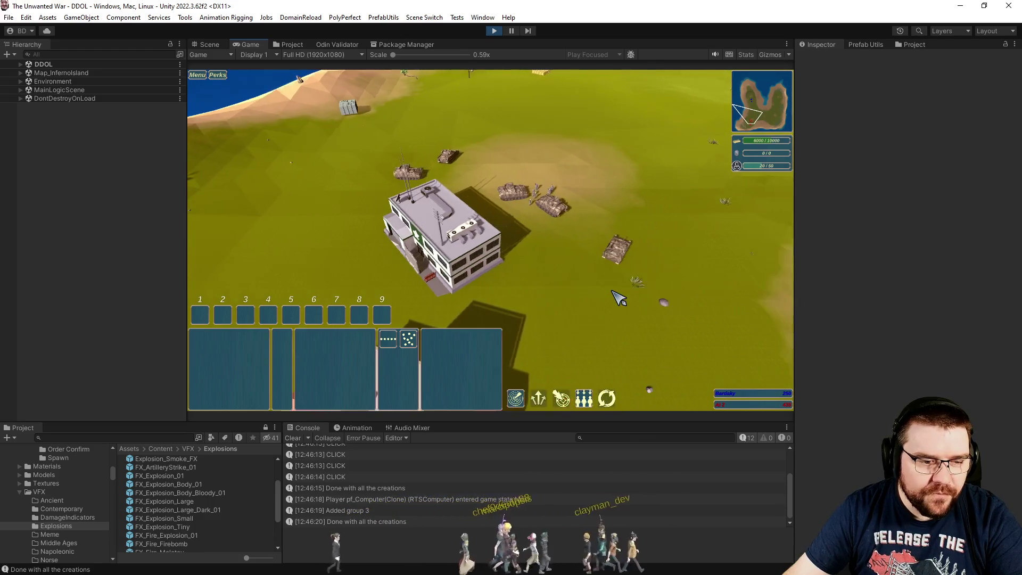
# - Try 1.5x speed and return to 1x, pan the map, then stop the game
pyautogui.press('=')
pyautogui.press('=')
pyautogui.press('=')
pyautogui.press('-')
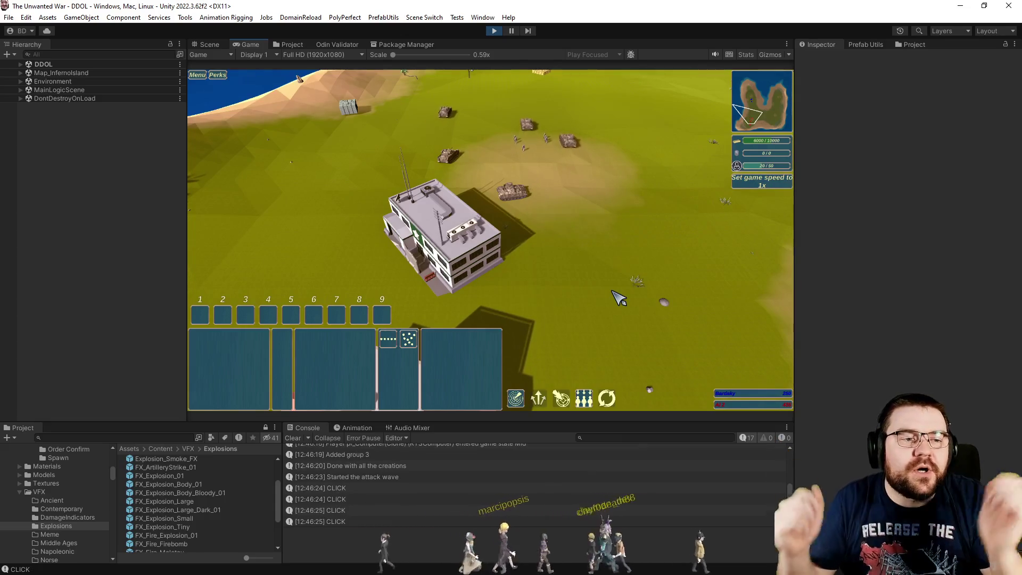
pyautogui.press('s')
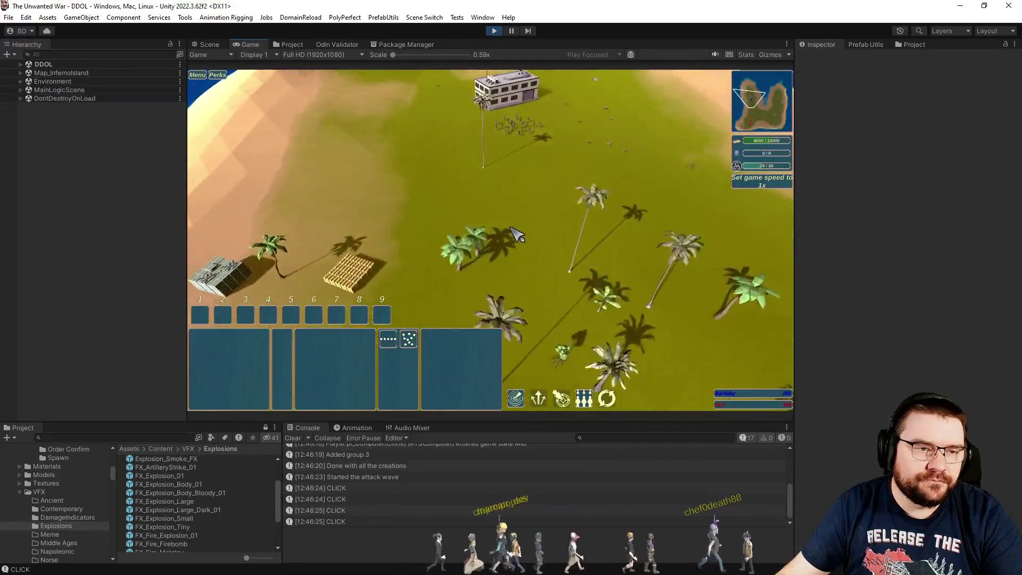
pyautogui.press('w')
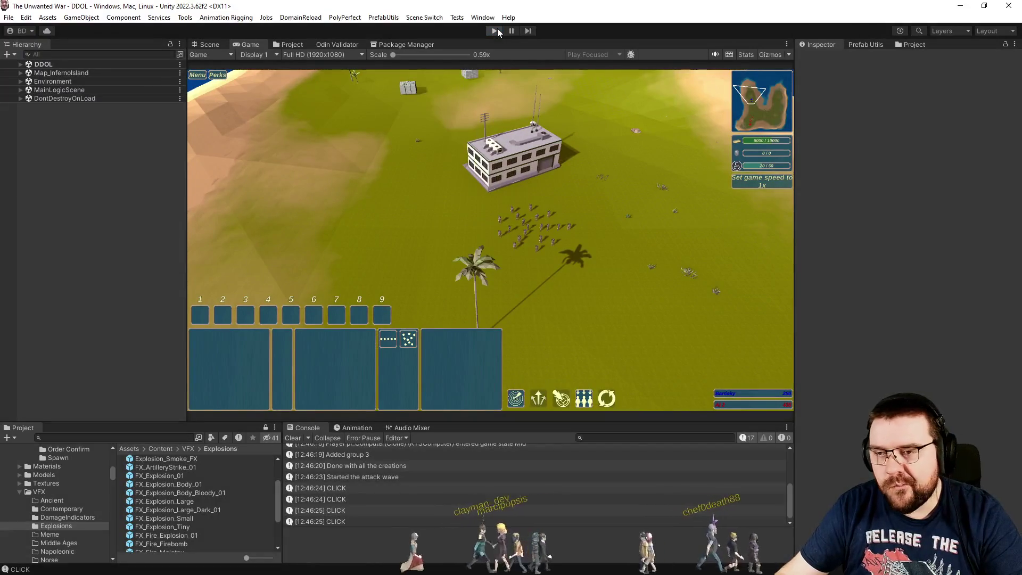
pyautogui.click(494, 30)
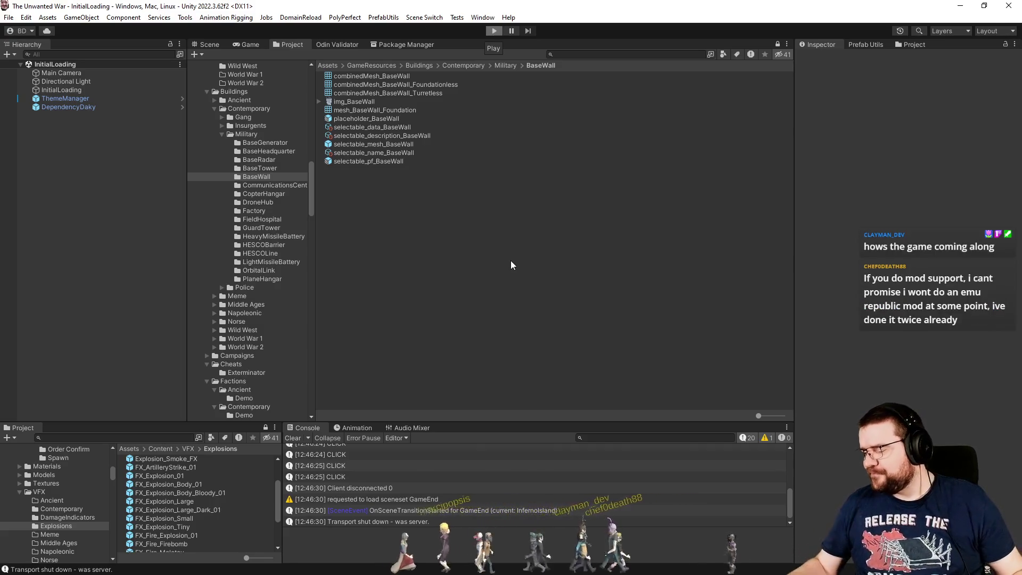
# - Re-enter play mode with Ctrl+P and open the Skirmish setup
pyautogui.hotkey('ctrl', 'p')
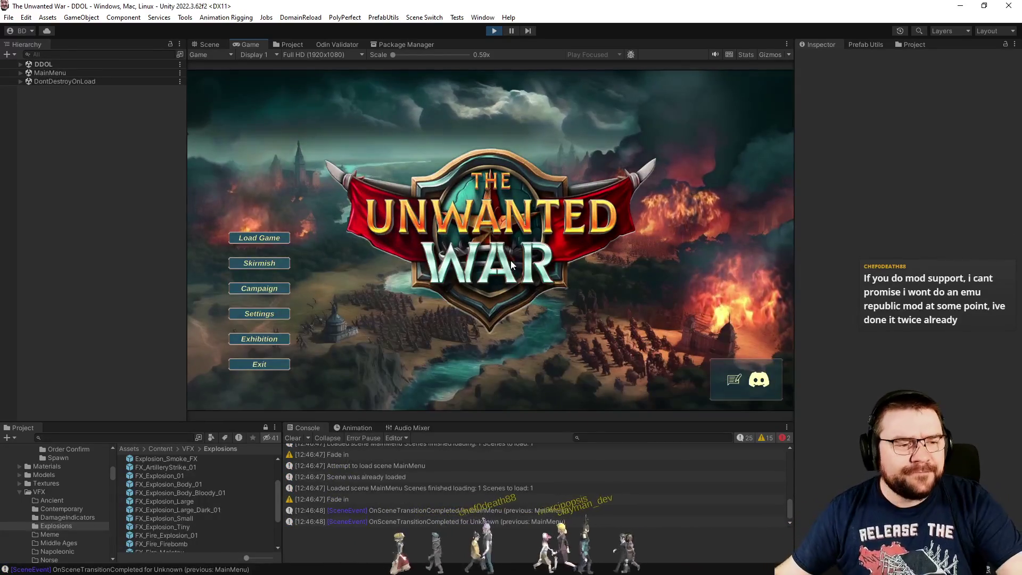
pyautogui.click(286, 267)
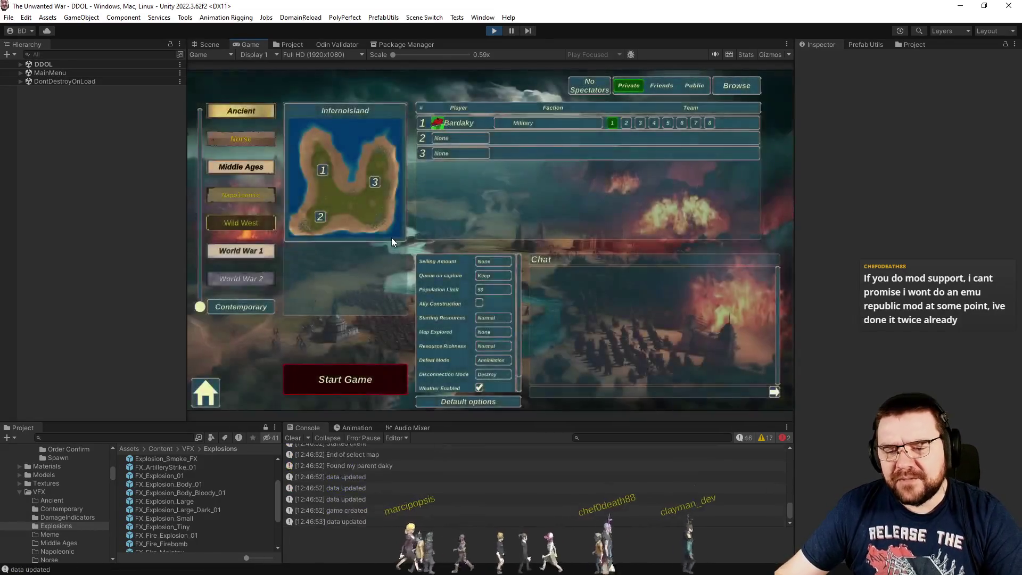
# - Start an InfernoIsland skirmish with slot 2 as PC - Effortless and Map Explored set to Full
pyautogui.click(470, 143)
pyautogui.click(454, 180)
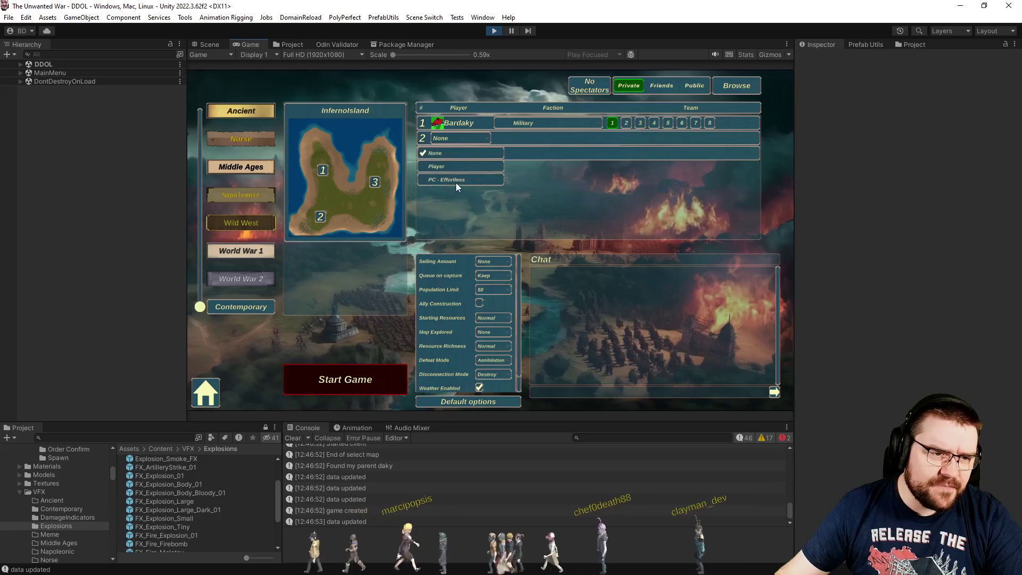
pyautogui.click(498, 332)
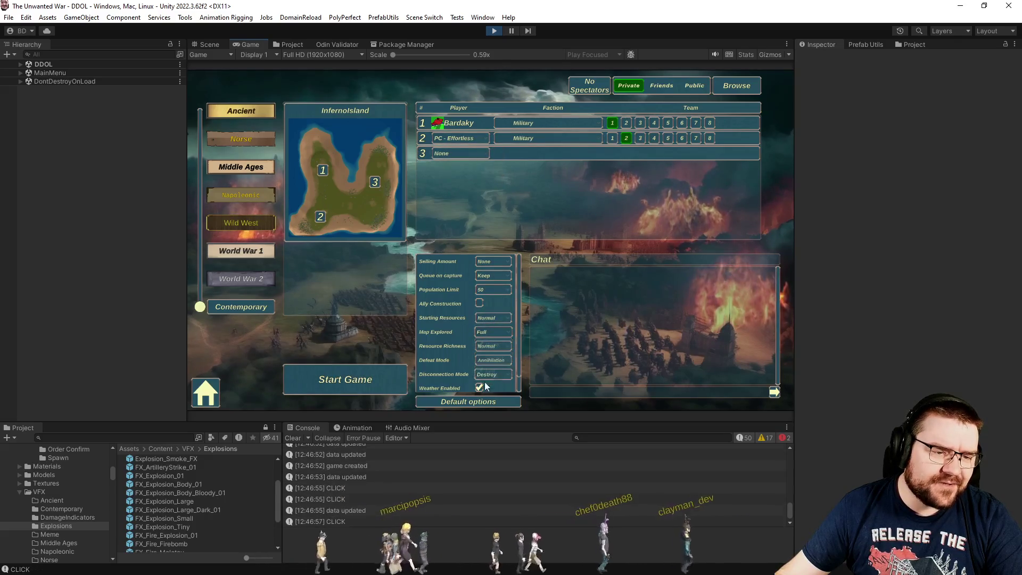
pyautogui.click(395, 391)
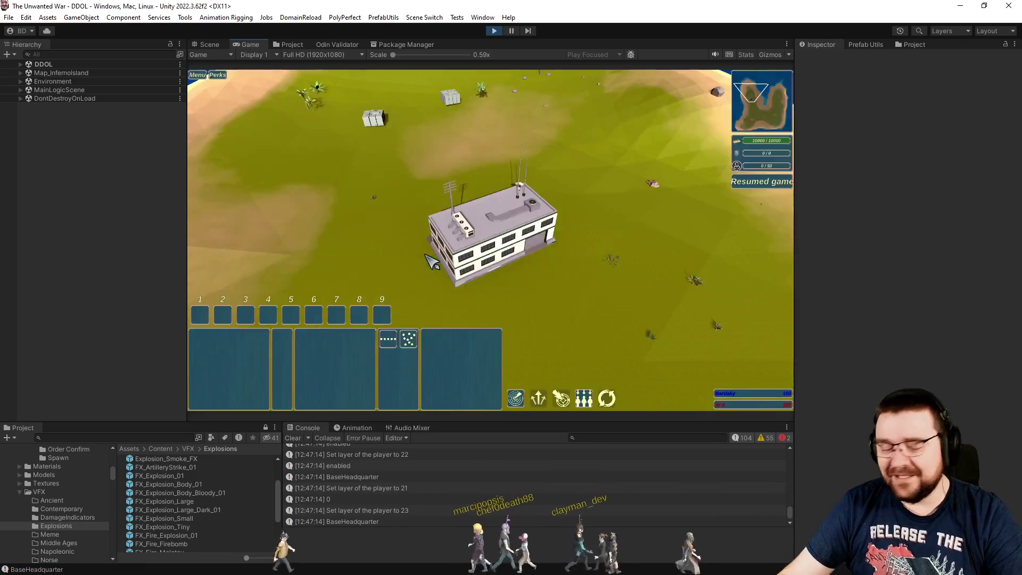
# - Select the headquarters and queue several units, including two Contractors
pyautogui.moveTo(388, 201); pyautogui.dragTo(634, 375)
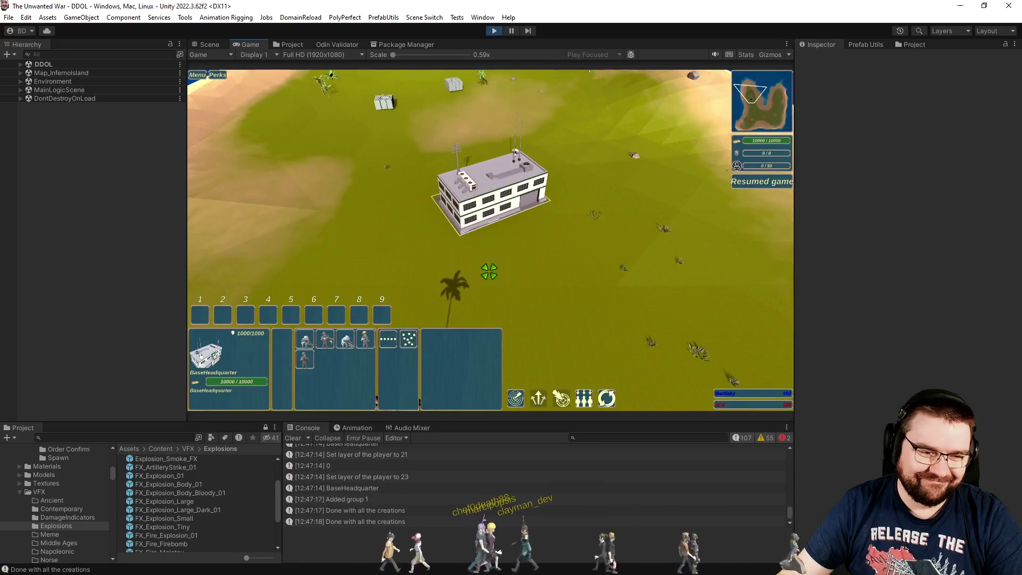
pyautogui.scroll(2, 393, 296)
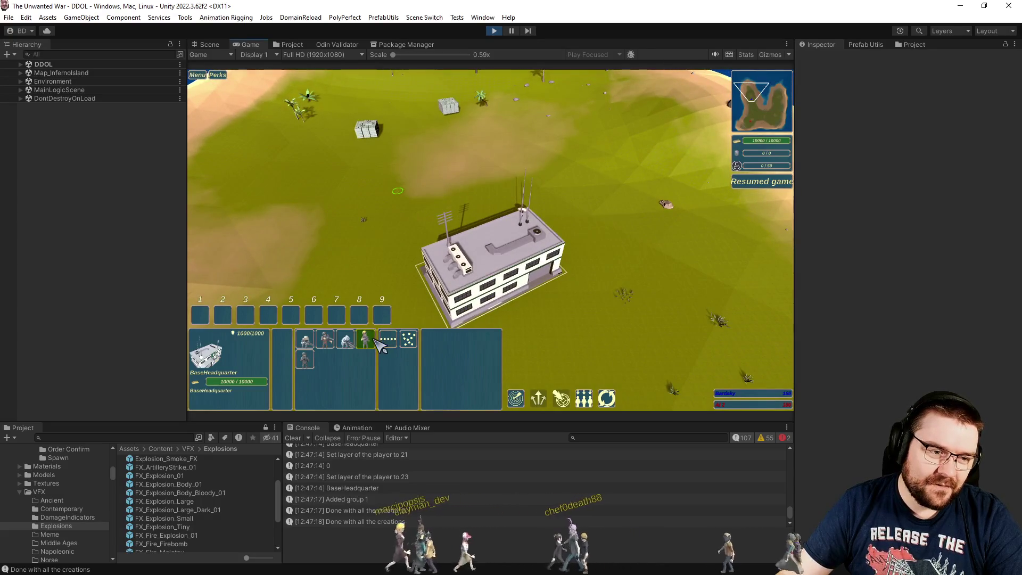
pyautogui.click(374, 338)
pyautogui.click(365, 340)
pyautogui.click(372, 345)
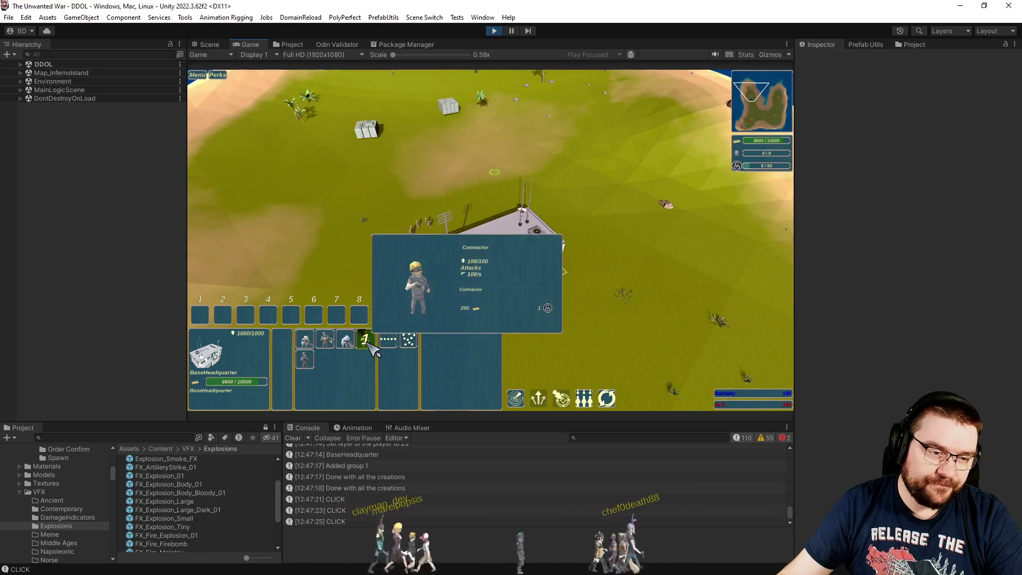
pyautogui.click(365, 340)
pyautogui.click(365, 340)
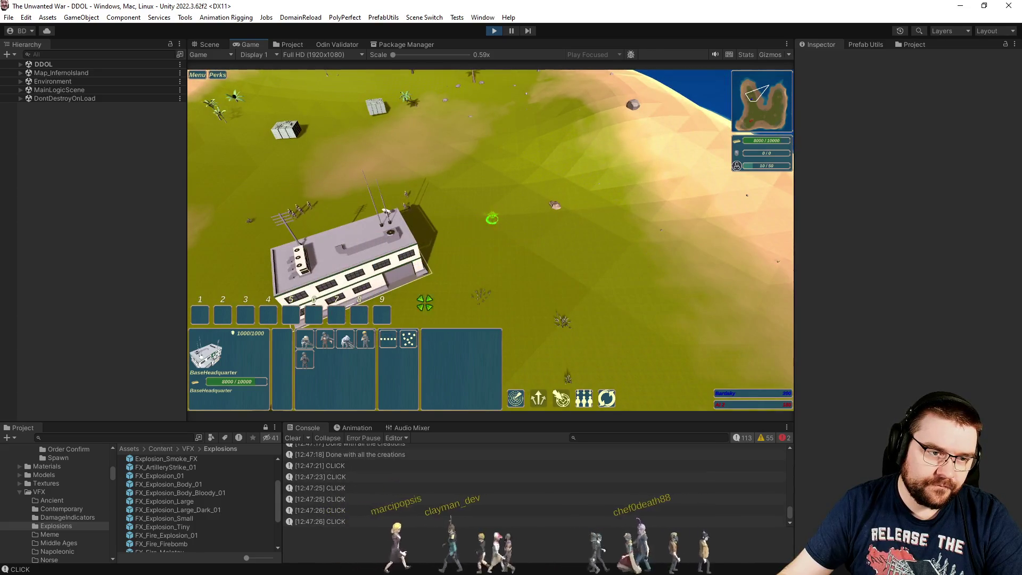
pyautogui.click(365, 340)
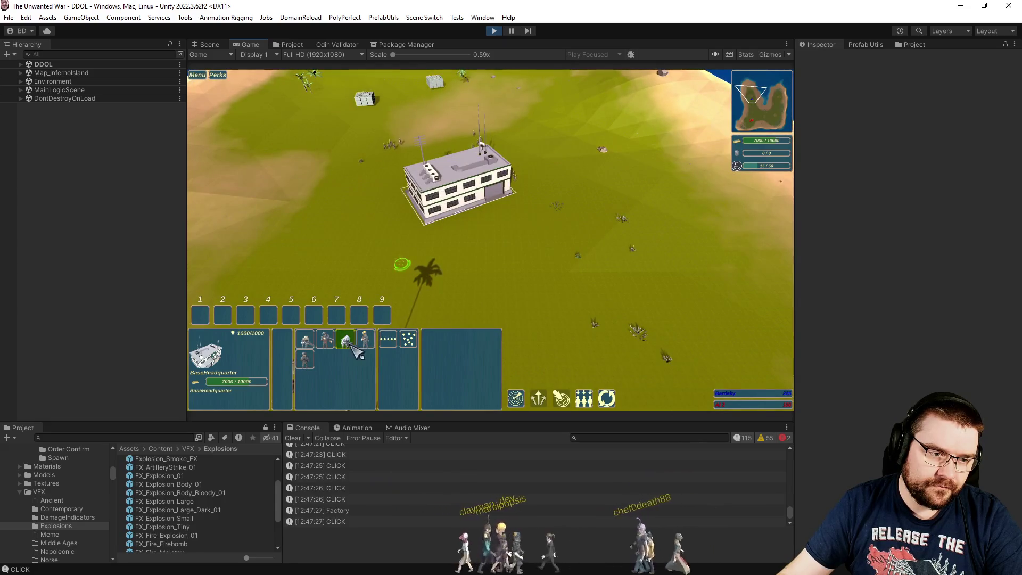
pyautogui.click(365, 340)
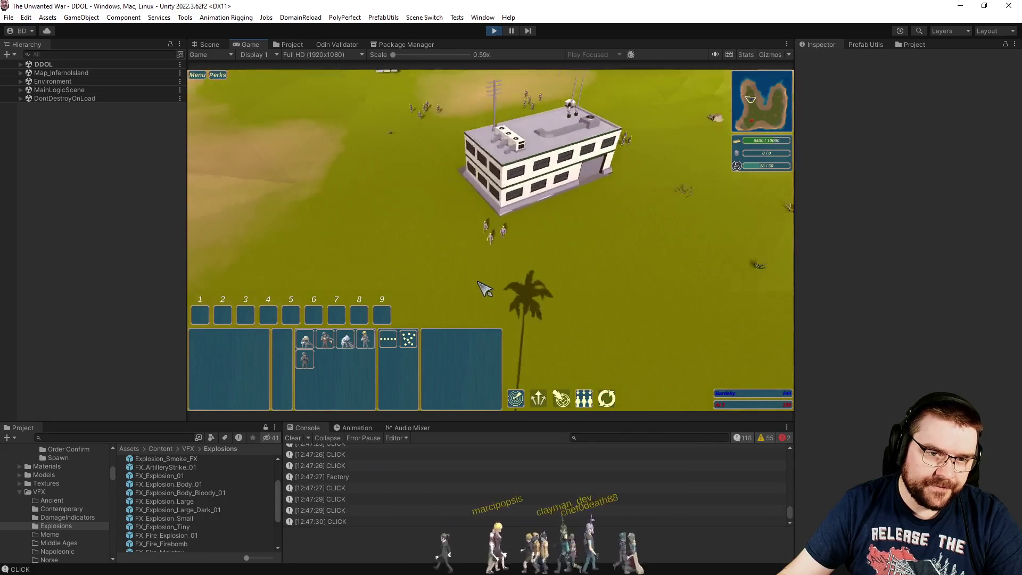
# - With a Contractor, place a heavy, a light and another heavy missile battery beside the HQ
pyautogui.click(526, 246)
pyautogui.click(365, 339)
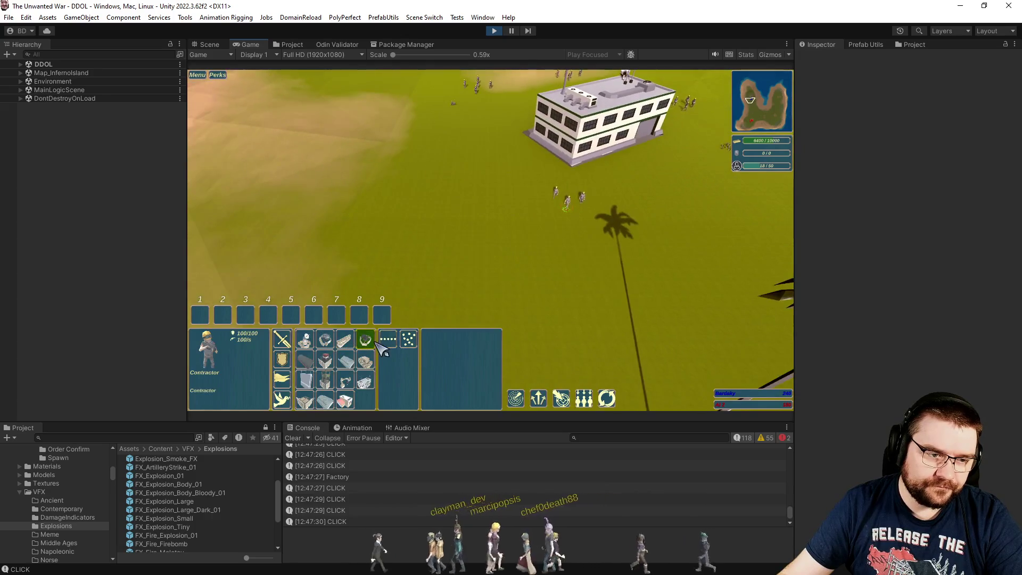
pyautogui.click(459, 171)
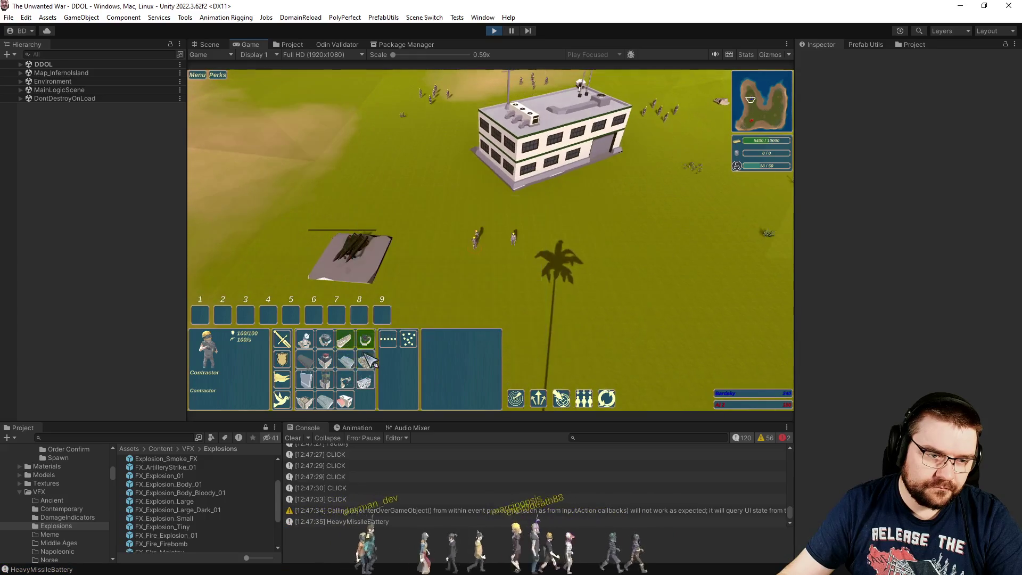
pyautogui.click(326, 340)
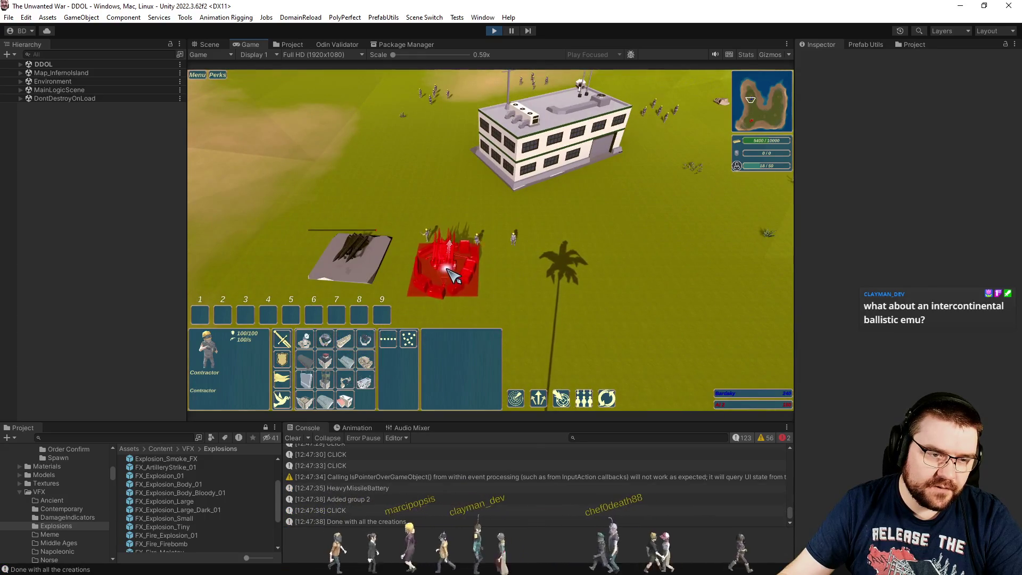
pyautogui.rightClick(565, 270)
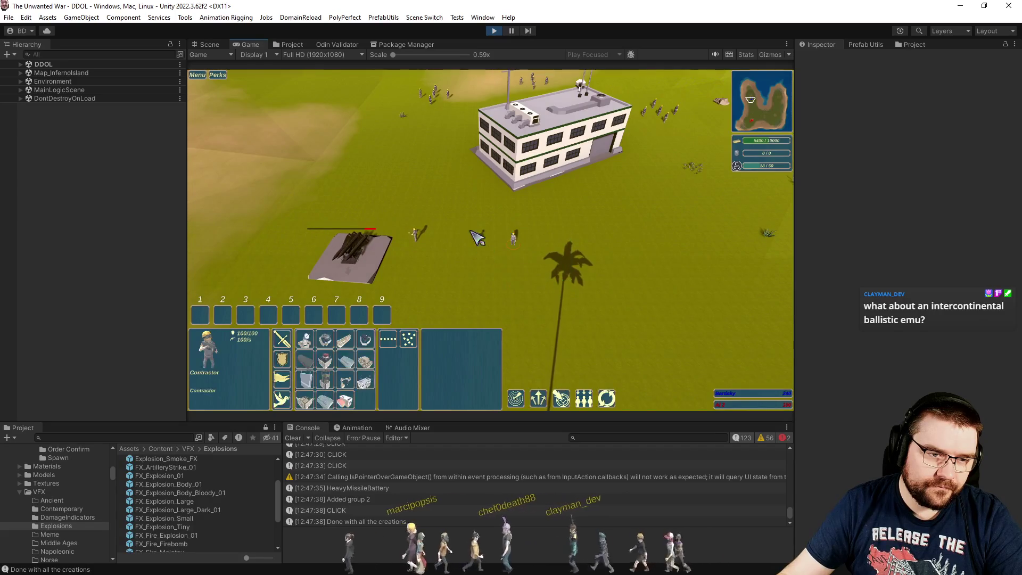
pyautogui.click(325, 342)
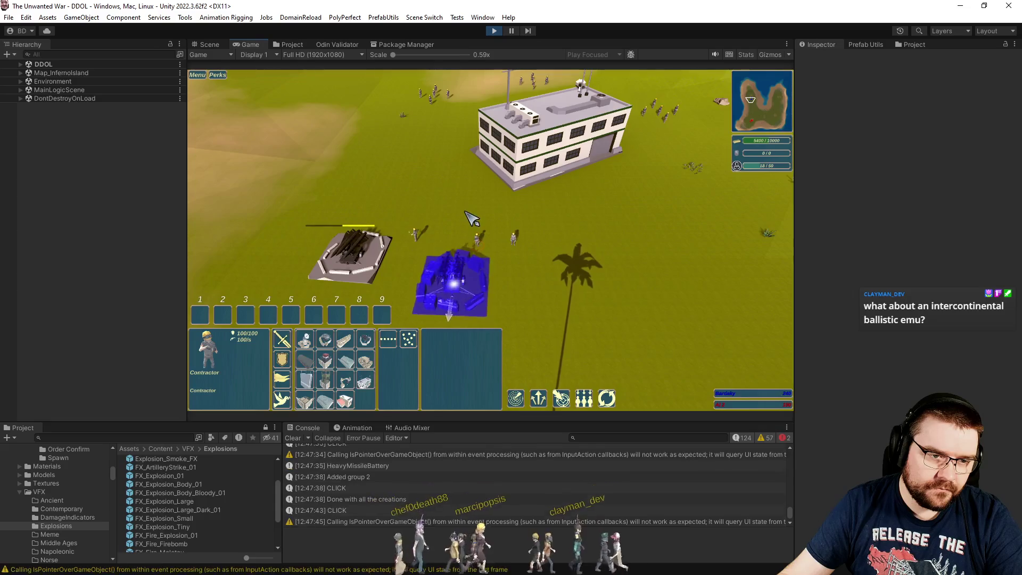
pyautogui.click(453, 280)
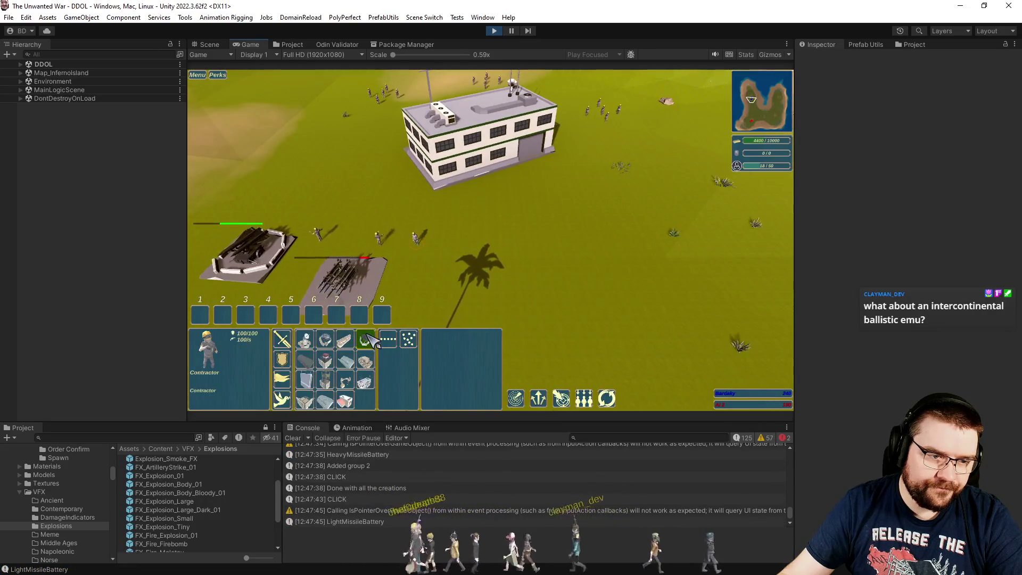
pyautogui.click(345, 340)
pyautogui.click(482, 282)
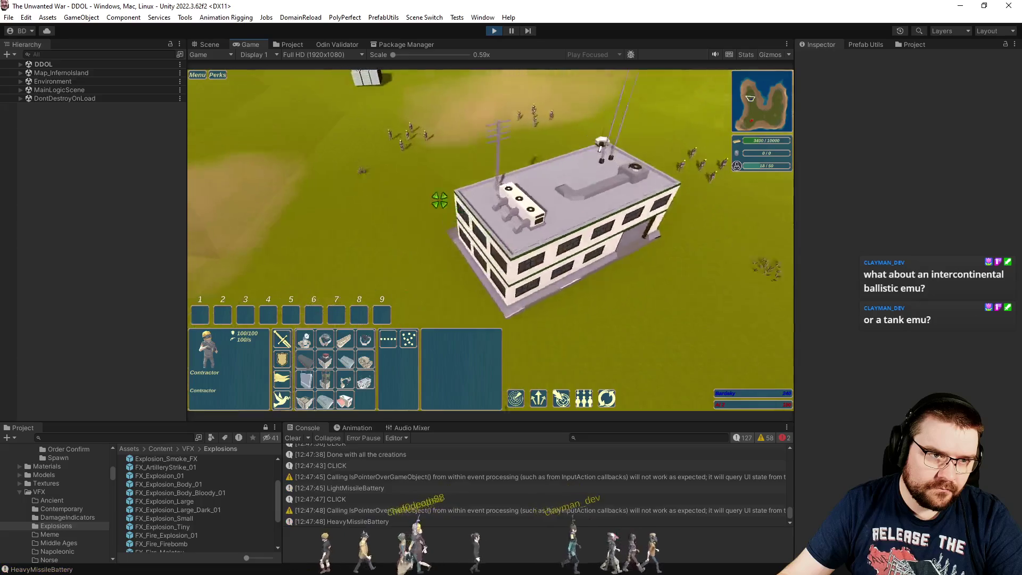
# - Box-select the soldiers, move them to a new spot, and bring the view back to the base
pyautogui.moveTo(449, 142); pyautogui.dragTo(547, 194)
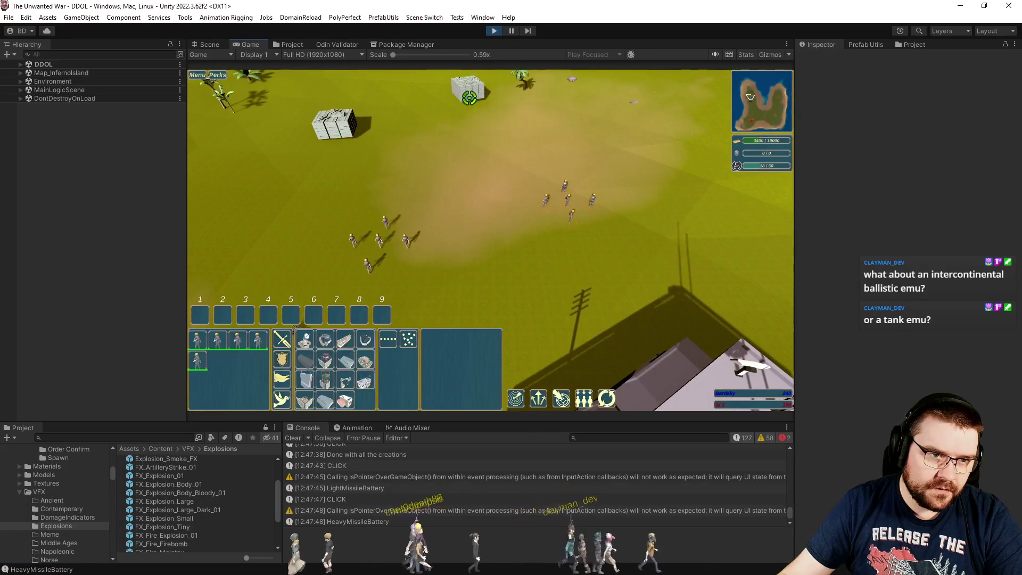
pyautogui.rightClick(591, 203)
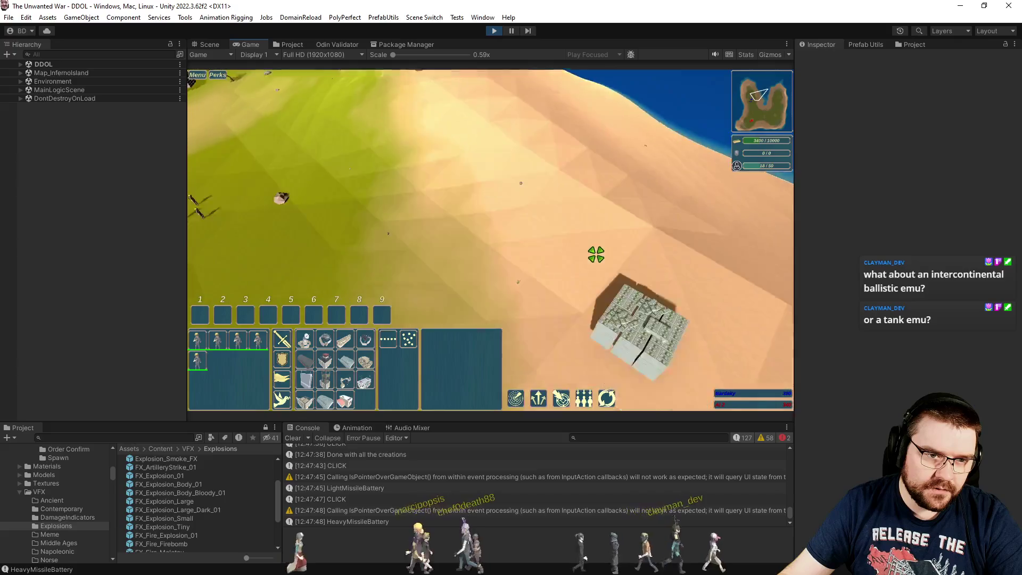
pyautogui.click(489, 243)
pyautogui.press('s')
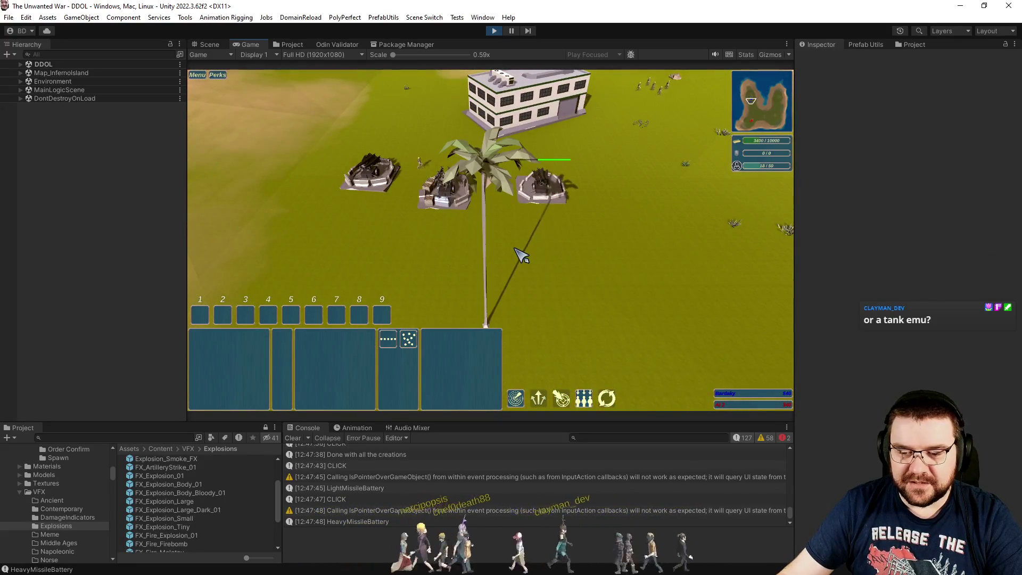
pyautogui.scroll(3, 521, 264)
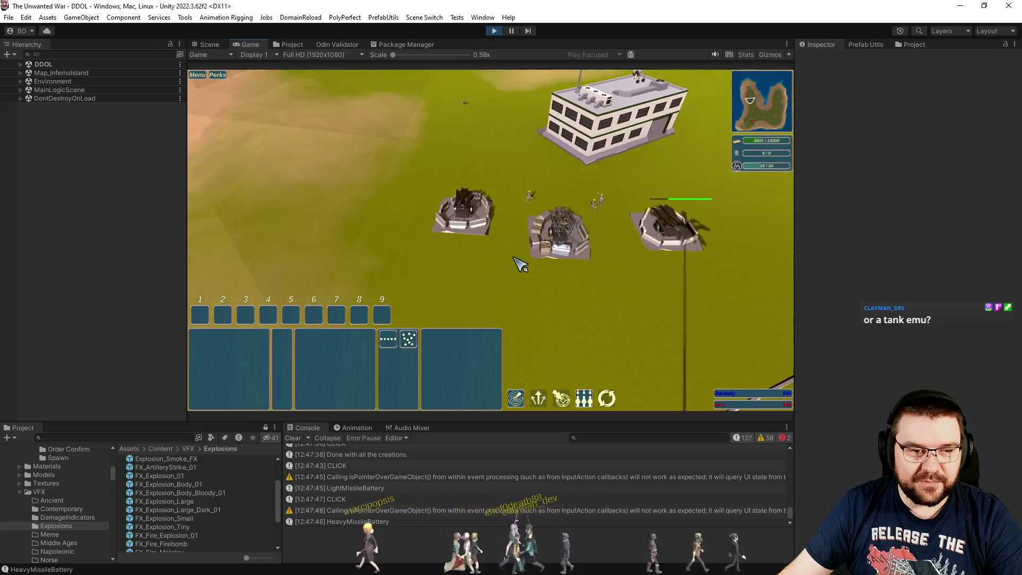
# - Select the Contractor, send the money chat cheat, and drag out a base-wall line
pyautogui.press('3')
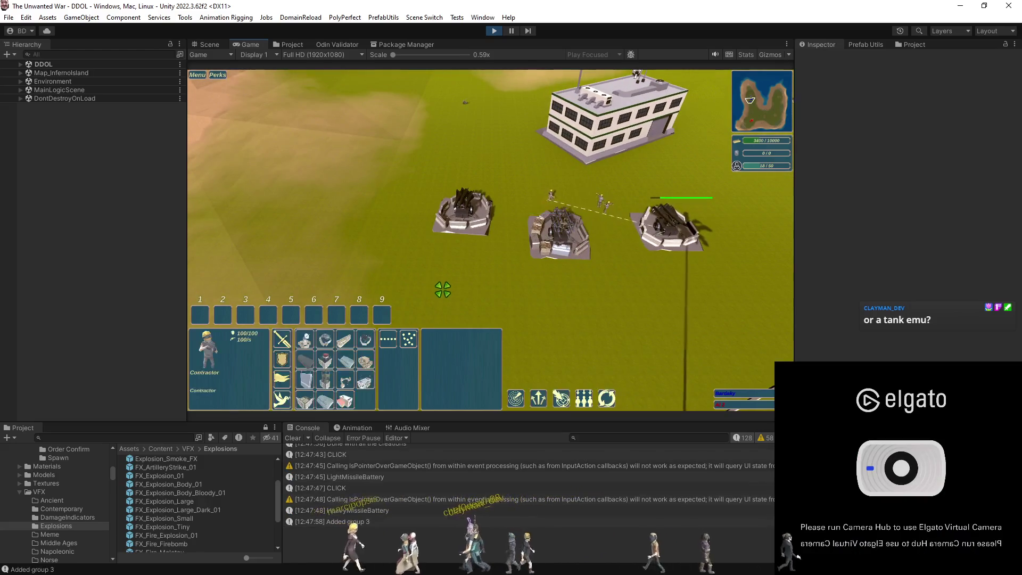
pyautogui.press('Return')
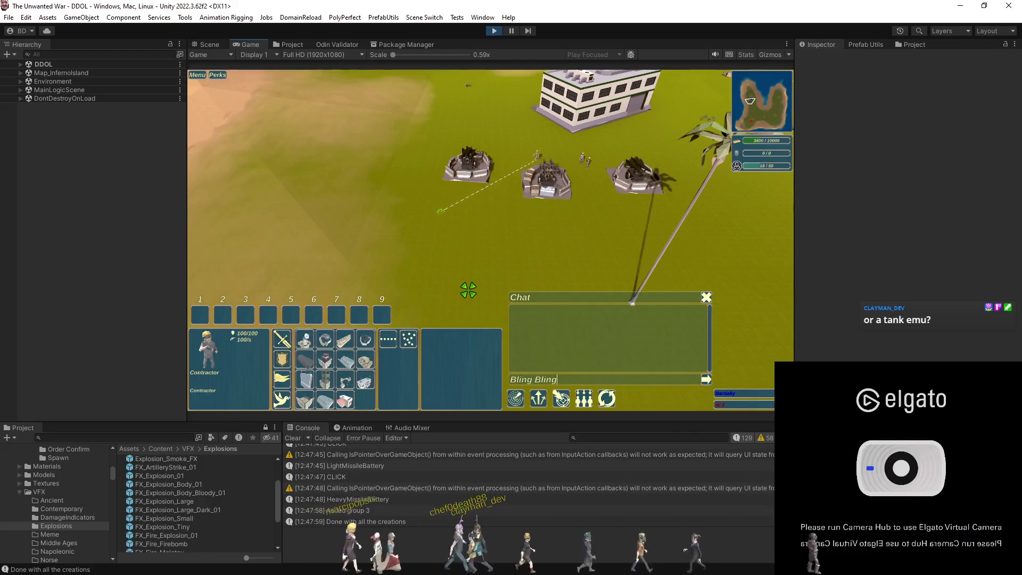
pyautogui.press('Return')
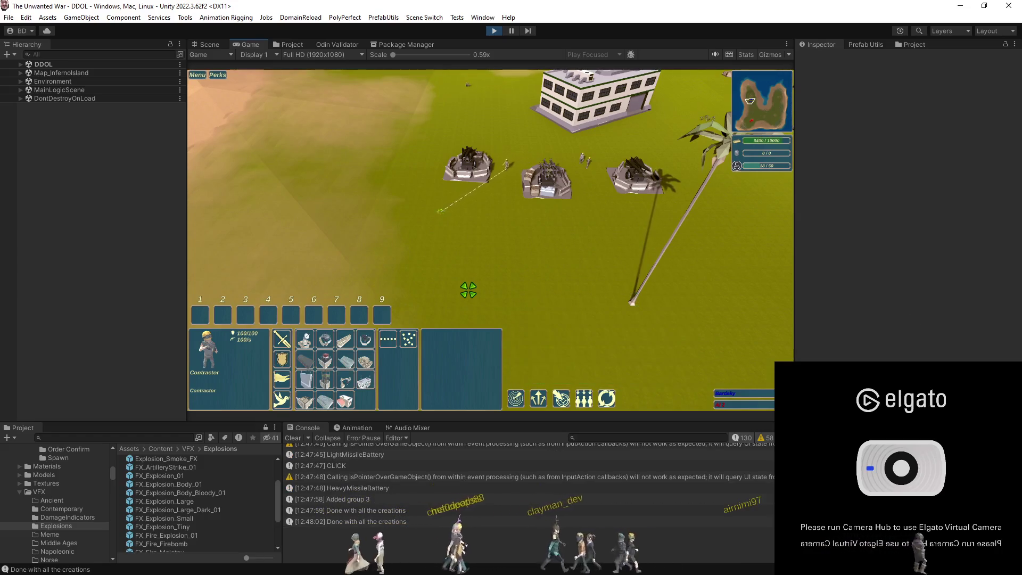
pyautogui.moveTo(372, 236)
pyautogui.mouseDown()
pyautogui.moveTo(610, 248)
pyautogui.moveTo(604, 274)
pyautogui.mouseUp()
pyautogui.scroll(3, 515, 307)
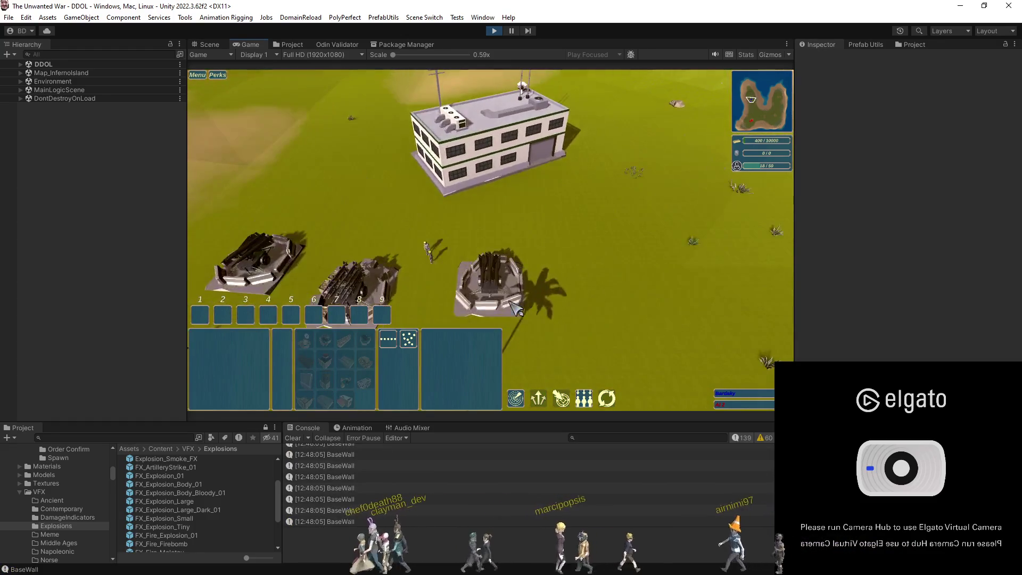
# - Enter the 'Bling Bling' chat cheat for more resources
pyautogui.click(430, 251)
pyautogui.click(550, 244)
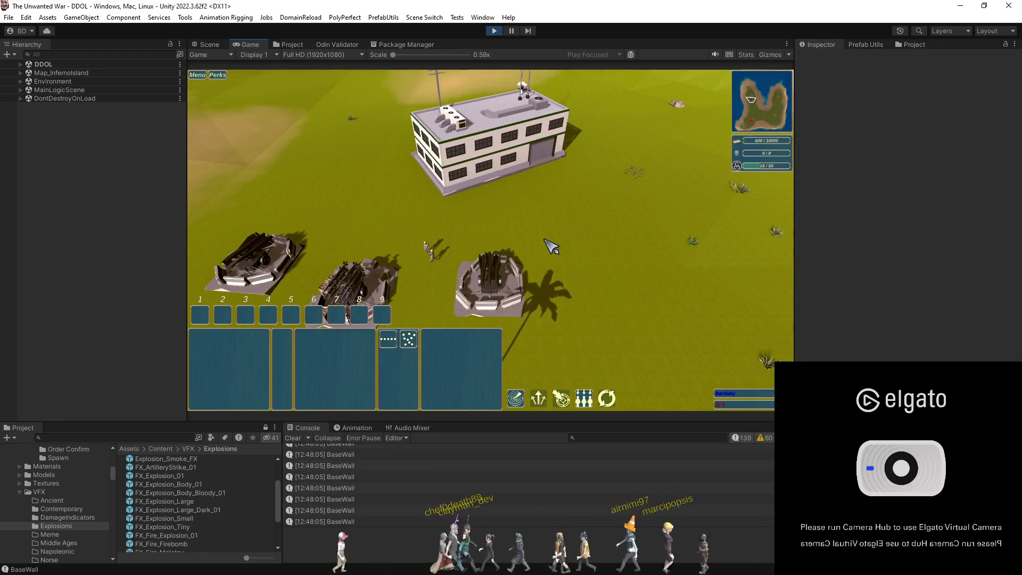
pyautogui.scroll(-3, 625, 255)
pyautogui.press('Return')
pyautogui.write('Bling Bling')
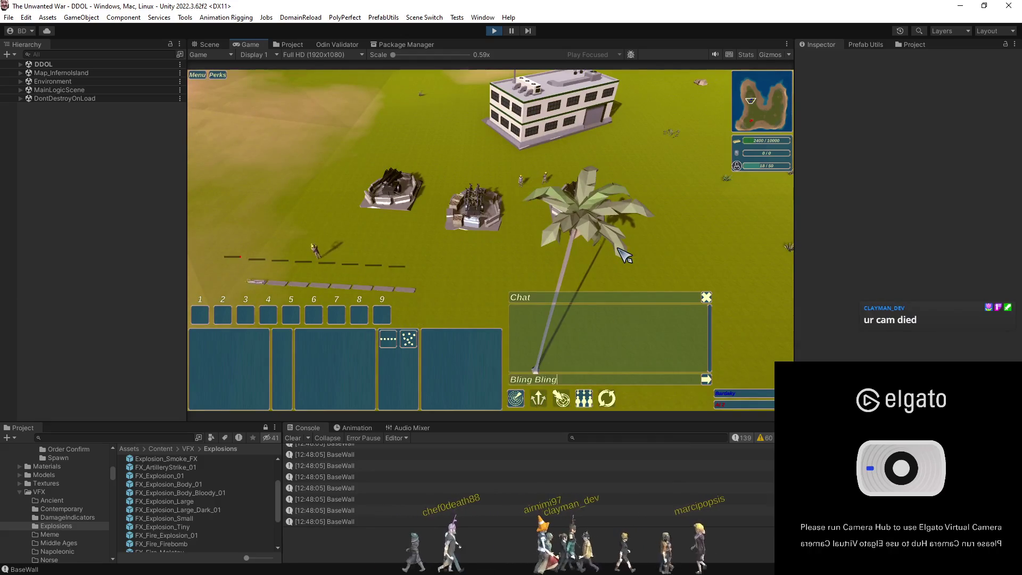
pyautogui.press('Escape')
pyautogui.hotkey('ctrl', '4')
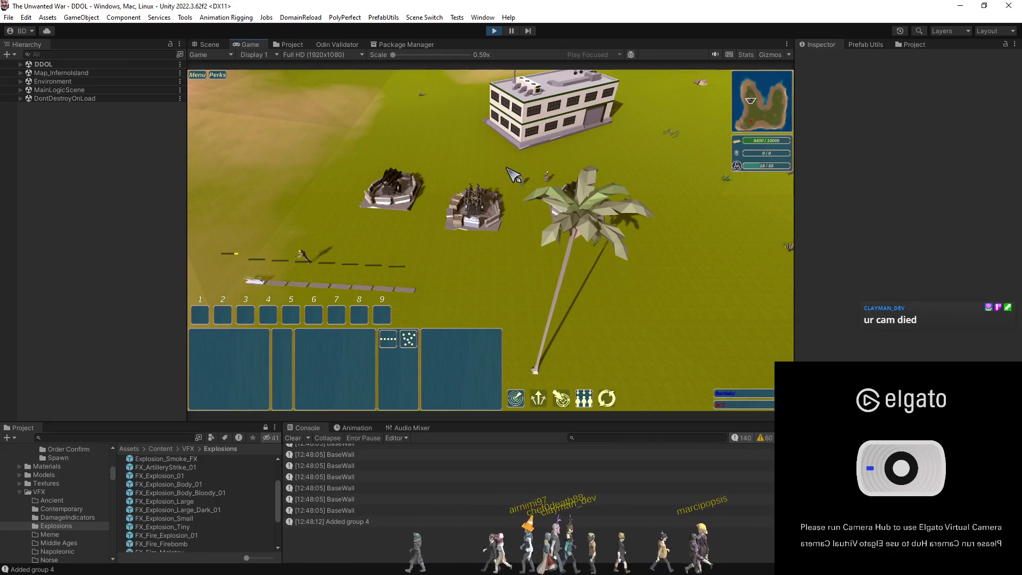
# - Place another base-wall line in front of the batteries and move the camera toward the HQ
pyautogui.click(305, 381)
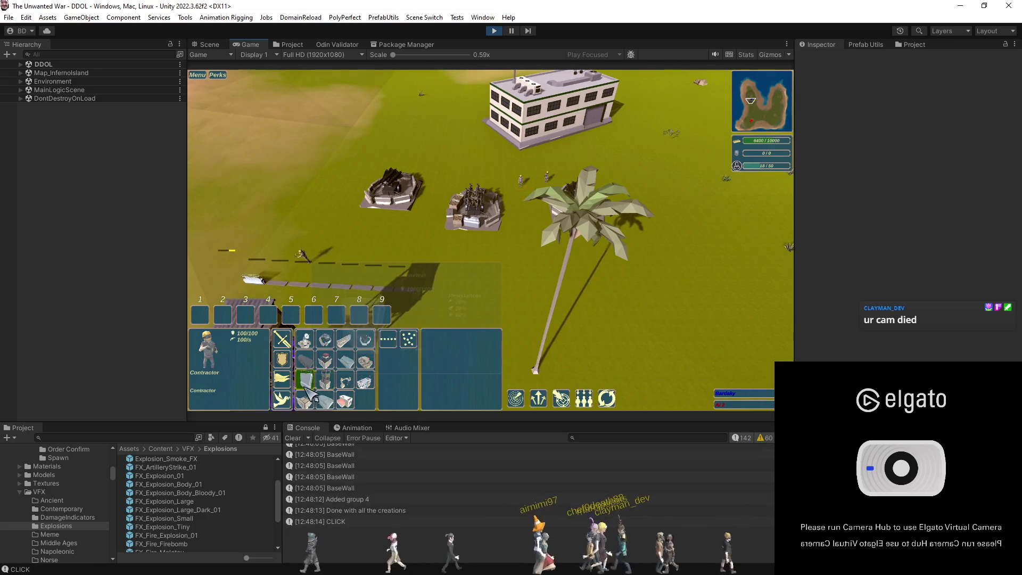
pyautogui.click(426, 288)
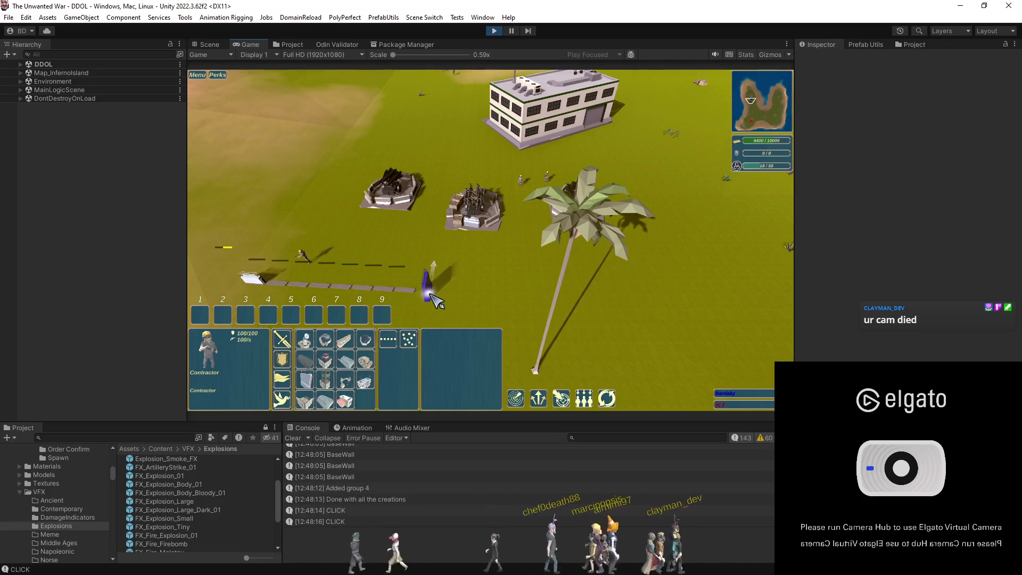
pyautogui.click(609, 299)
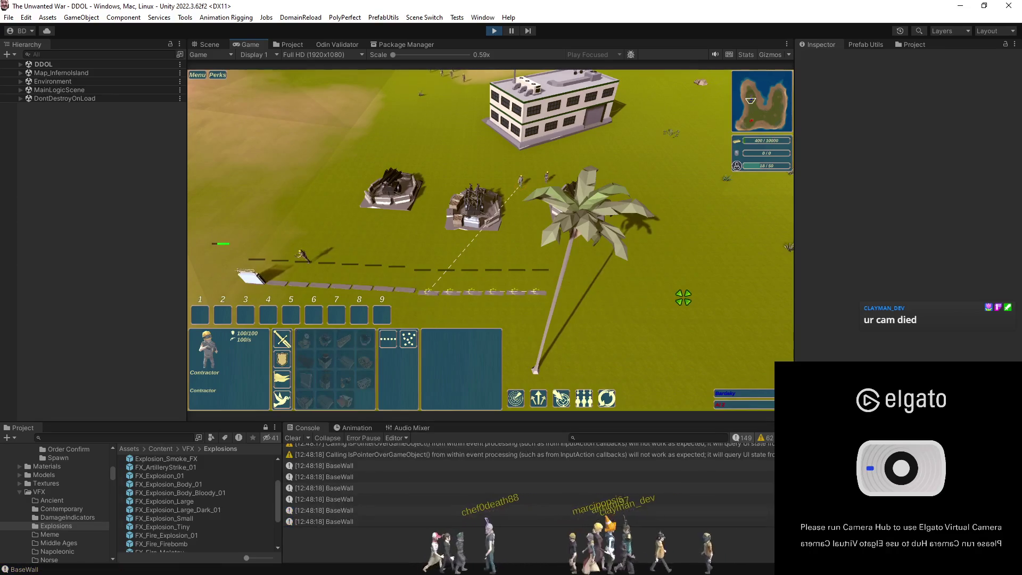
pyautogui.press('w')
pyautogui.press('e')
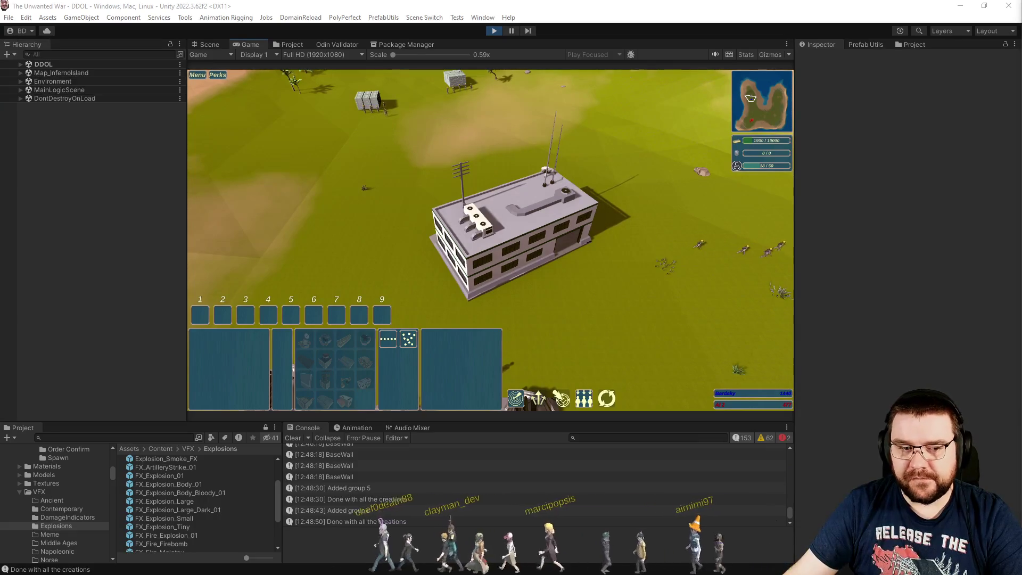
# - Select the Contractor and send the chat cheat for more resources
pyautogui.press('s')
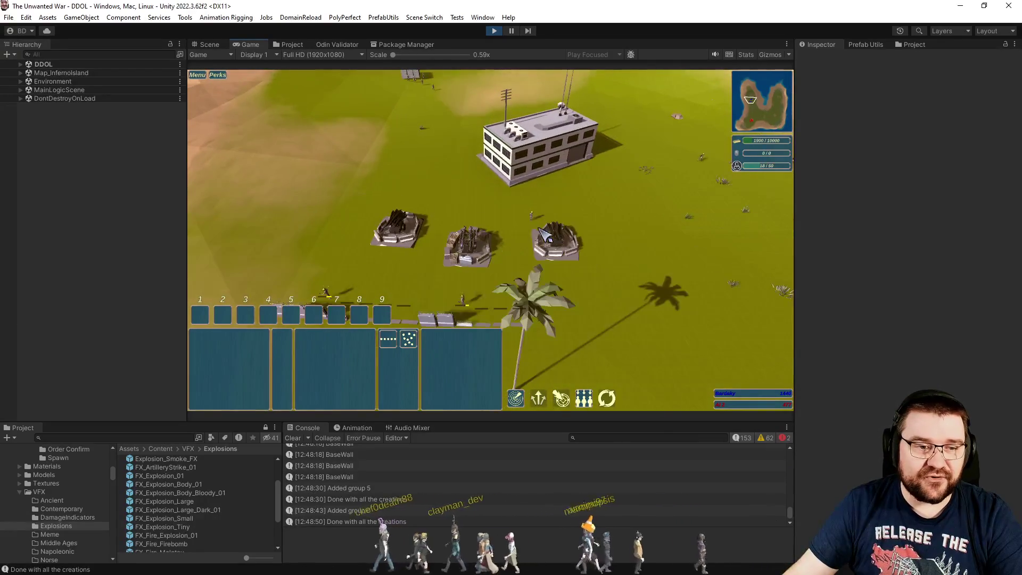
pyautogui.click(521, 202)
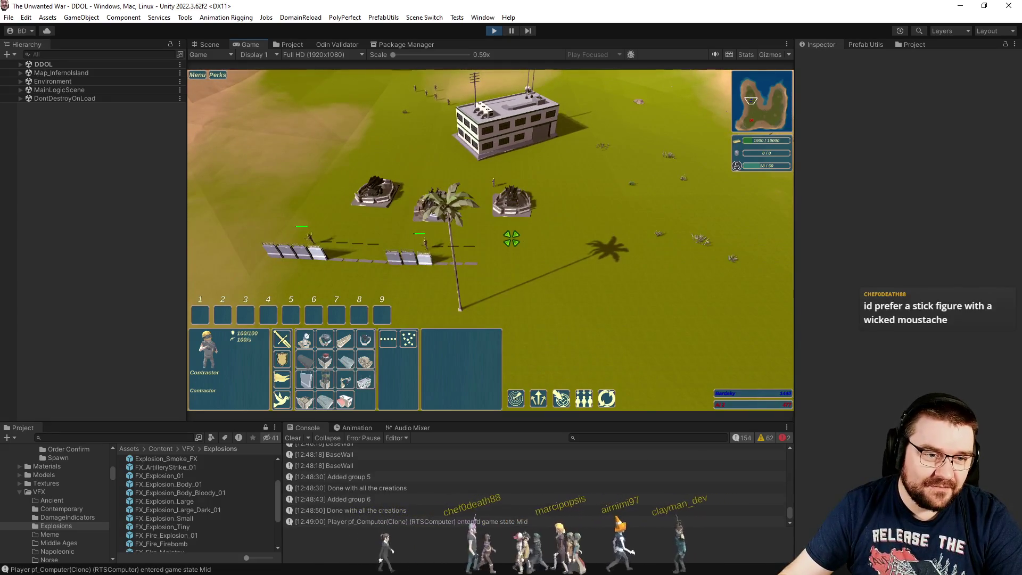
pyautogui.press('Return')
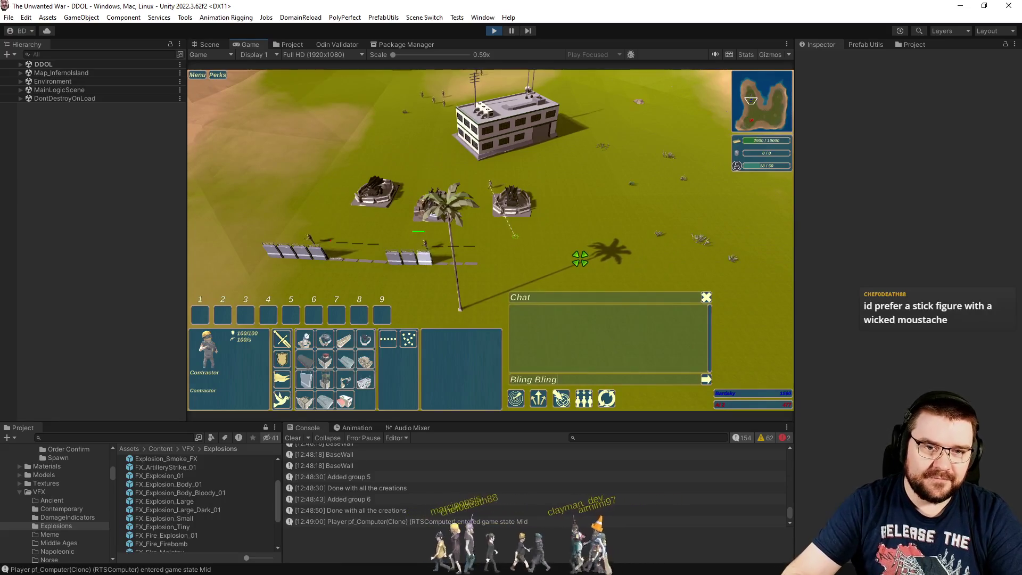
pyautogui.press('Return')
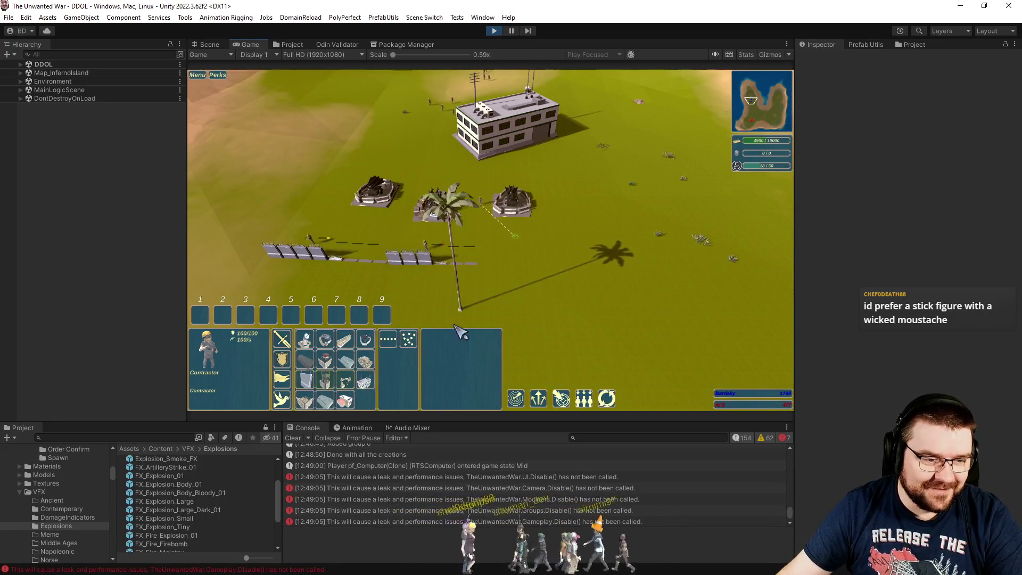
pyautogui.scroll(2, 522, 287)
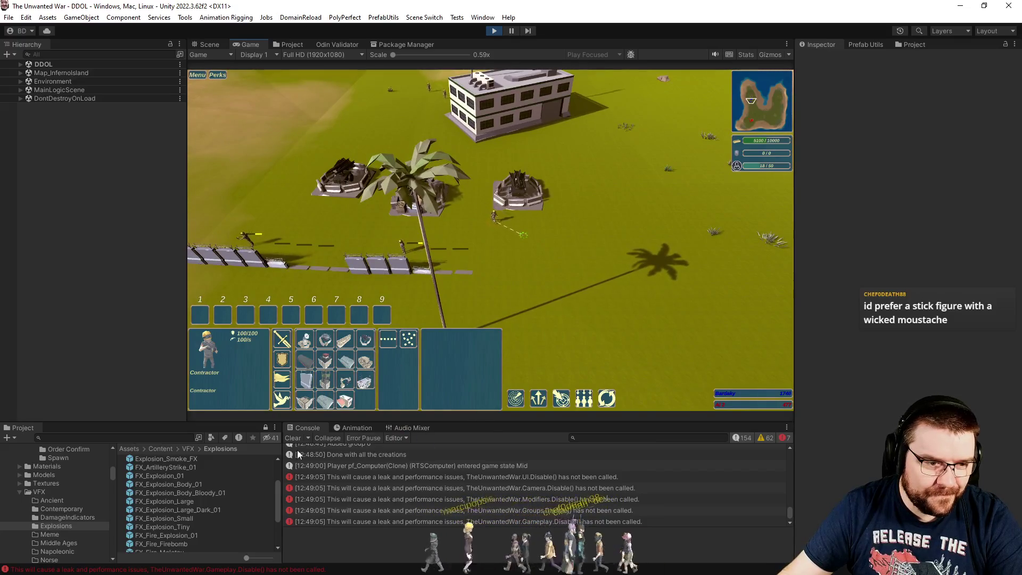
# - Clear the Console, lay another wall line, and show the 'Cannot add new gaggle' error's stack trace
pyautogui.click(295, 437)
pyautogui.rightClick(488, 283)
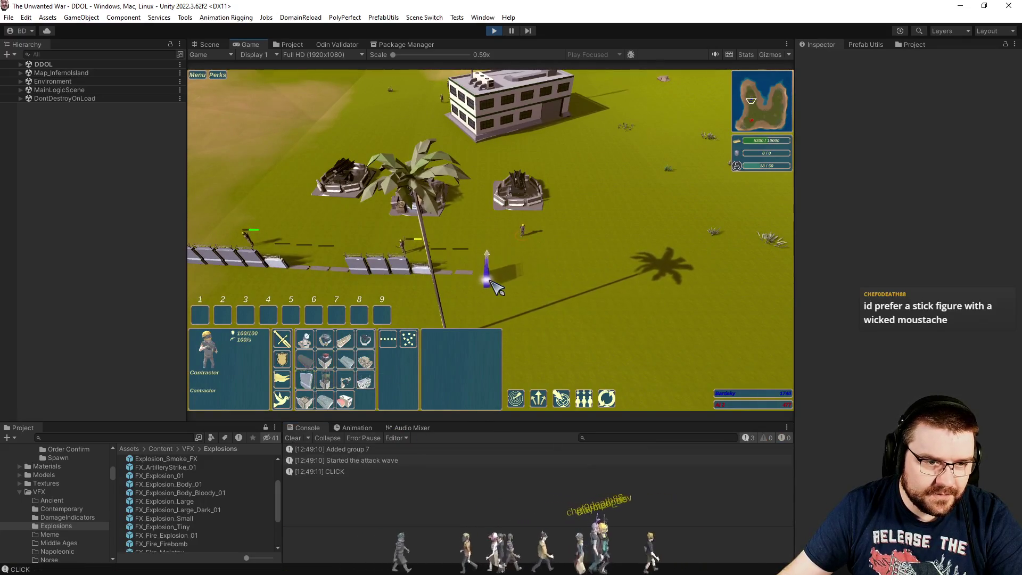
pyautogui.click(683, 276)
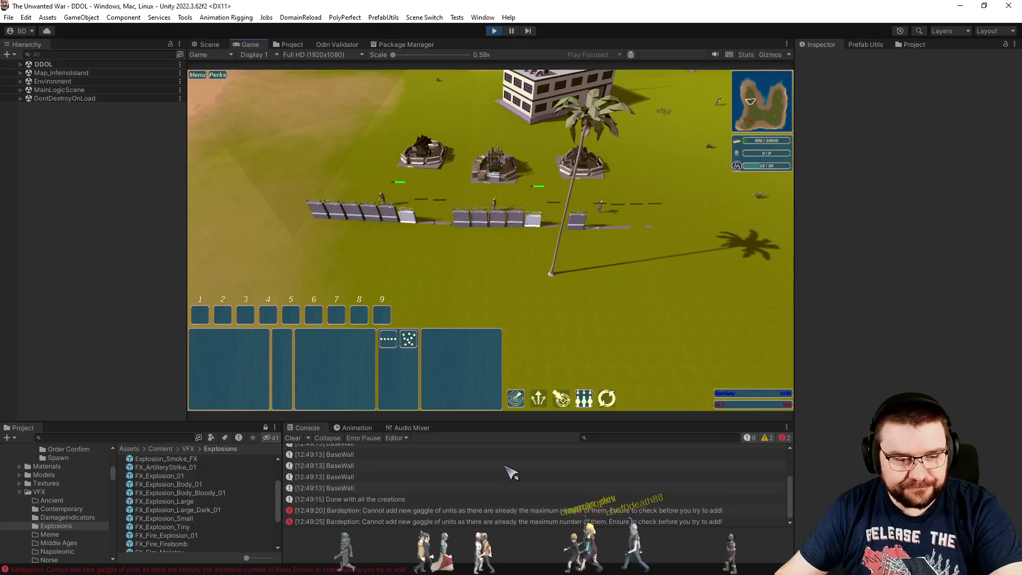
pyautogui.click(468, 509)
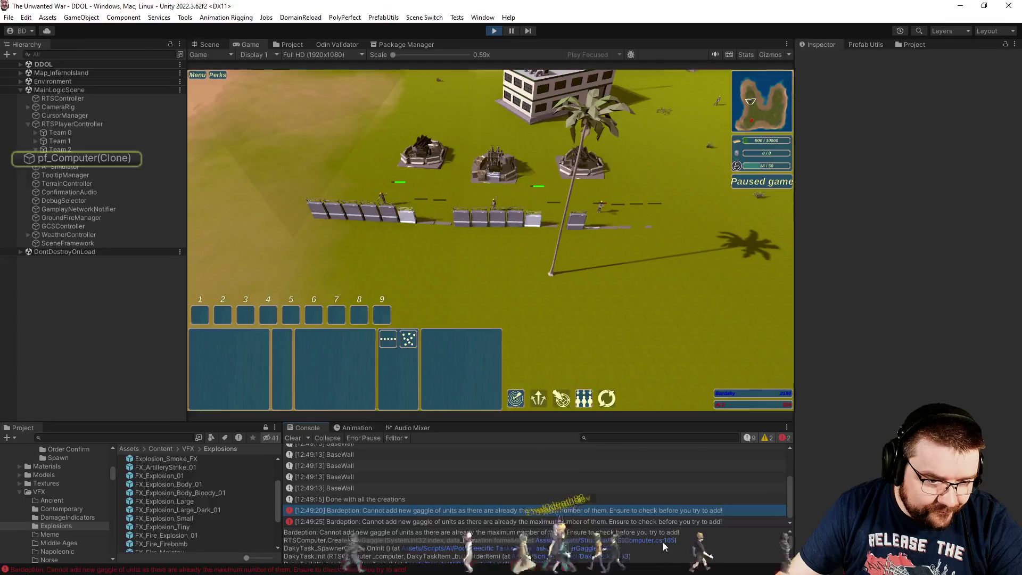
# - Jump from the error to the CreateNewGaggle call on line 149 of DakyTask_SpawnerGaggle.cs
pyautogui.click(662, 542)
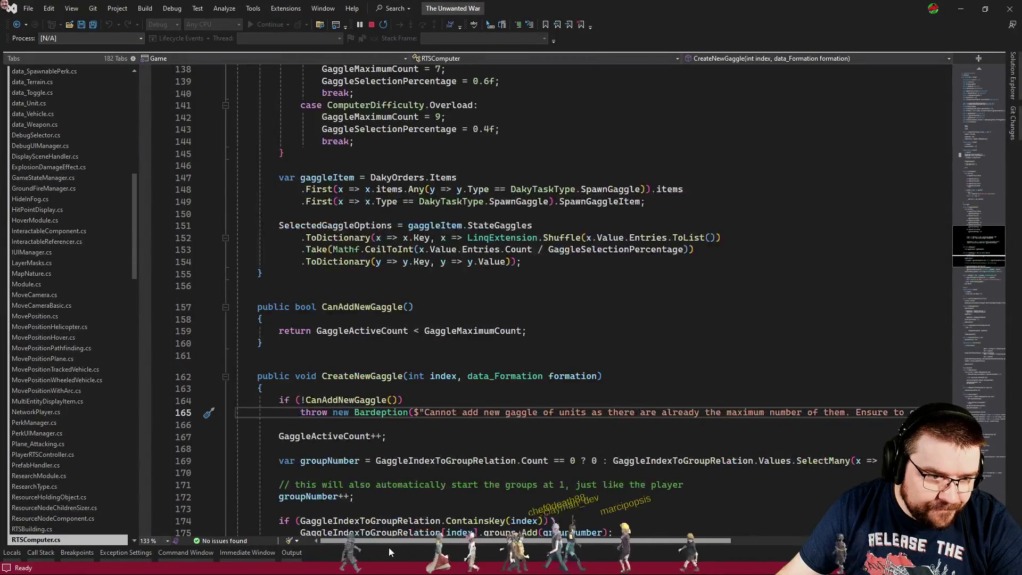
pyautogui.scroll(-3, 443, 470)
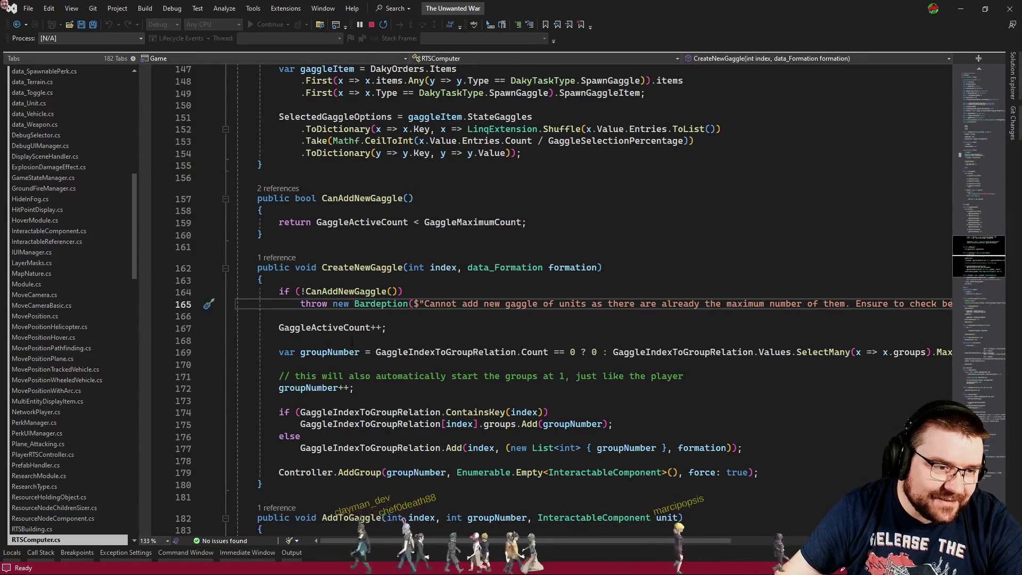
pyautogui.click(277, 257)
pyautogui.click(341, 227)
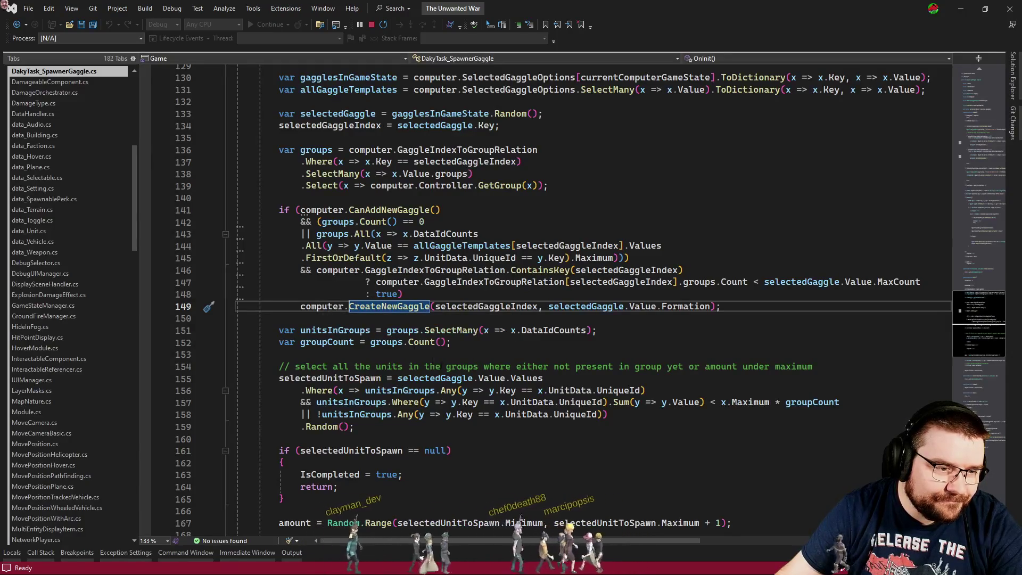
pyautogui.scroll(-4, 537, 367)
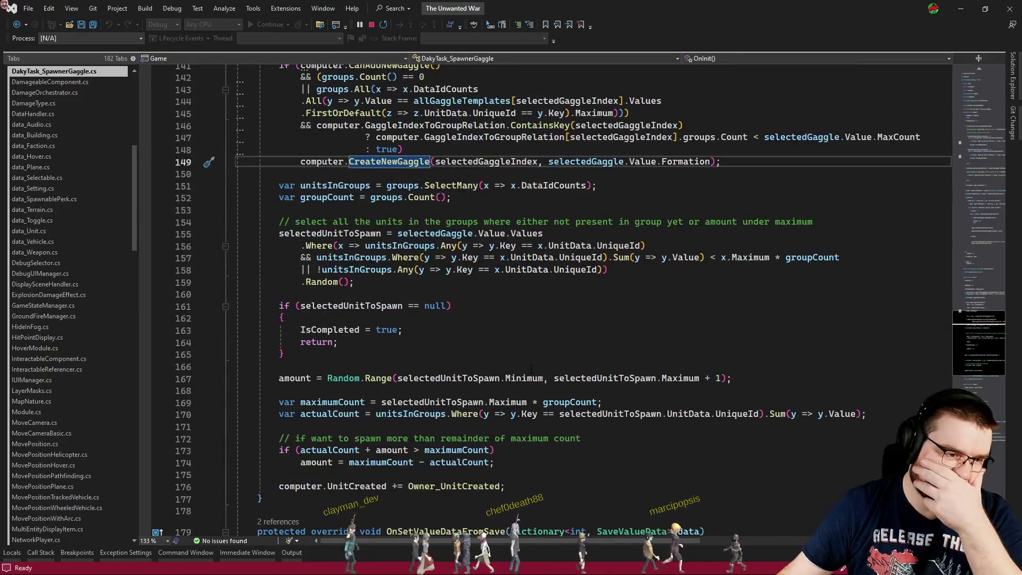
pyautogui.scroll(2, 531, 369)
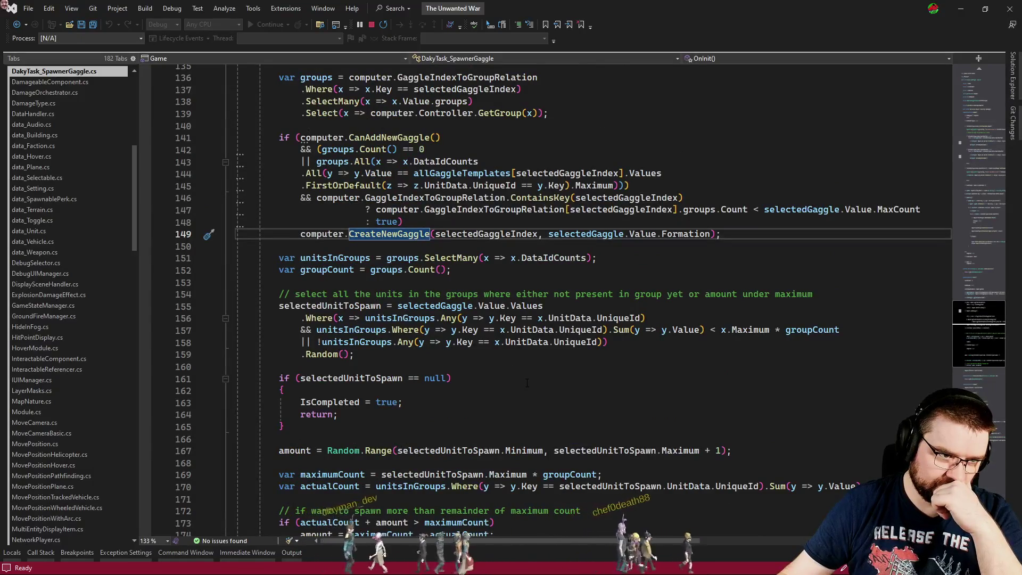
pyautogui.scroll(1, 527, 383)
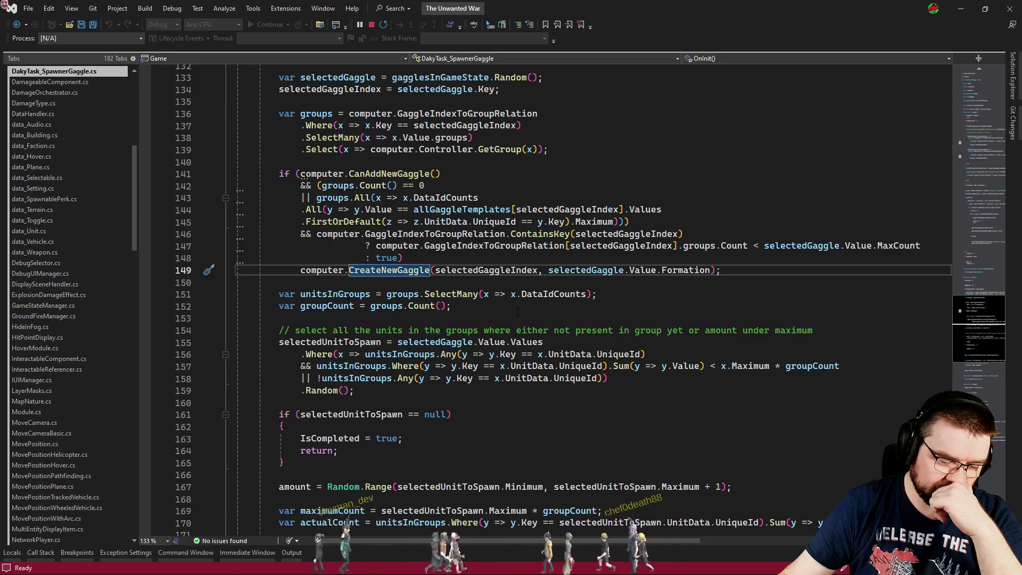
pyautogui.scroll(-3, 514, 313)
pyautogui.scroll(3, 511, 314)
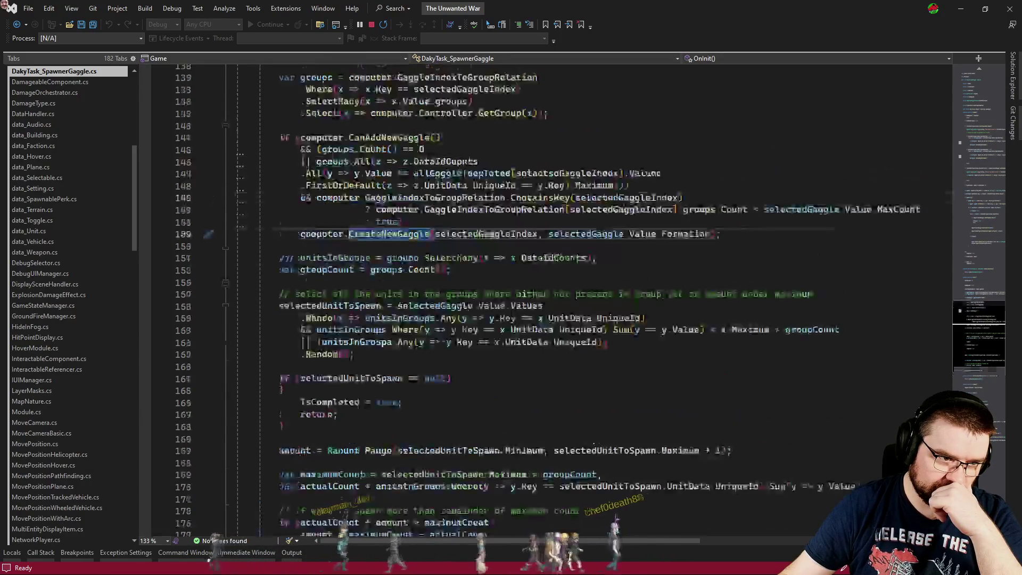
pyautogui.press('Home')
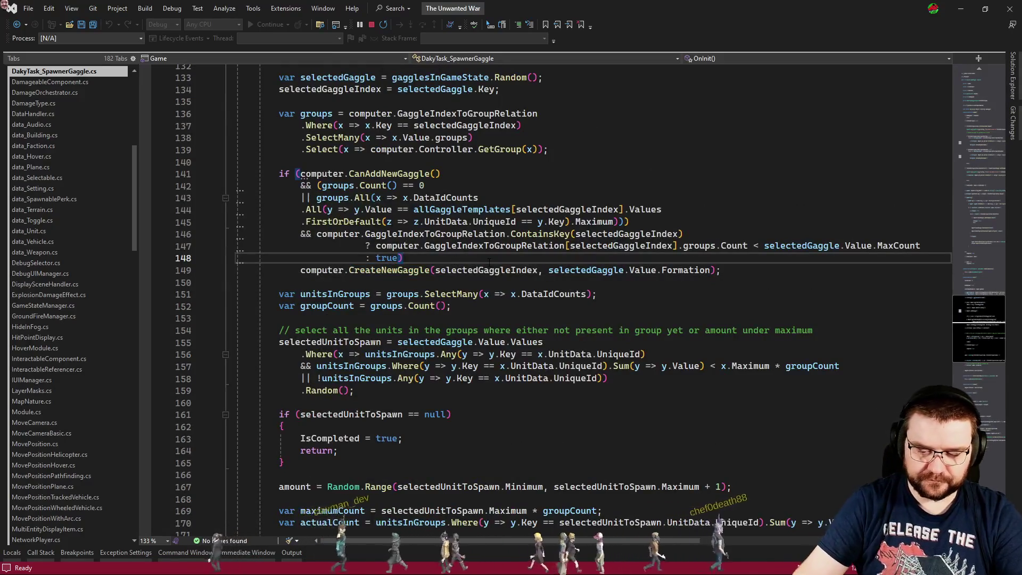
# - Wrap the CreateNewGaggle call in an if whose block sets IsCompleted = true and returns
pyautogui.write('if(')
pyautogui.press('End')
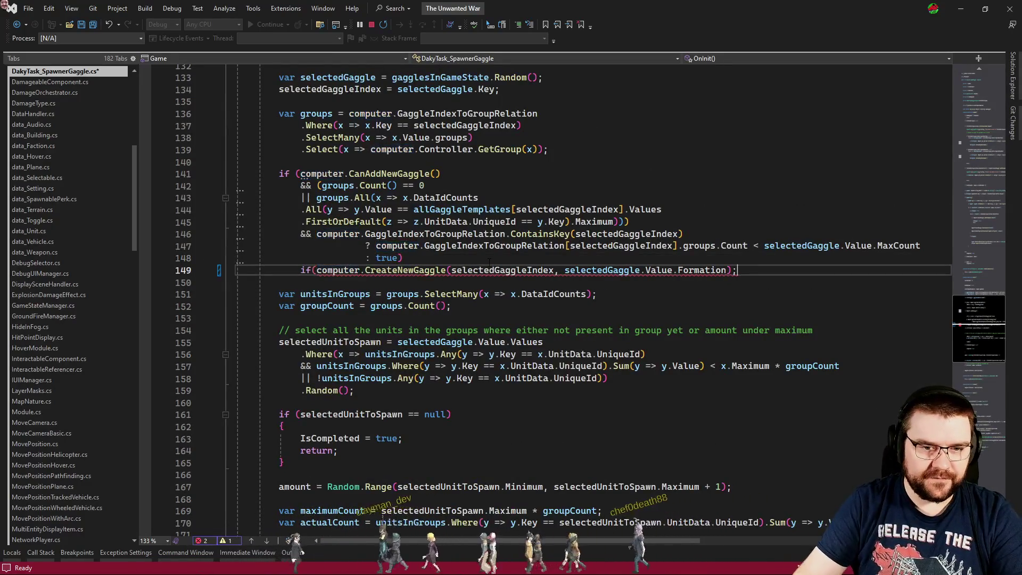
pyautogui.write(')')
pyautogui.press('Return')
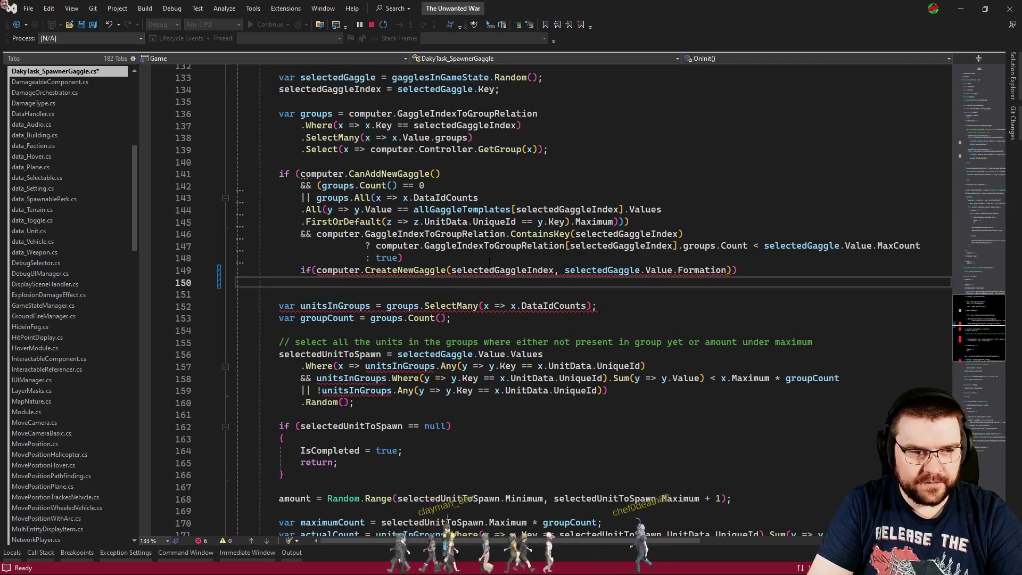
pyautogui.write('{')
pyautogui.press('Return')
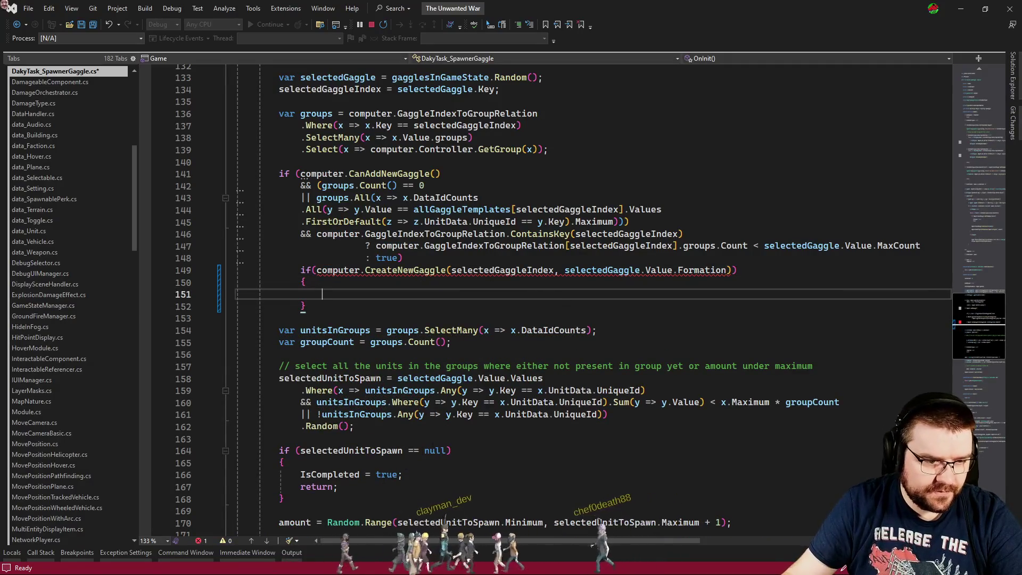
pyautogui.moveTo(339, 487); pyautogui.dragTo(366, 473)
pyautogui.hotkey('ctrl', 'c')
pyautogui.click(341, 294)
pyautogui.hotkey('ctrl', 'v')
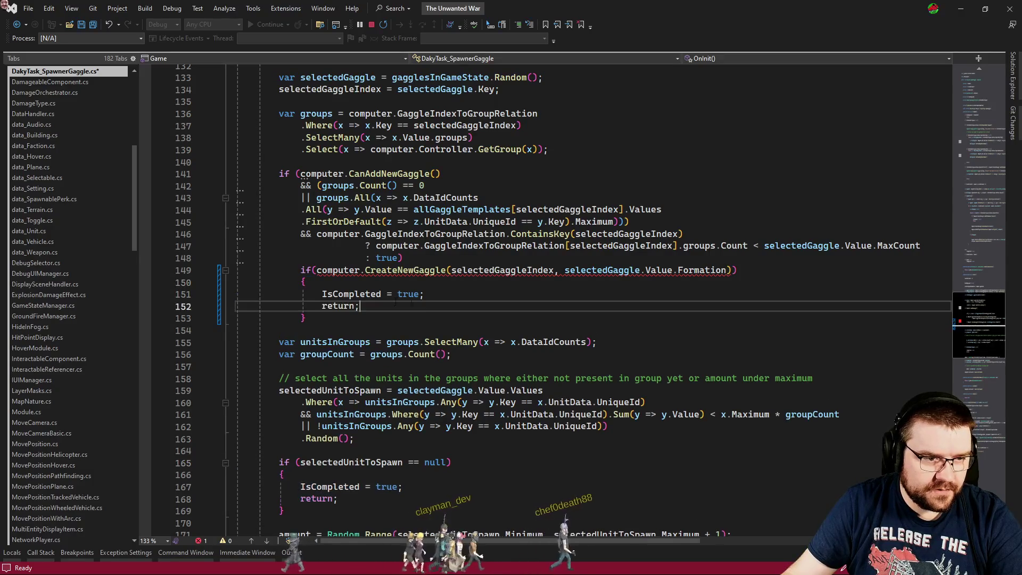
pyautogui.hotkey('alt', 'Tab')
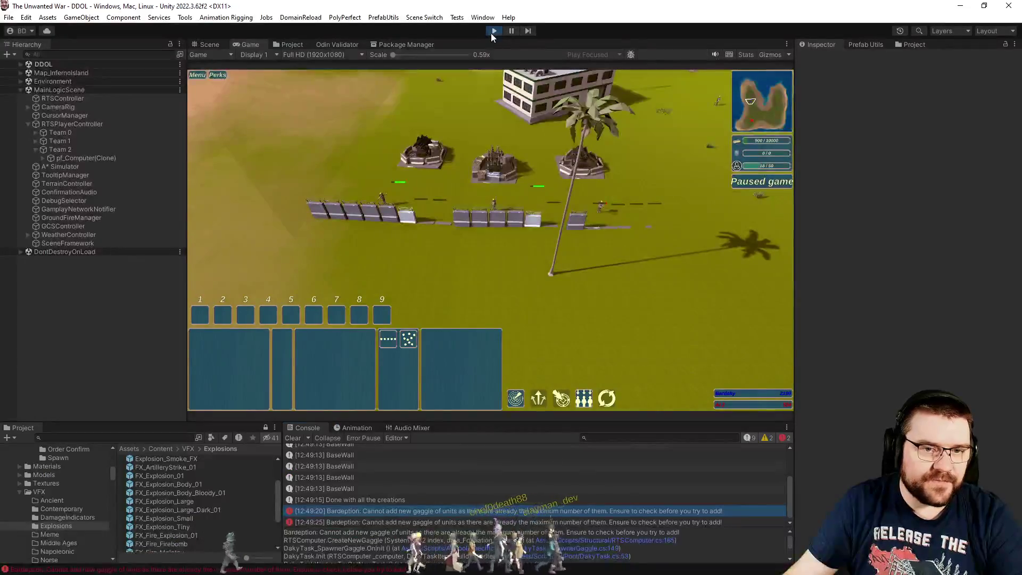
pyautogui.click(491, 33)
pyautogui.hotkey('alt', 'Tab')
# - Change CreateNewGaggle's return type to bool and return false after the CanAddNewGaggle check
pyautogui.click(404, 270)
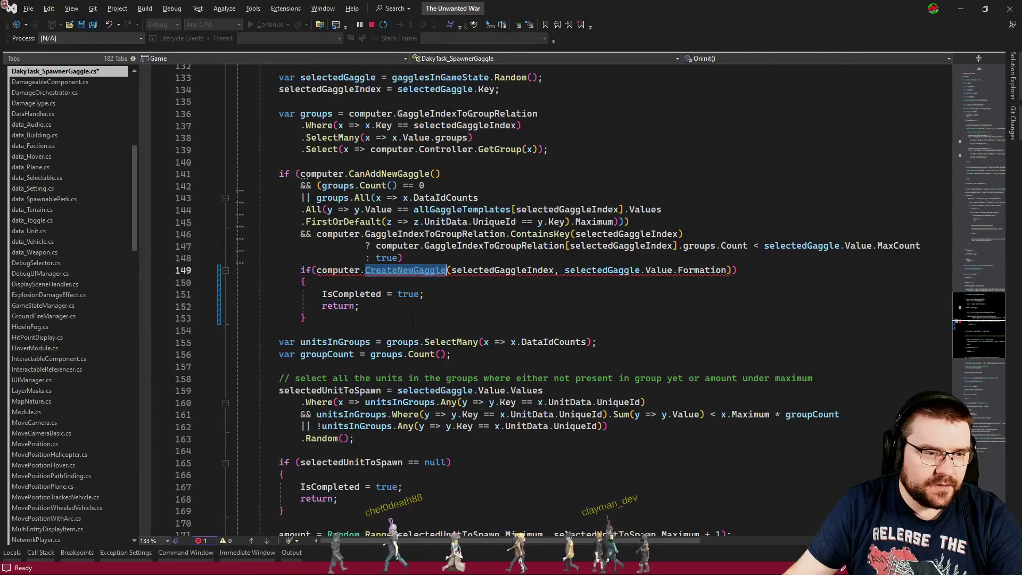
pyautogui.press('F12')
pyautogui.click(310, 303)
pyautogui.write('bool')
pyautogui.press('Escape')
pyautogui.press('Down')
pyautogui.press('Down')
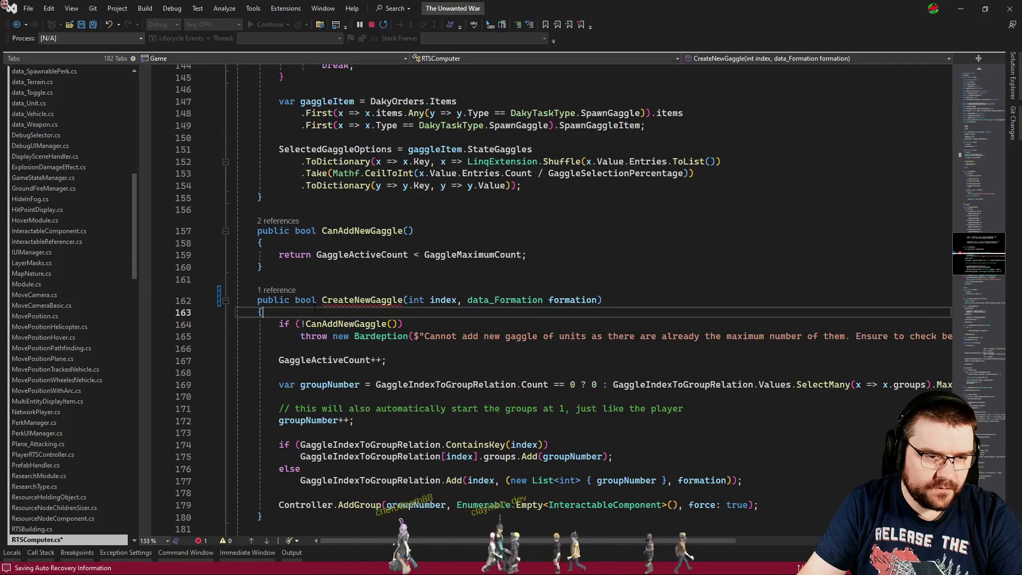
pyautogui.press('End')
pyautogui.press('Return')
pyautogui.write('return fa')
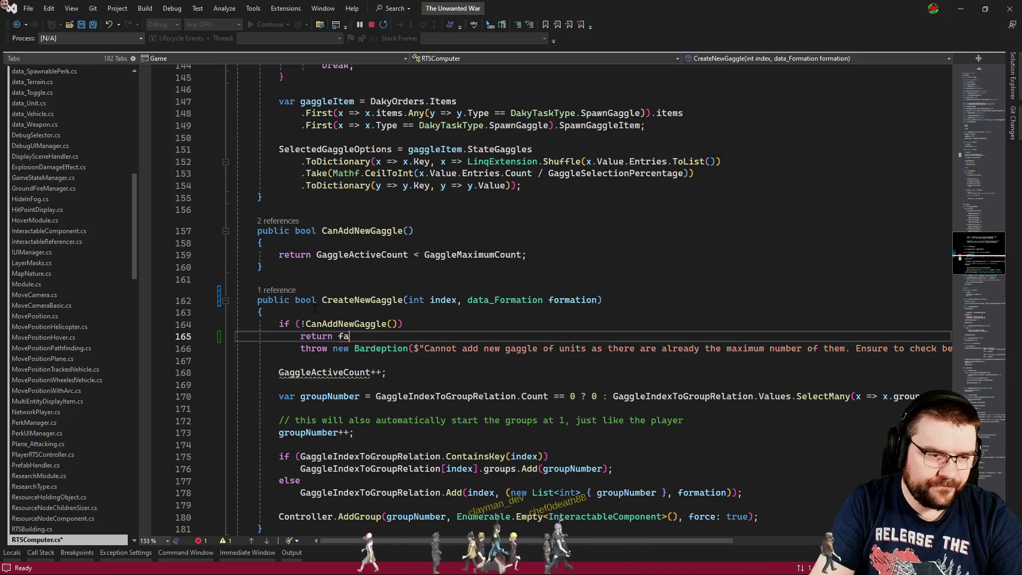
pyautogui.write('sle;alse;')
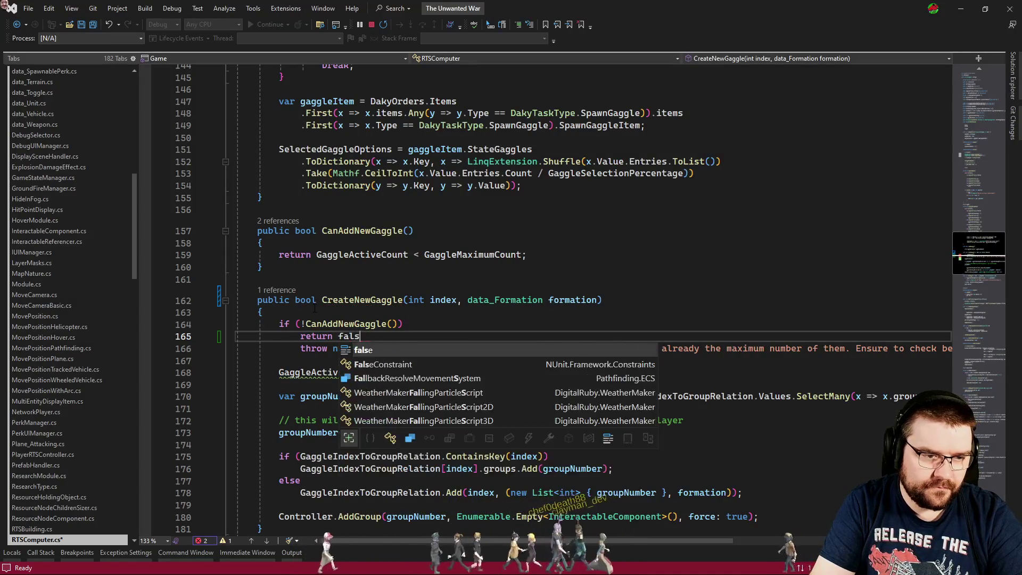
pyautogui.hotkey('ctrl', '-')
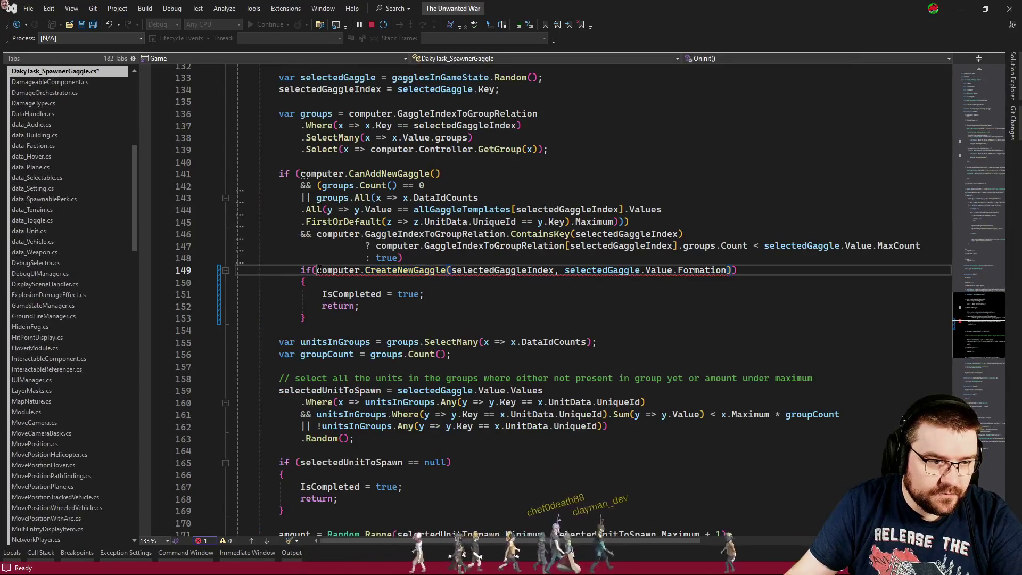
pyautogui.hotkey('ctrl', 'shift', '-')
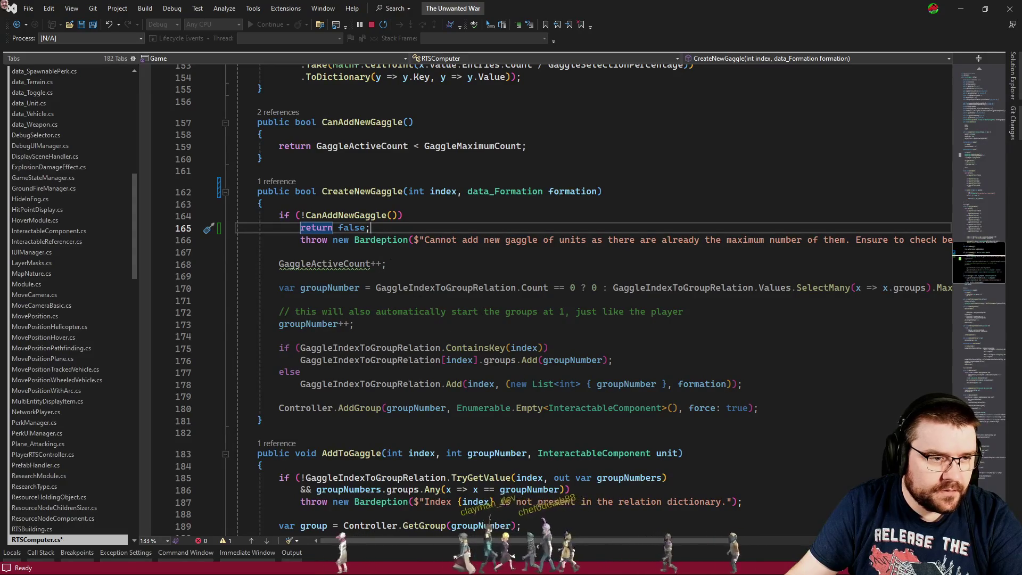
# - Comment out the throw, add return true after AddGroup, and save all files
pyautogui.click(358, 240)
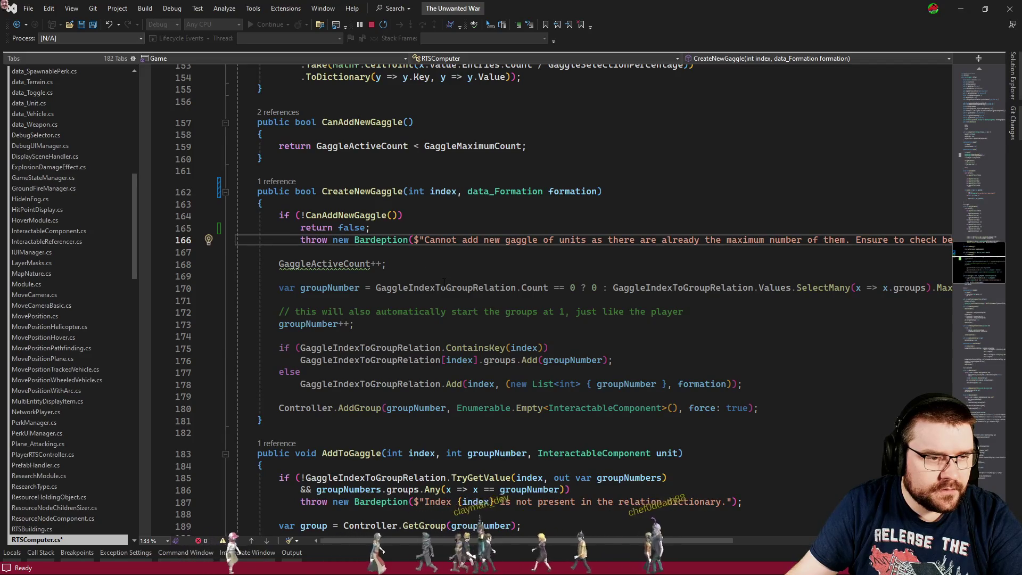
pyautogui.hotkey('ctrl', 'k')
pyautogui.hotkey('ctrl', 'c')
pyautogui.click(792, 403)
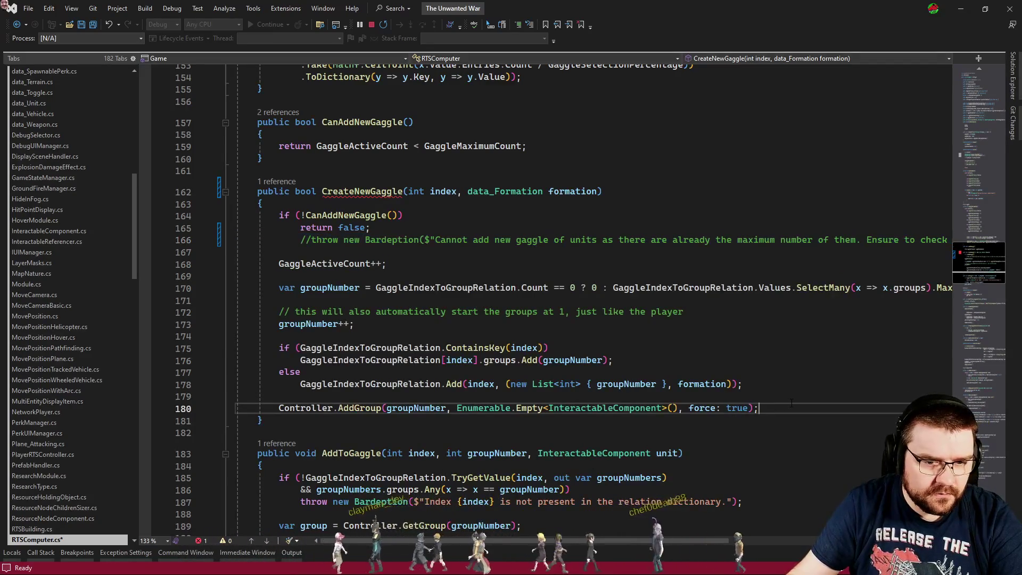
pyautogui.press('Return')
pyautogui.press('Return')
pyautogui.write('return true;')
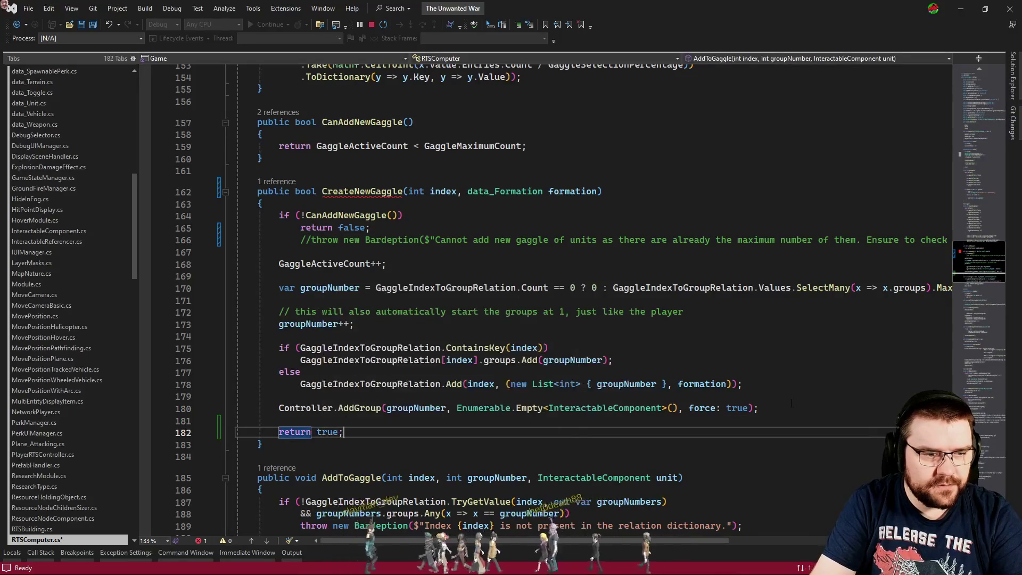
pyautogui.hotkey('ctrl', 'Tab')
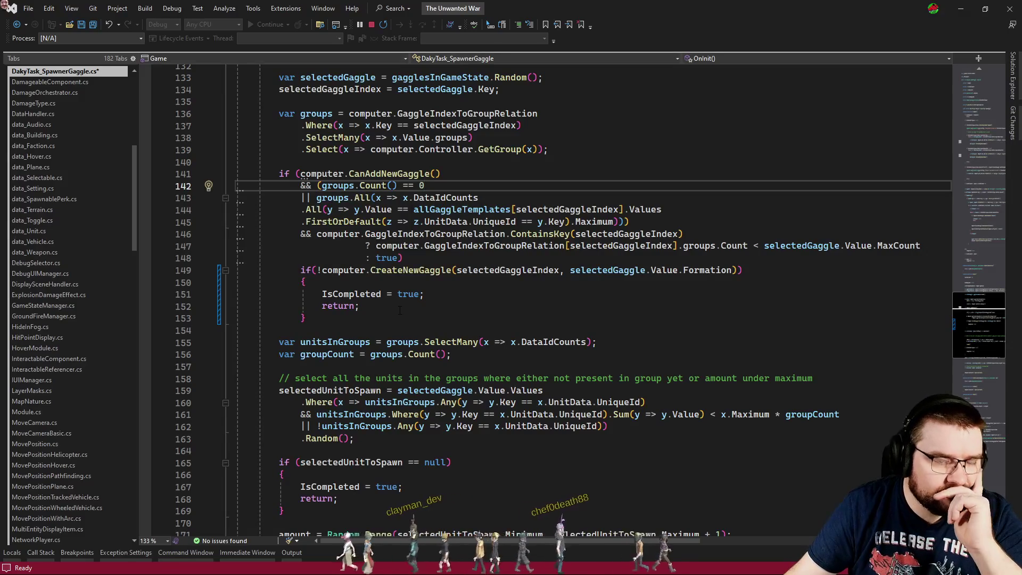
pyautogui.click(93, 26)
pyautogui.hotkey('alt', 'Tab')
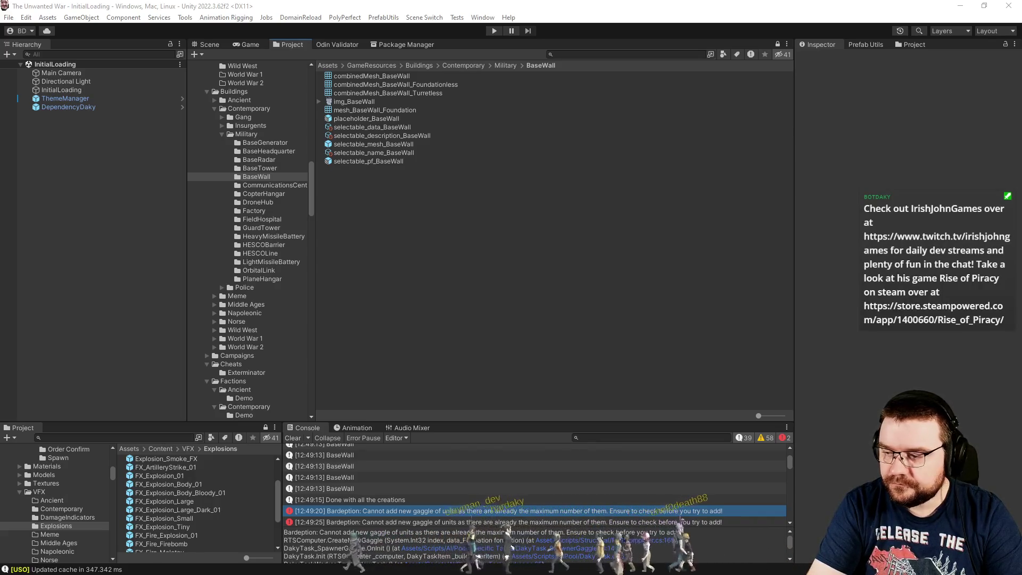
# - Enter play mode and select the headquarters once InfernoIsland loads
pyautogui.click(494, 30)
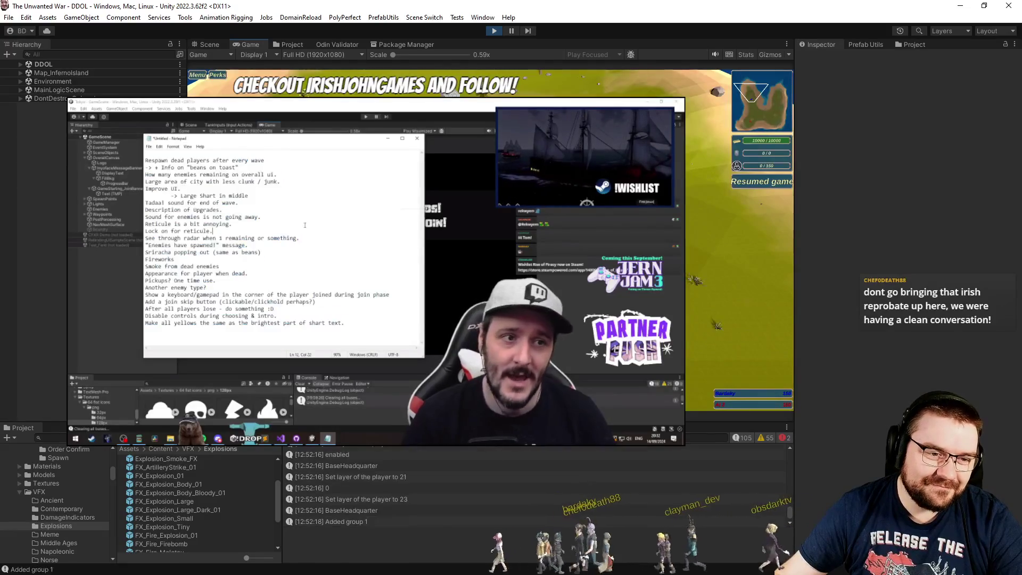
pyautogui.click(508, 173)
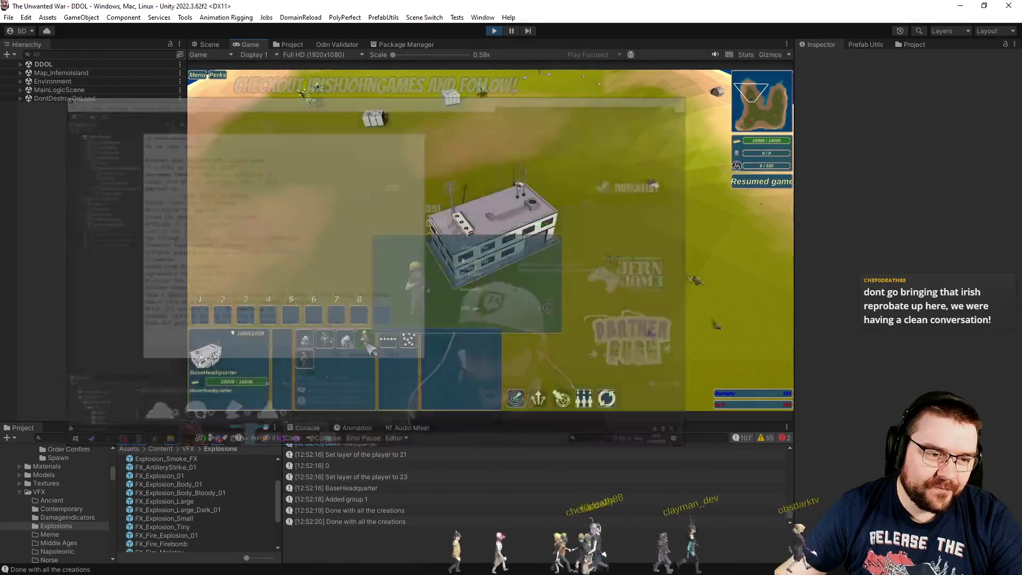
# - Train three batches of units and place a HeavyMissileBattery construction site
pyautogui.click(366, 340)
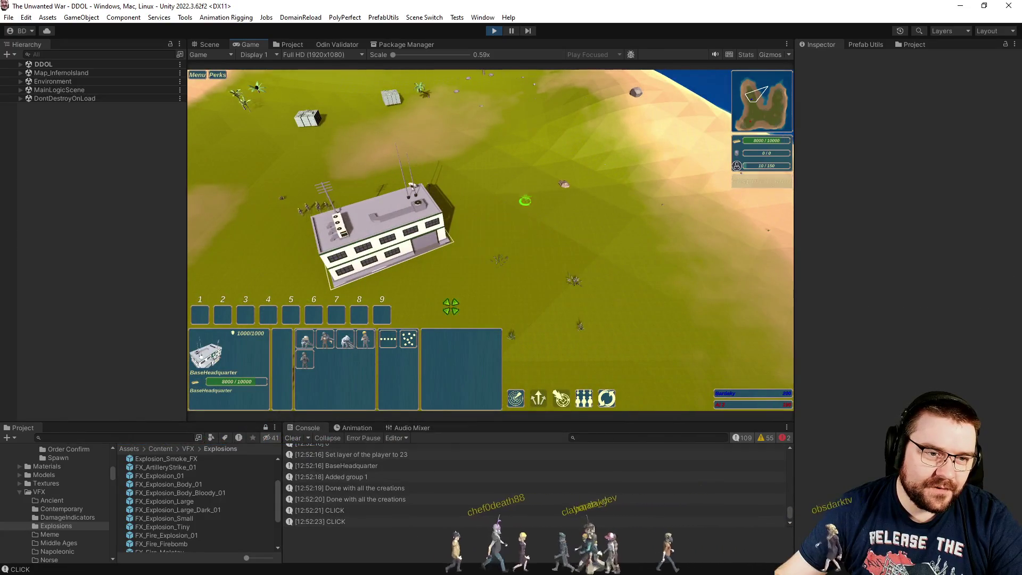
pyautogui.click(365, 339)
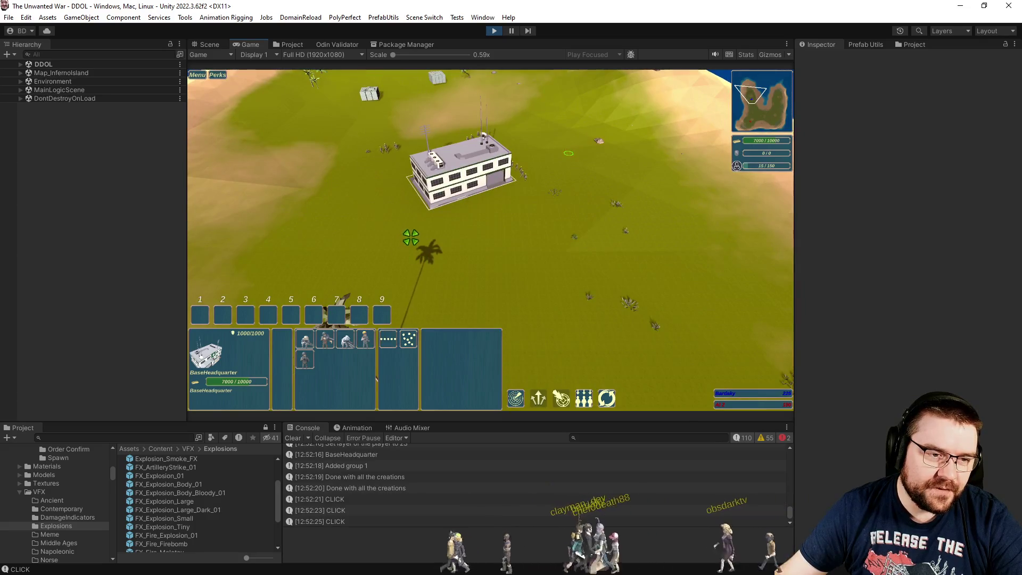
pyautogui.click(366, 339)
pyautogui.scroll(3, 494, 217)
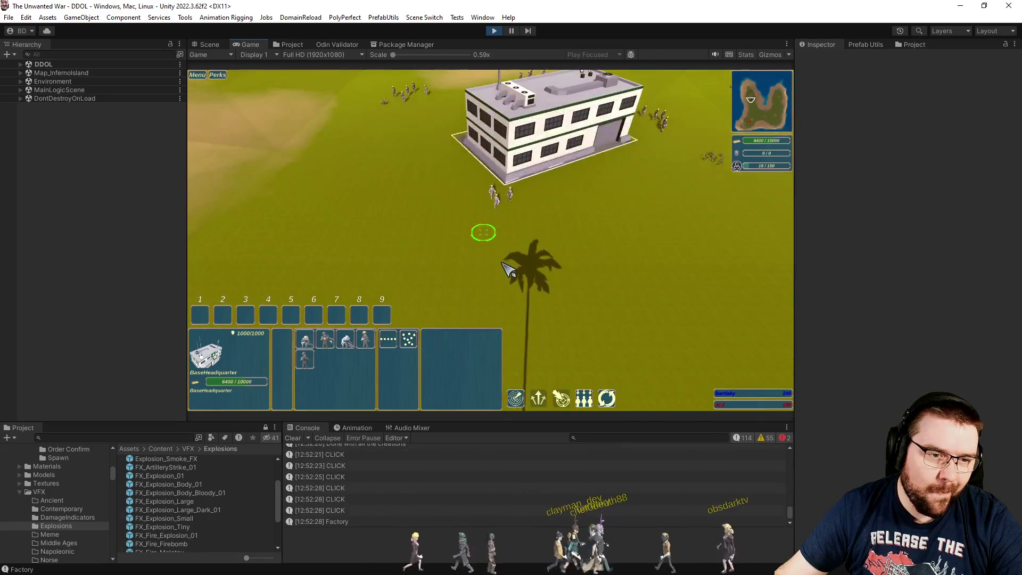
pyautogui.click(486, 244)
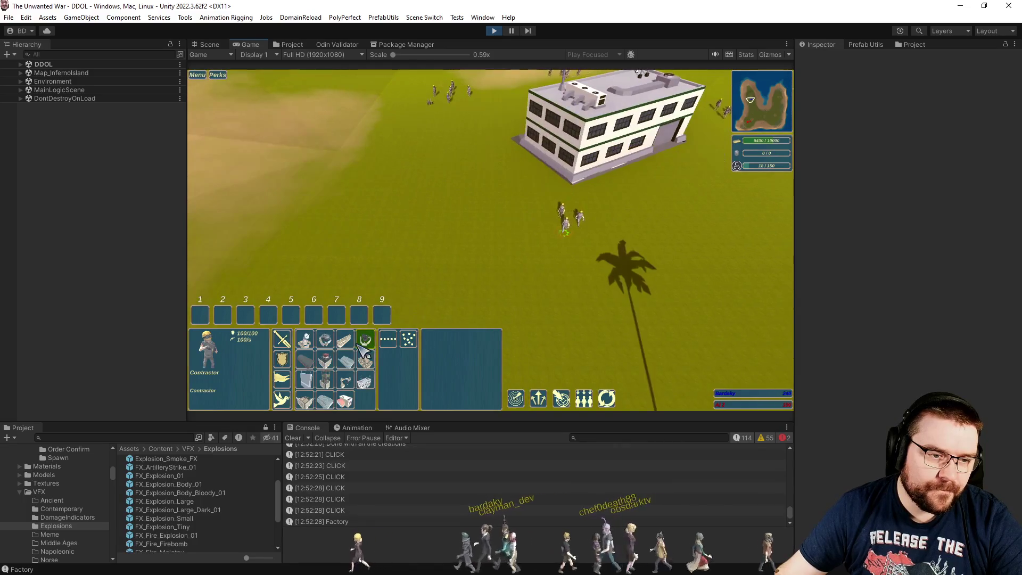
pyautogui.click(406, 270)
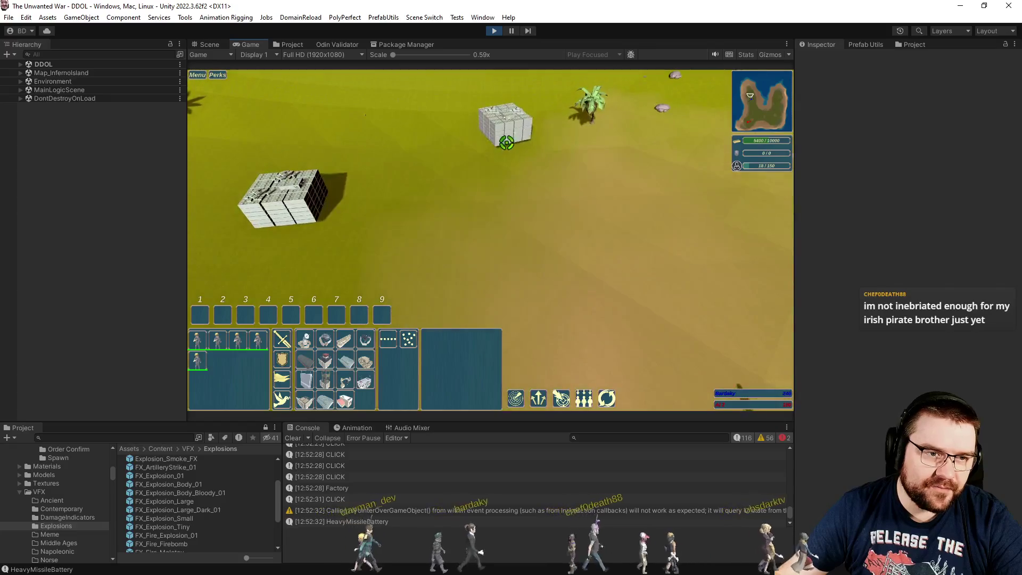
# - Place a light missile battery and another heavy missile battery alongside it
pyautogui.press('q')
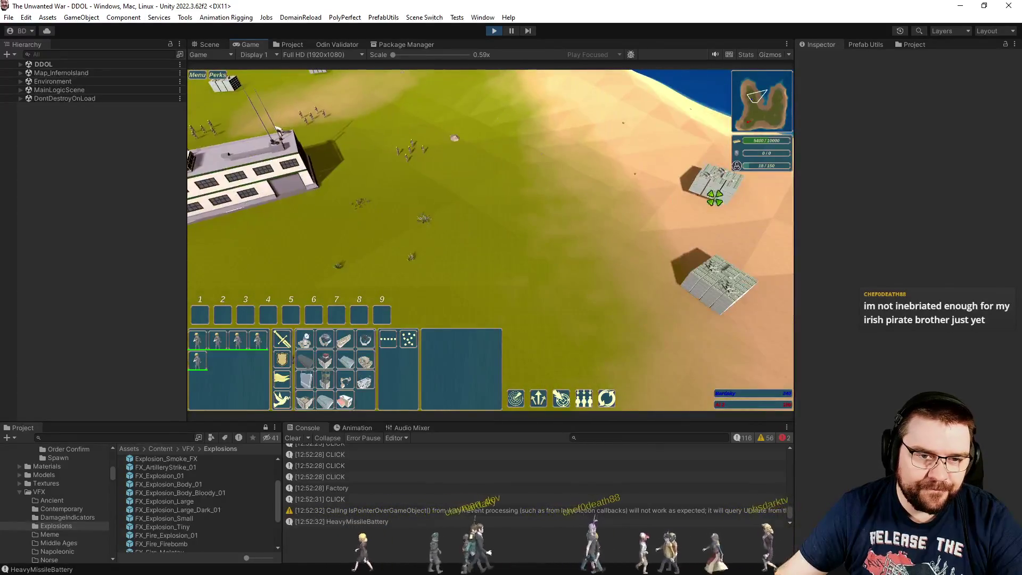
pyautogui.click(440, 253)
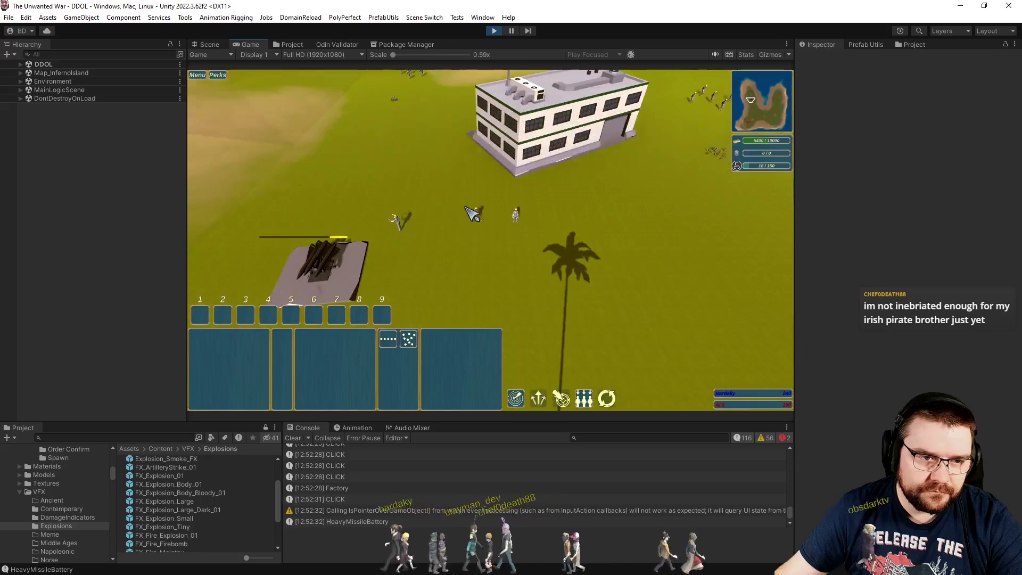
pyautogui.moveTo(492, 240); pyautogui.dragTo(492, 240)
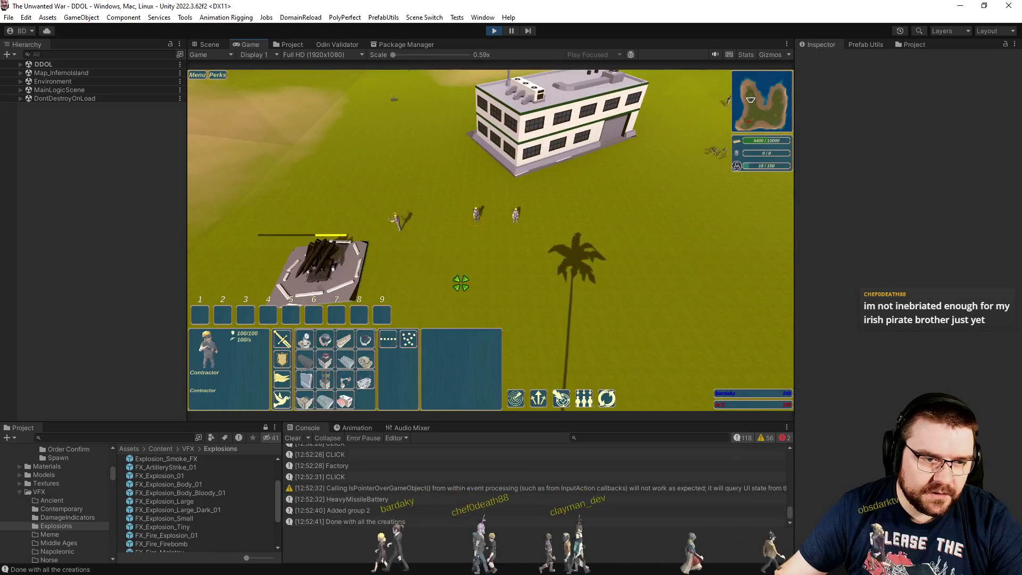
pyautogui.click(333, 336)
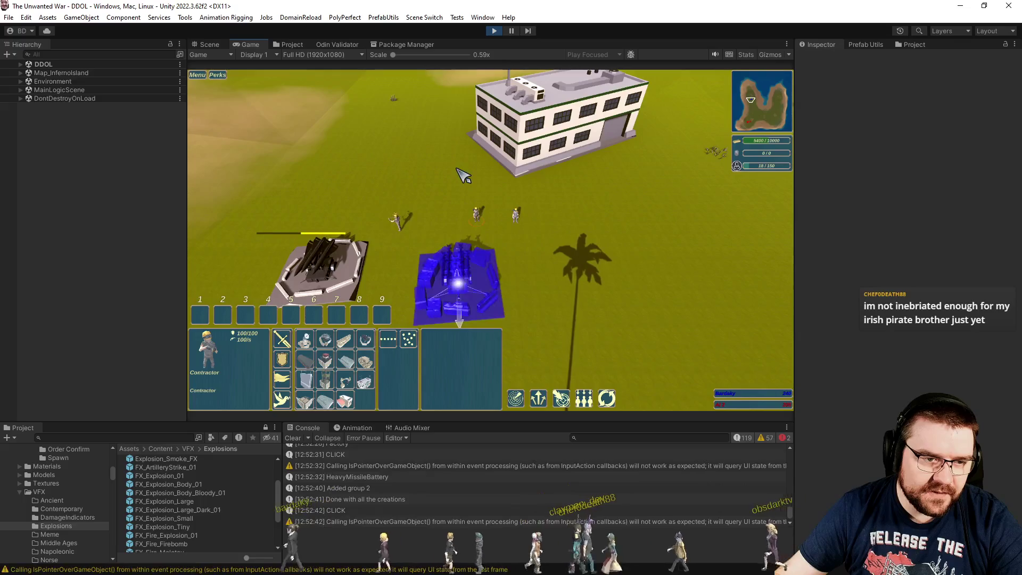
pyautogui.click(456, 288)
pyautogui.click(365, 339)
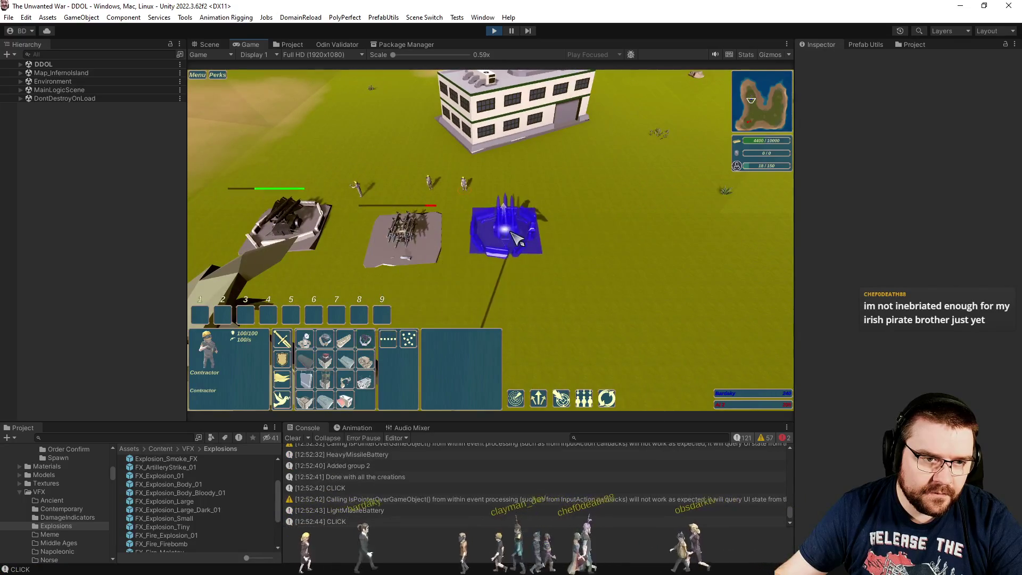
pyautogui.click(521, 241)
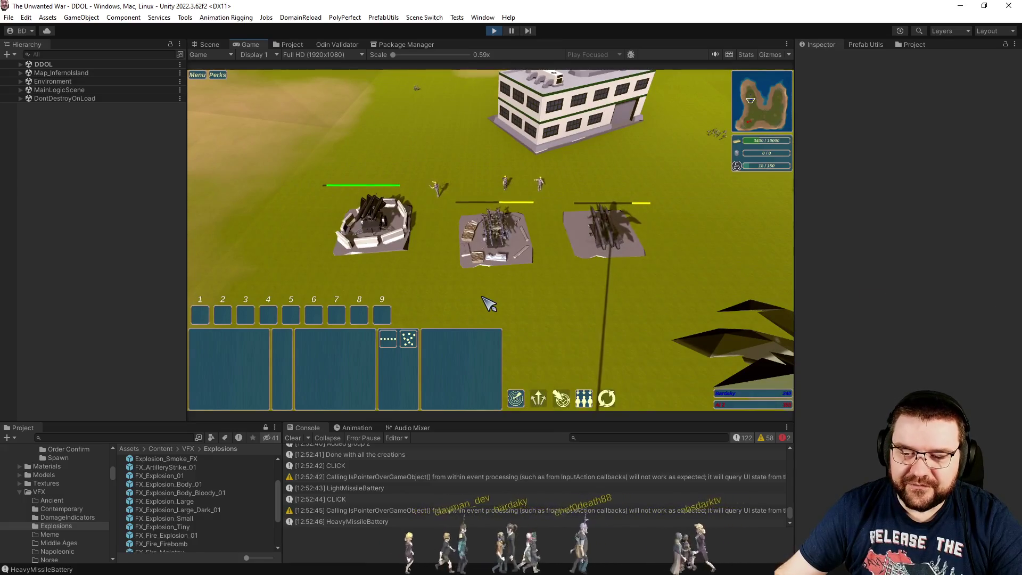
pyautogui.scroll(2, 484, 266)
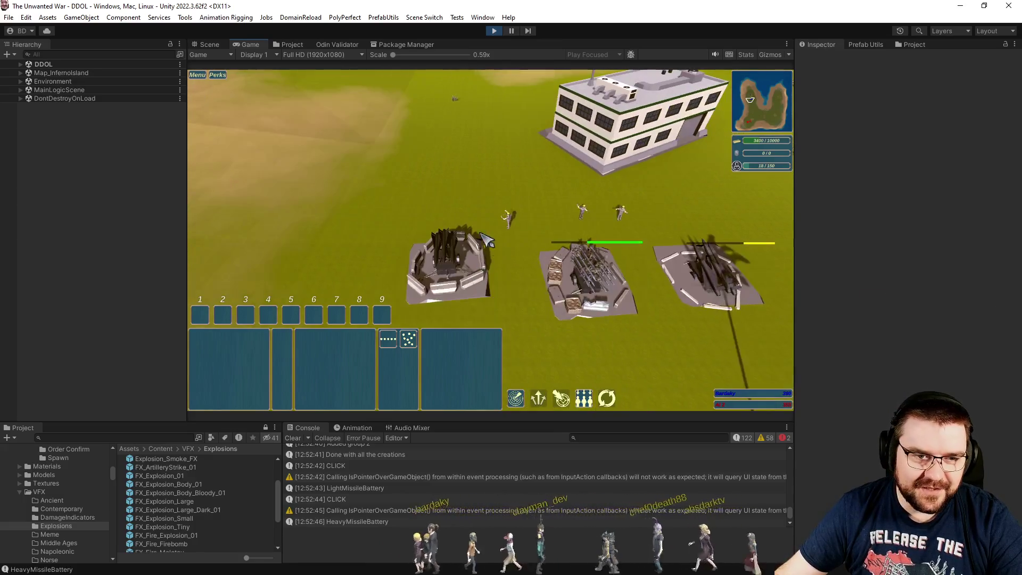
pyautogui.moveTo(484, 233); pyautogui.dragTo(518, 192)
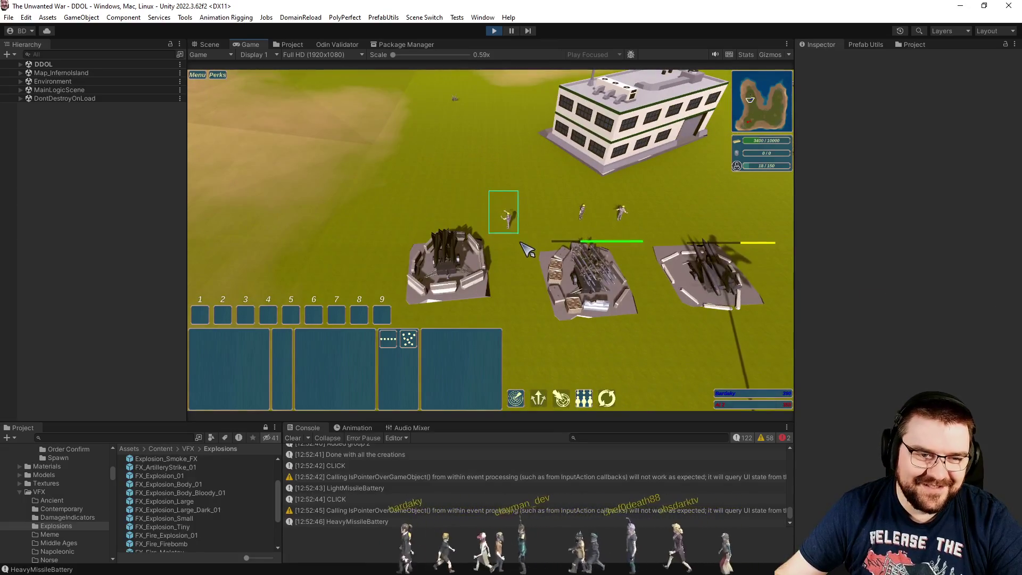
# - Enter the 'Bling Bling' cheat and drag out a row of base walls
pyautogui.scroll(-3, 501, 269)
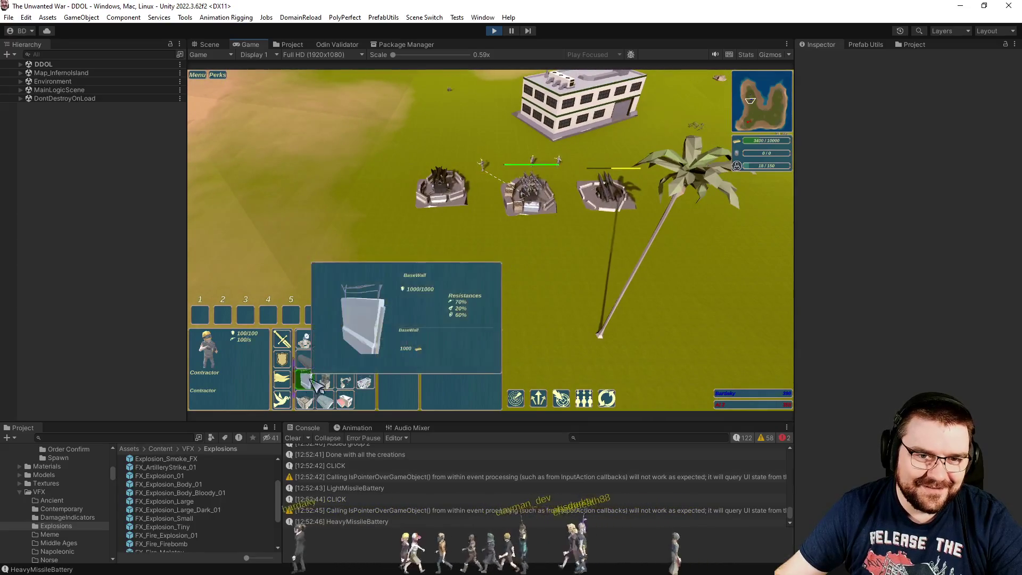
pyautogui.click(402, 249)
pyautogui.press('Return')
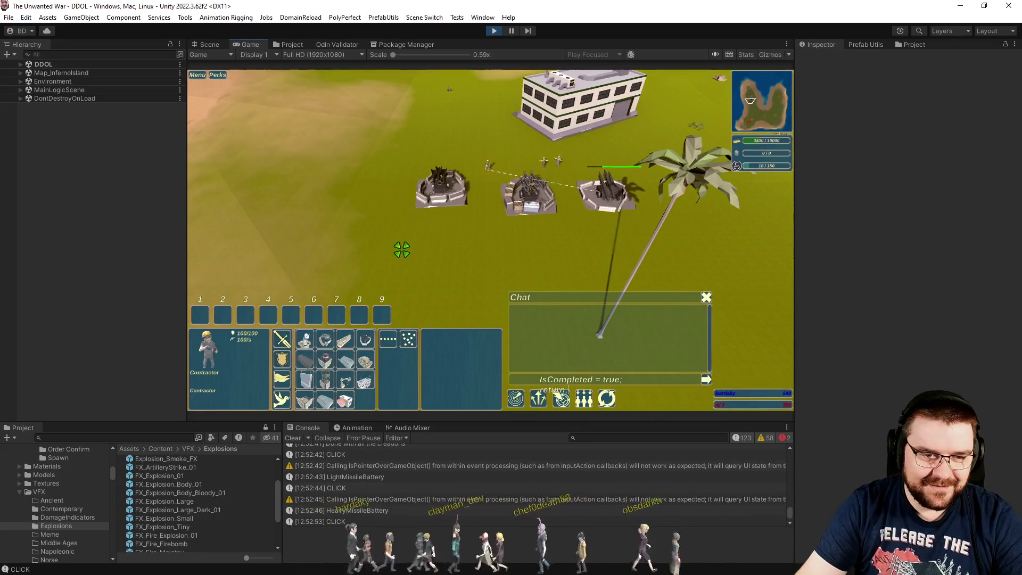
pyautogui.write('Bli')
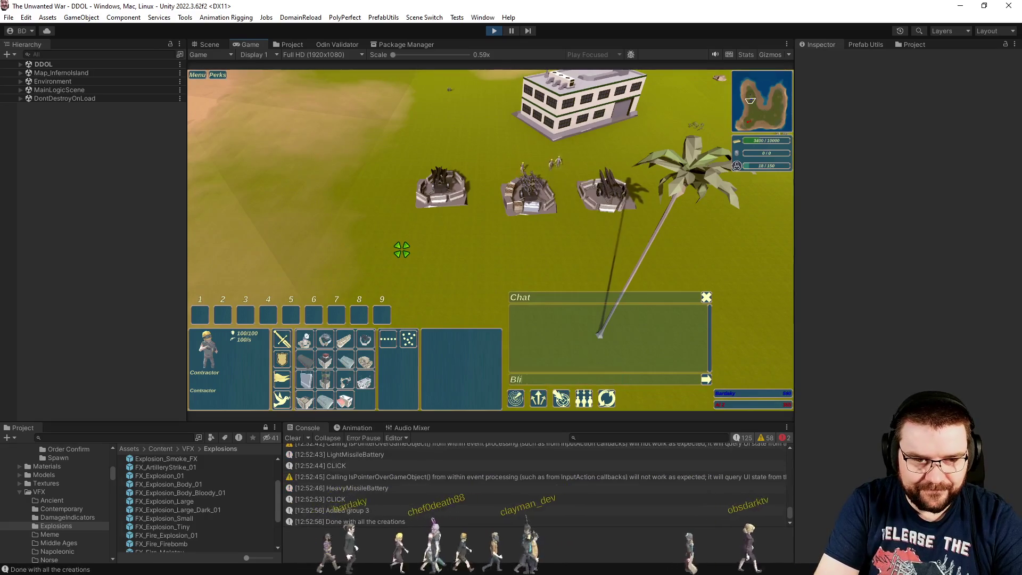
pyautogui.write('ng Bling')
pyautogui.hotkey('ctrl', 'a')
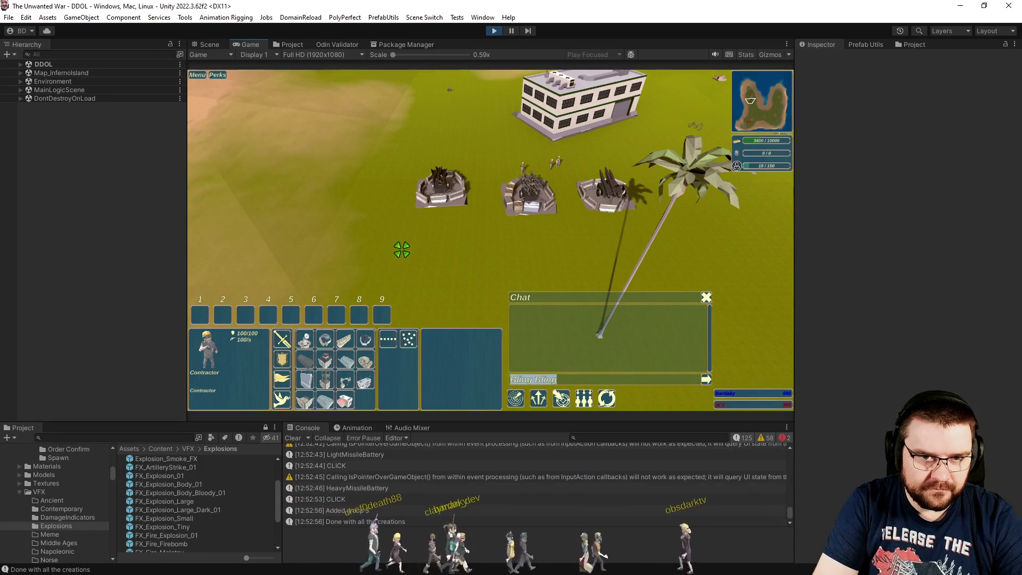
pyautogui.press('Return')
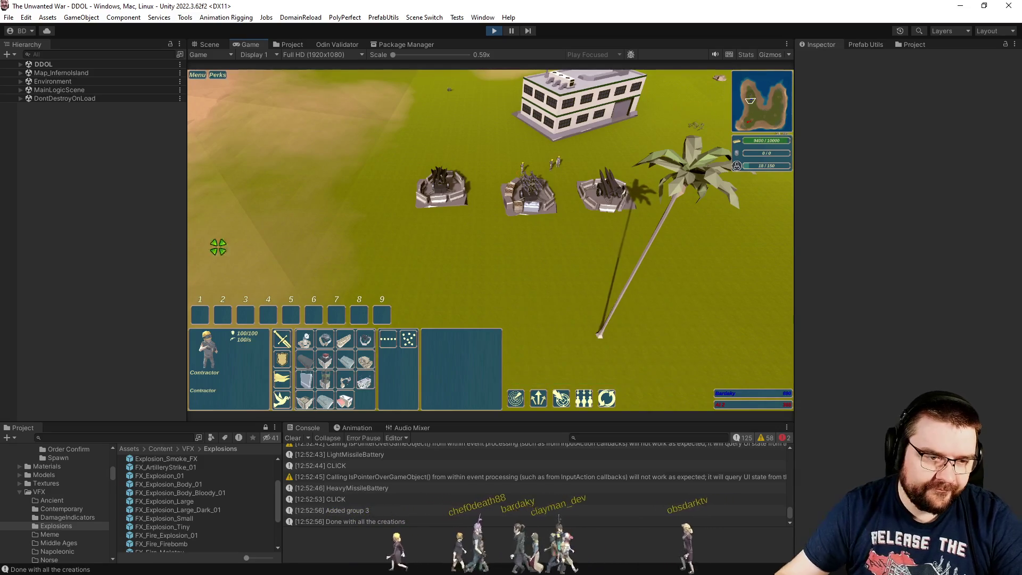
pyautogui.click(307, 376)
pyautogui.moveTo(376, 266); pyautogui.dragTo(545, 266)
# - Refill resources with the cheat and place another wall row extending right
pyautogui.scroll(3, 558, 296)
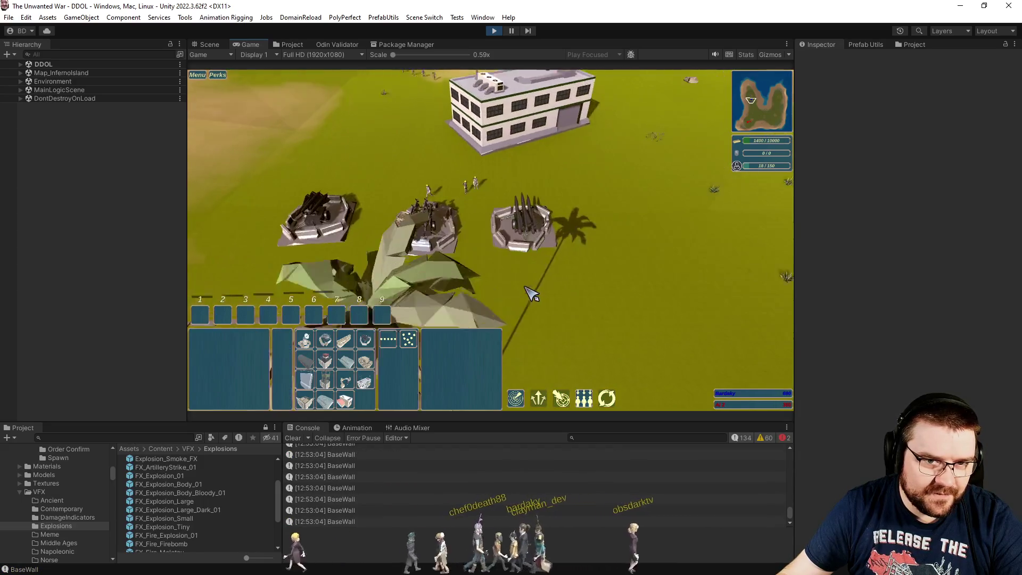
pyautogui.press('Return')
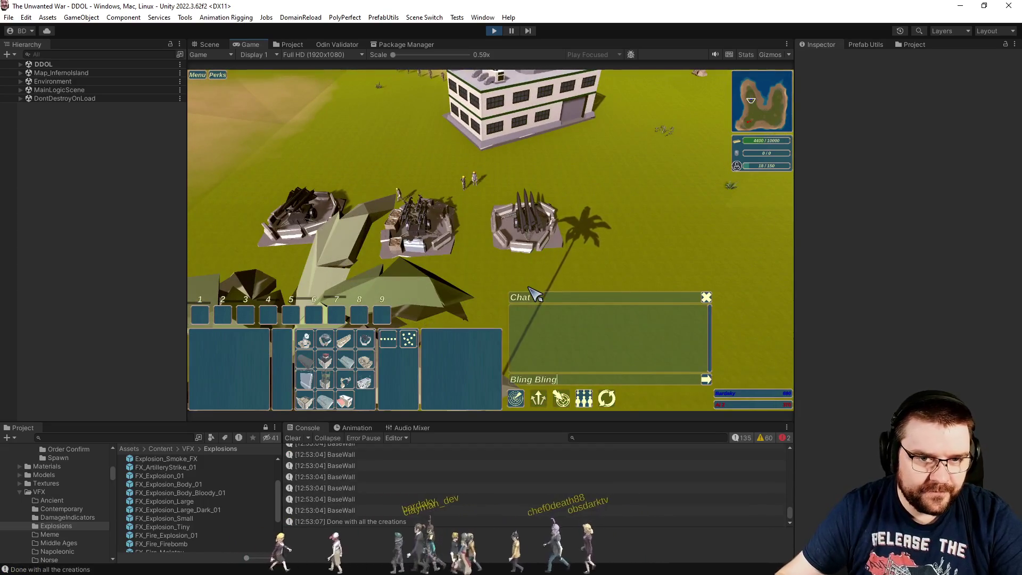
pyautogui.press('Return')
pyautogui.click(470, 187)
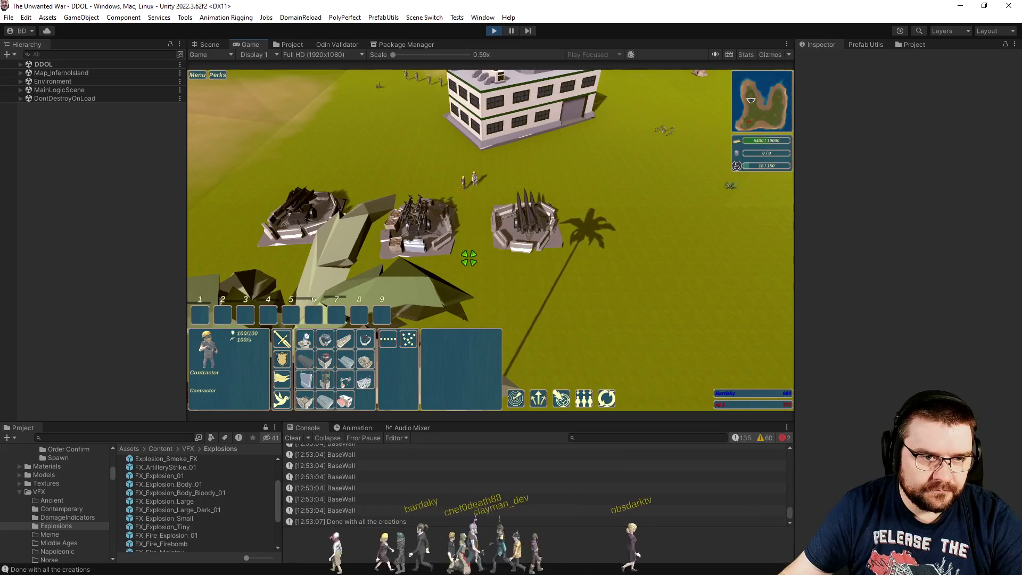
pyautogui.scroll(-2, 469, 258)
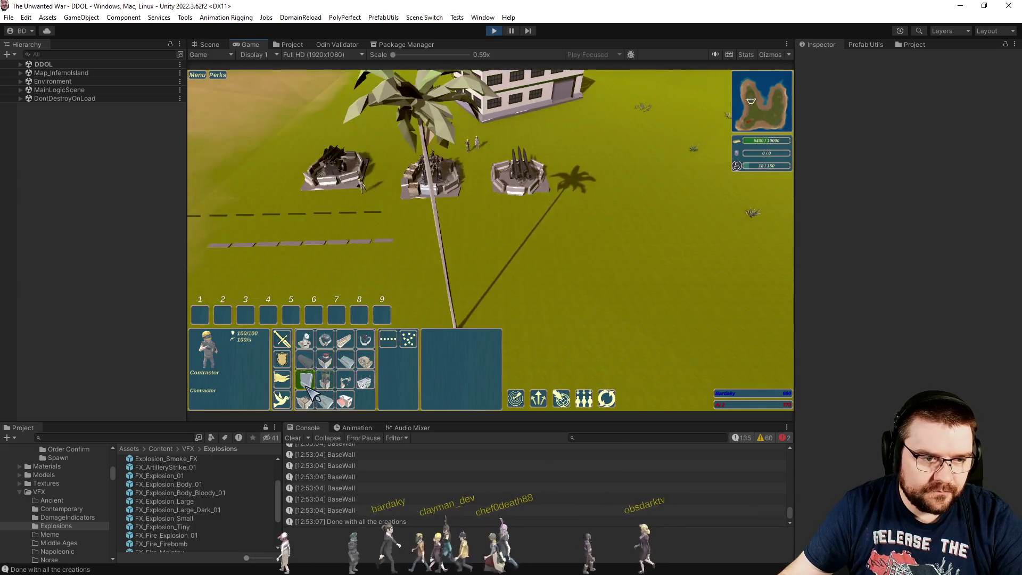
pyautogui.click(482, 255)
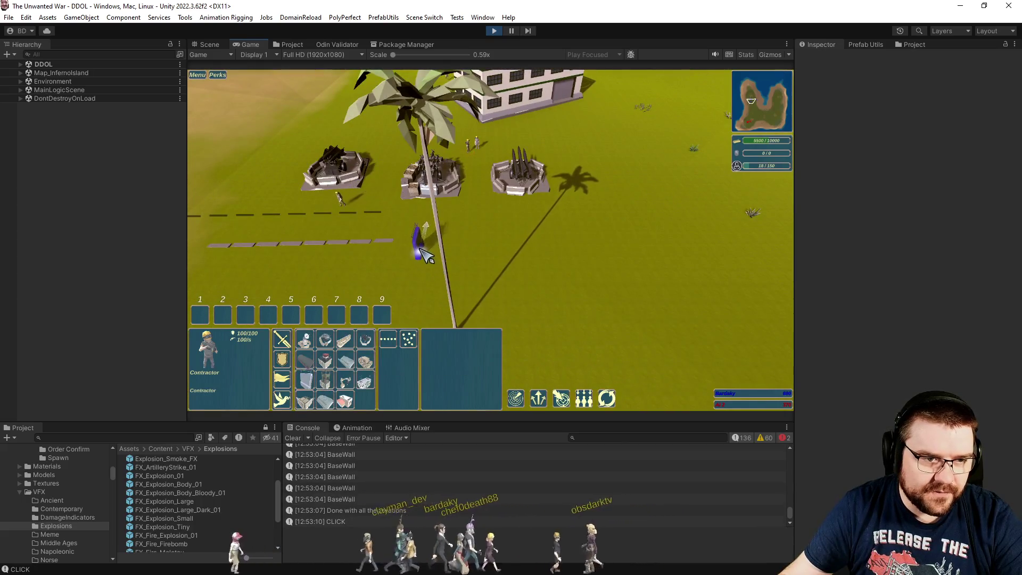
pyautogui.click(545, 238)
pyautogui.scroll(2, 591, 256)
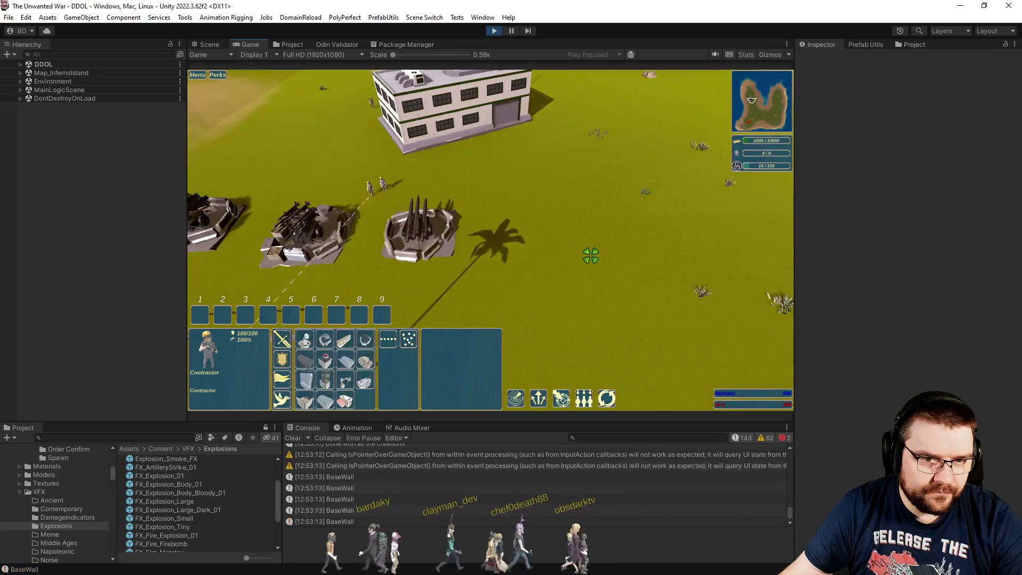
# - Refill resources again and send the Contractor to a spot near the batteries
pyautogui.click(388, 173)
pyautogui.press('Return')
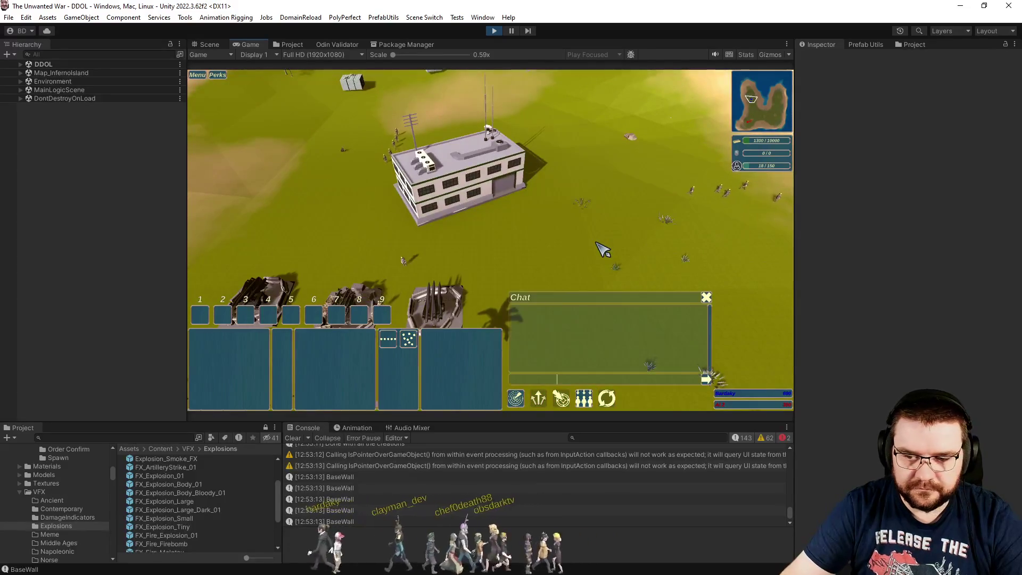
pyautogui.write('Bling Bling')
pyautogui.press('Return')
pyautogui.press('Escape')
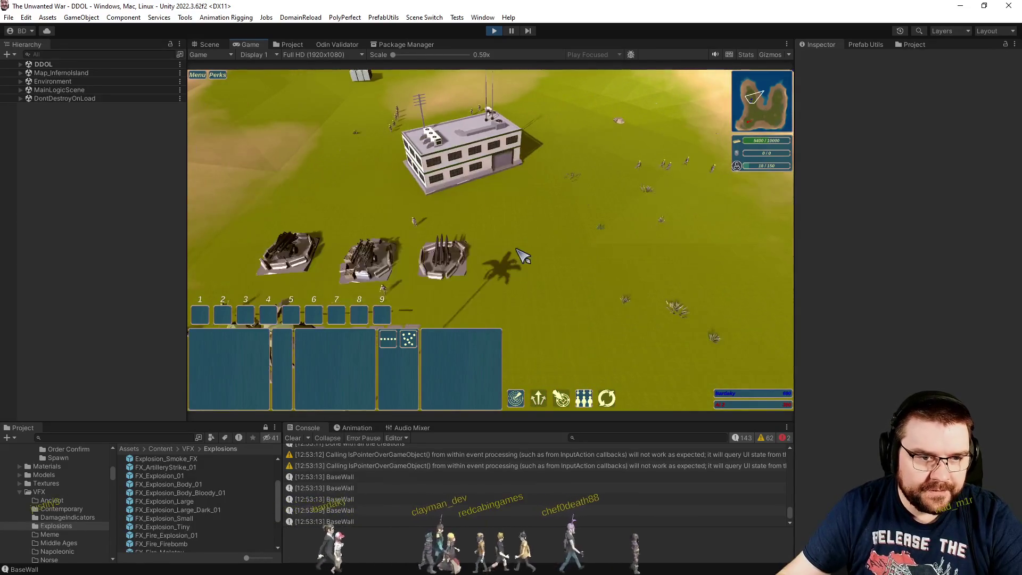
pyautogui.click(417, 218)
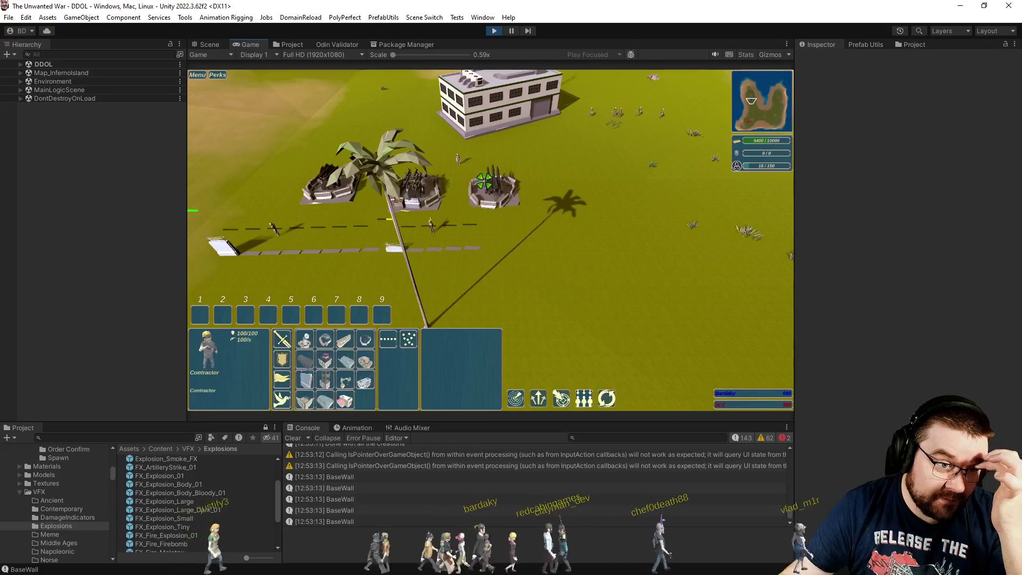
pyautogui.rightClick(498, 250)
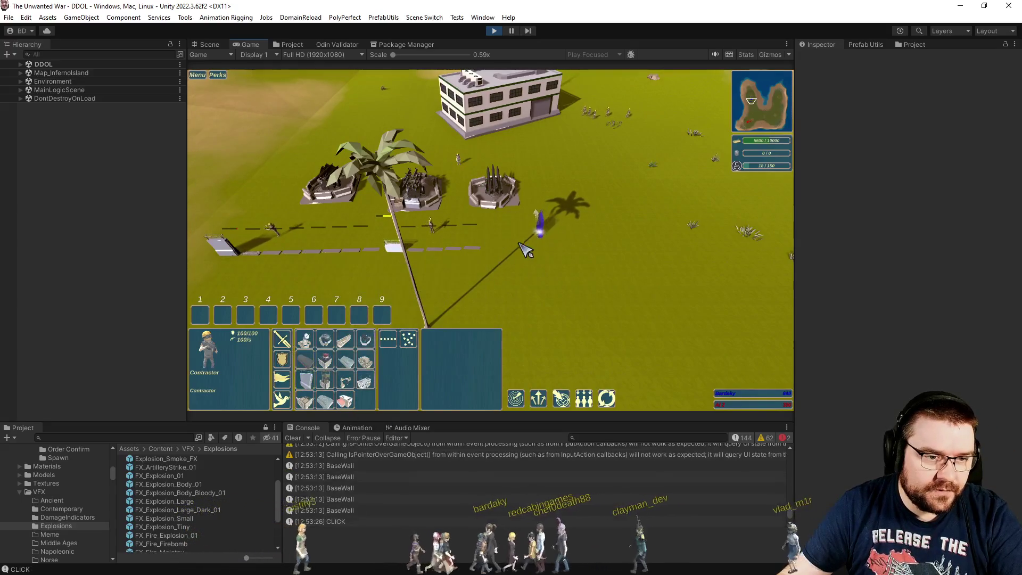
# - Drag a long BaseWall line beside the missile batteries, then rotate, zoom and pan to inspect it
pyautogui.click(634, 249)
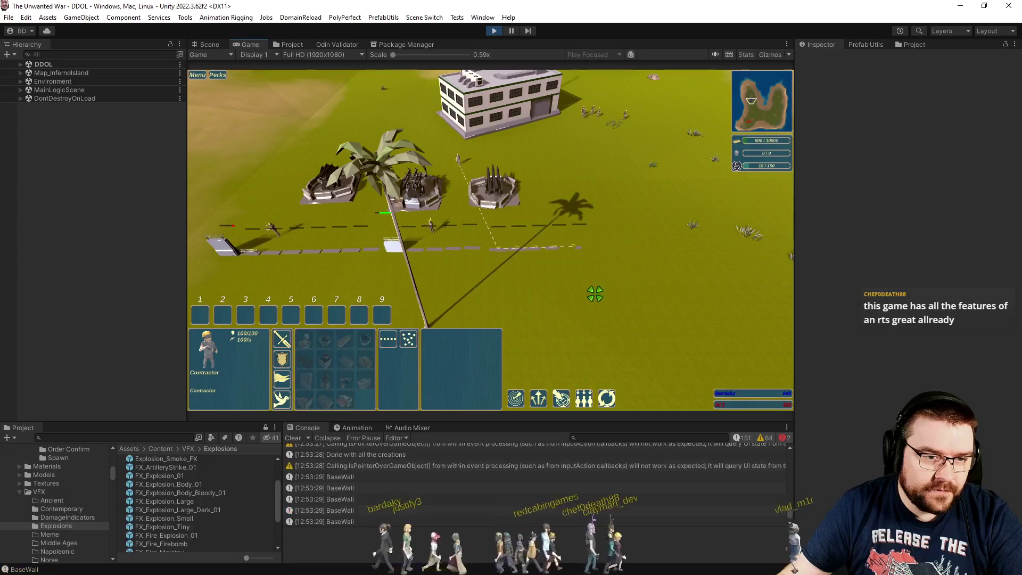
pyautogui.press('q')
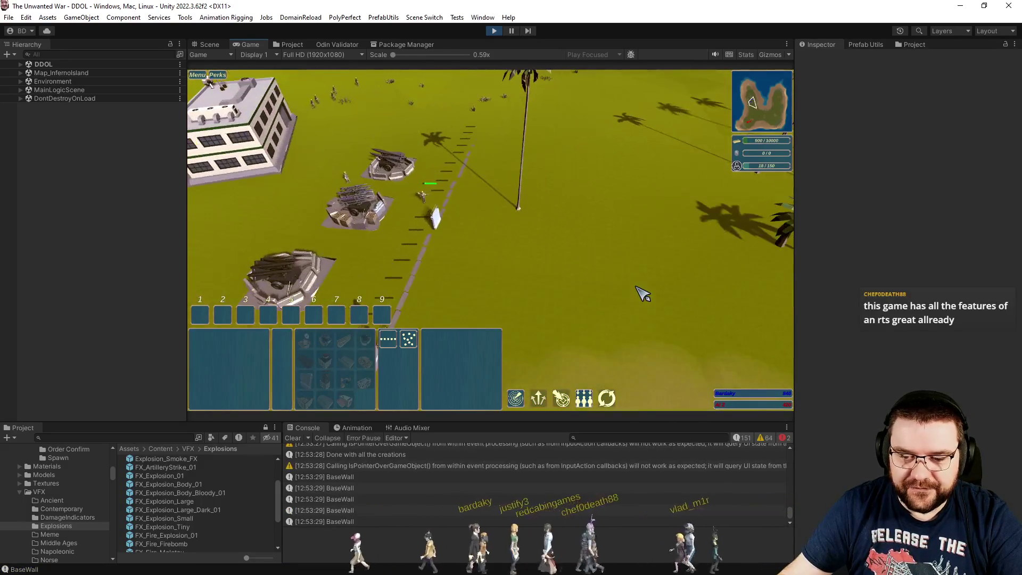
pyautogui.press('q')
pyautogui.scroll(-5, 643, 294)
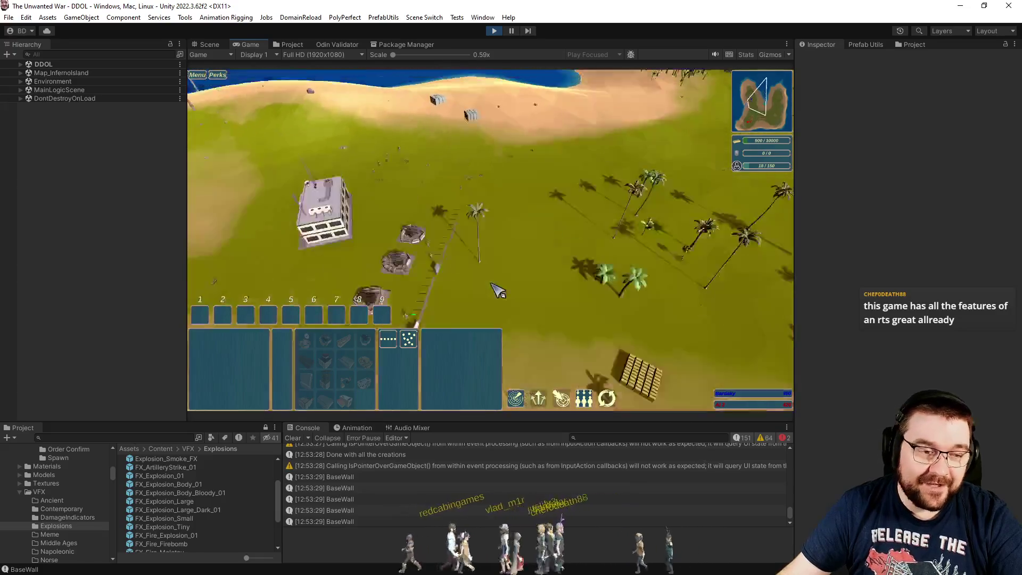
pyautogui.scroll(5, 532, 293)
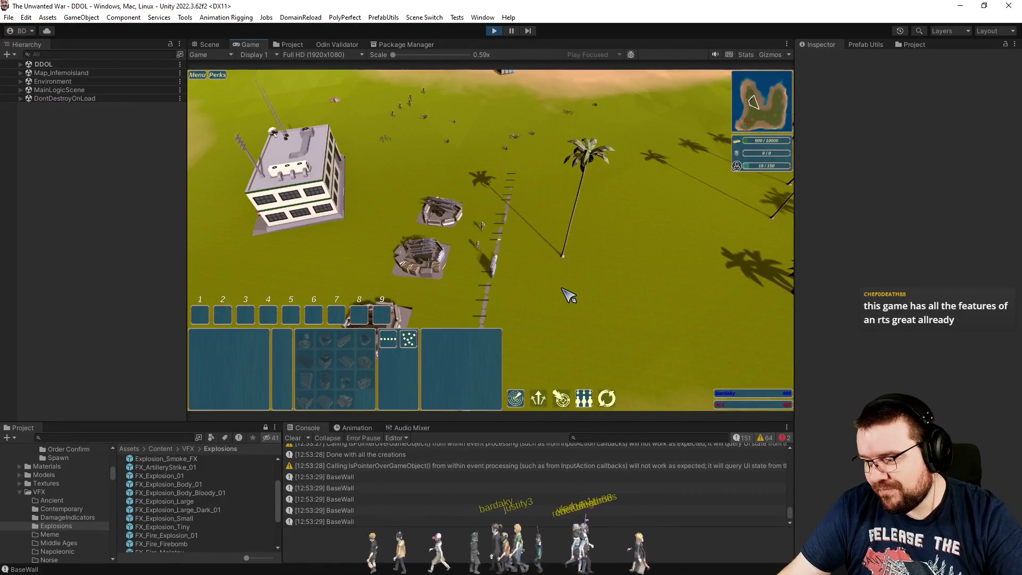
pyautogui.scroll(-2, 568, 269)
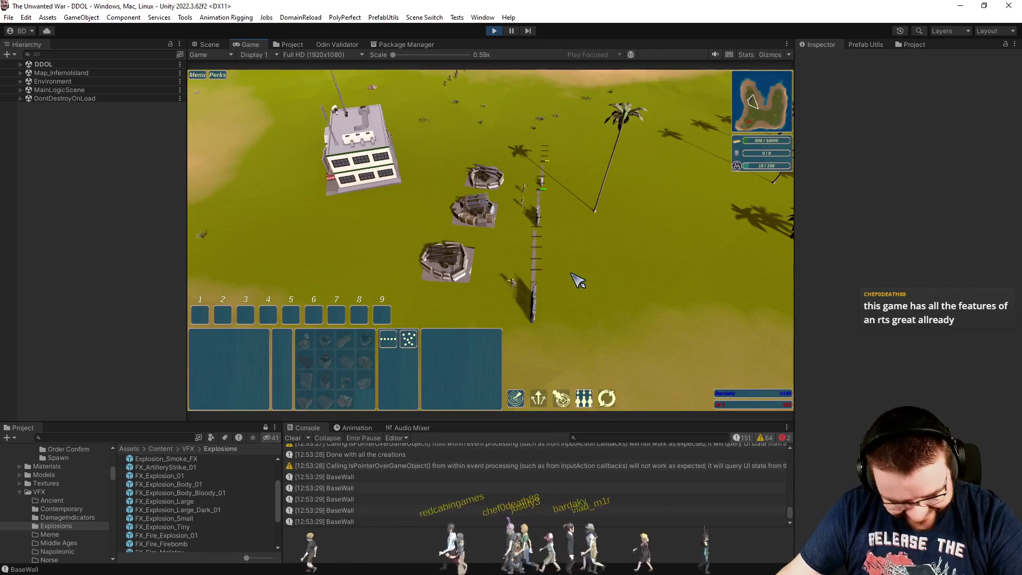
pyautogui.hotkey('ctrl', '6')
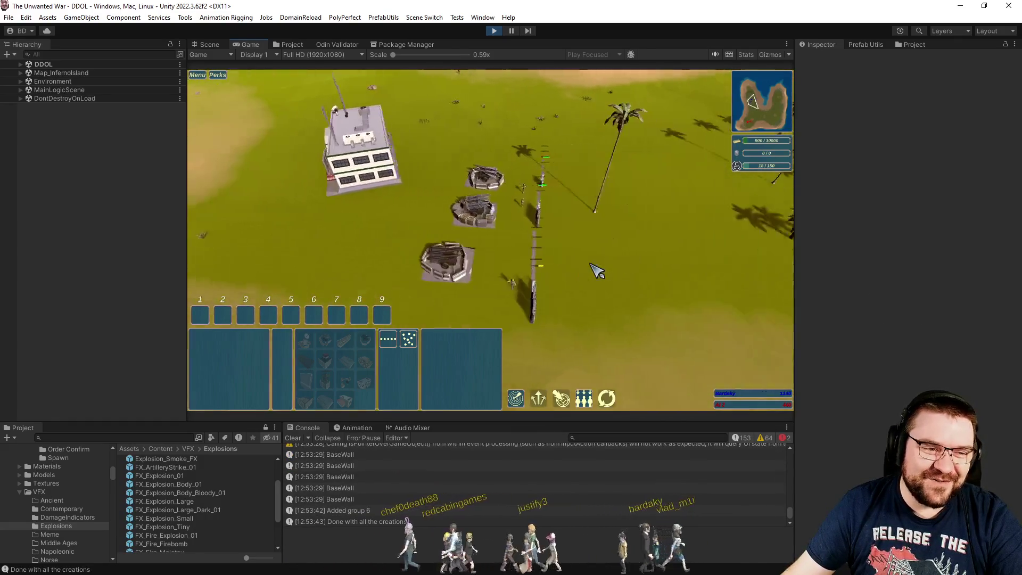
pyautogui.press('d')
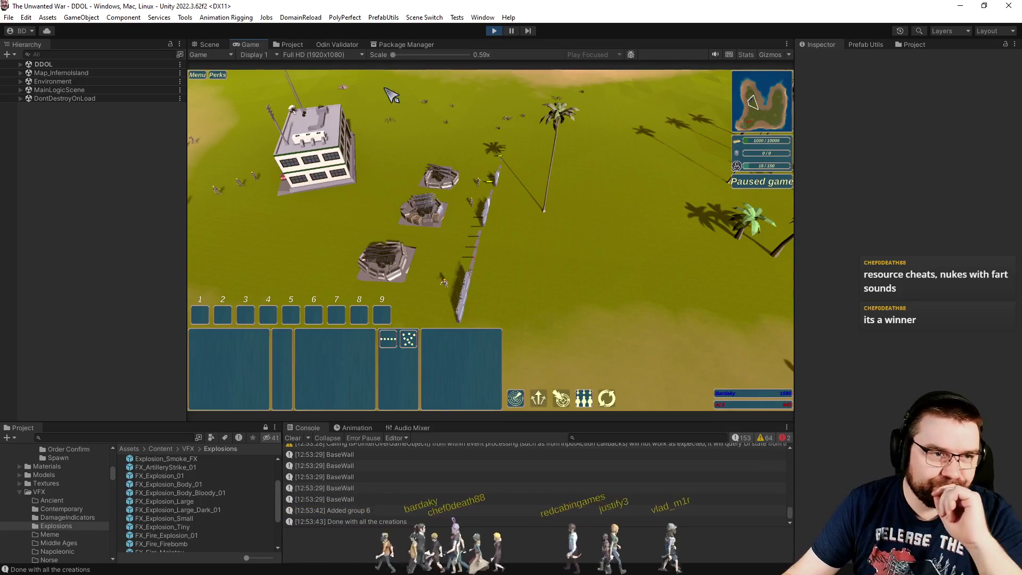
# - Select the Cheats folder in the Project window's asset tree
pyautogui.click(284, 44)
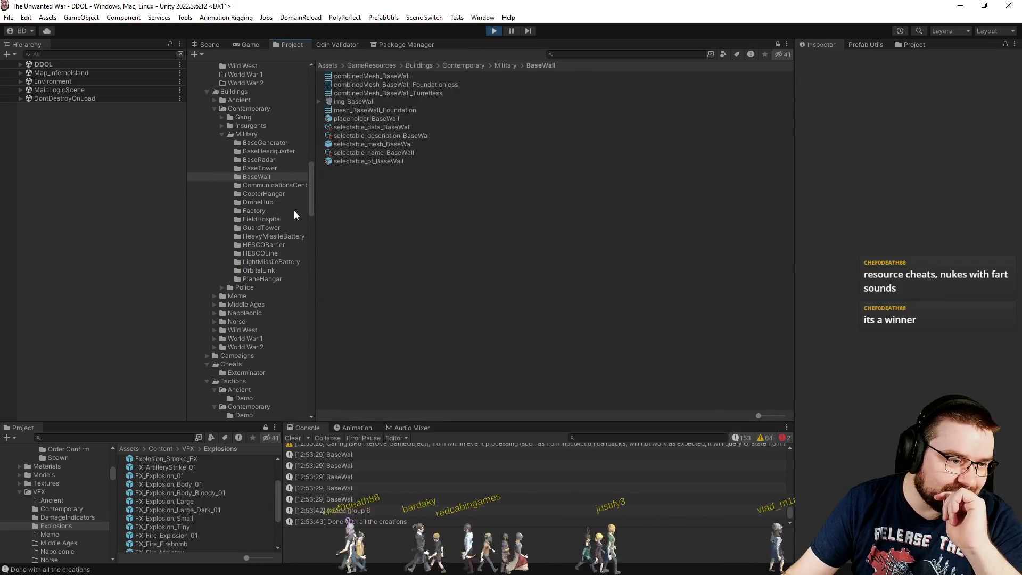
pyautogui.scroll(-2, 294, 210)
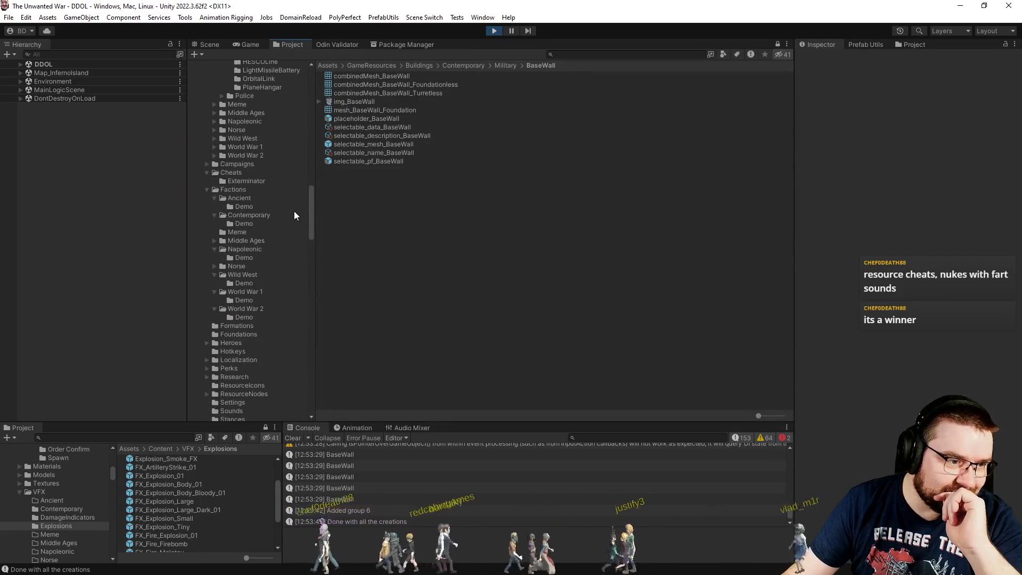
pyautogui.click(201, 173)
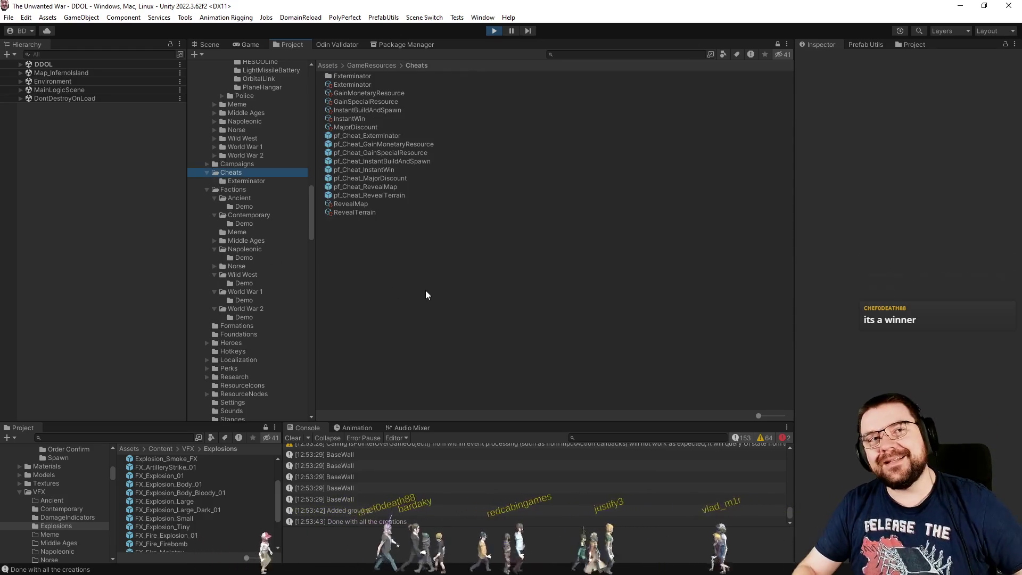
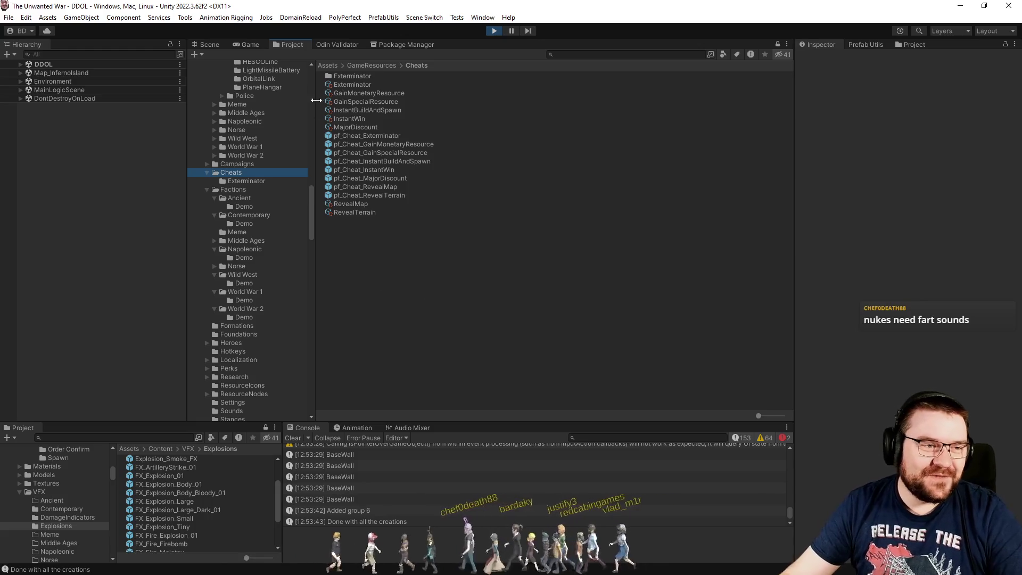
# - Show the Game view, resume the paused game, and rotate the camera around the base
pyautogui.click(251, 46)
pyautogui.click(596, 292)
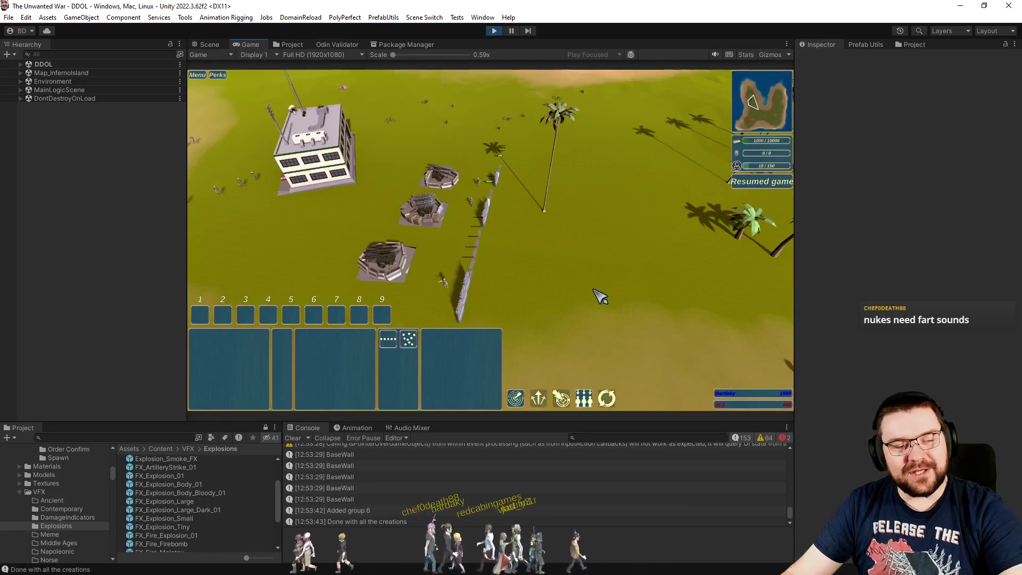
pyautogui.press('q')
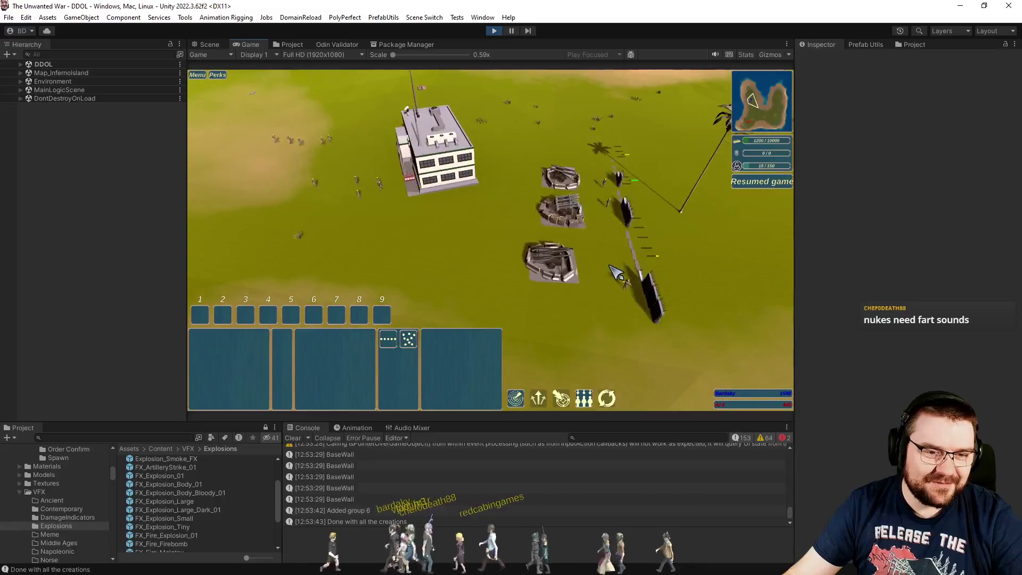
pyautogui.press('e')
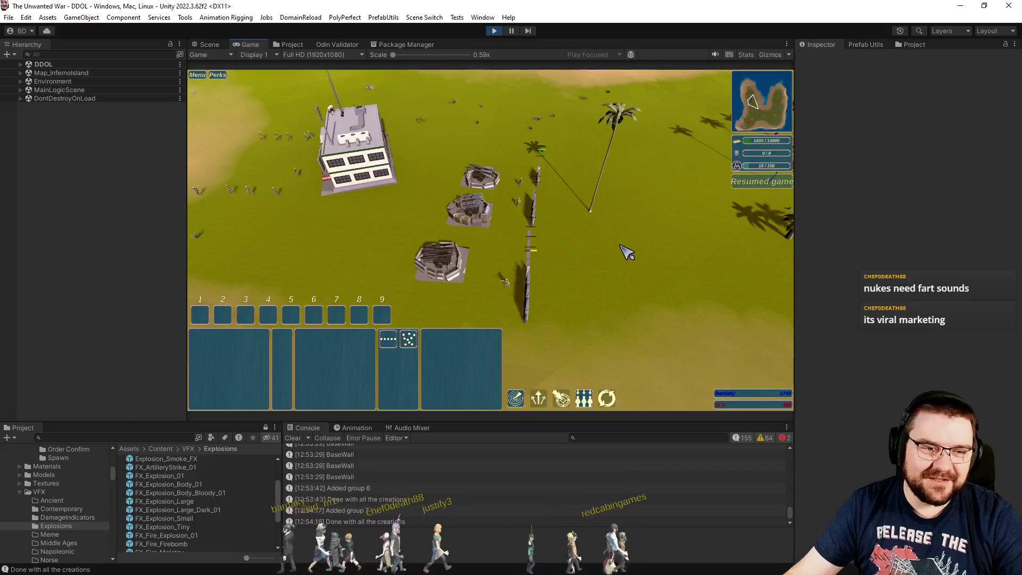
# - Orbit and zoom to view the base's building, turrets and wall from several angles
pyautogui.scroll(3, 627, 252)
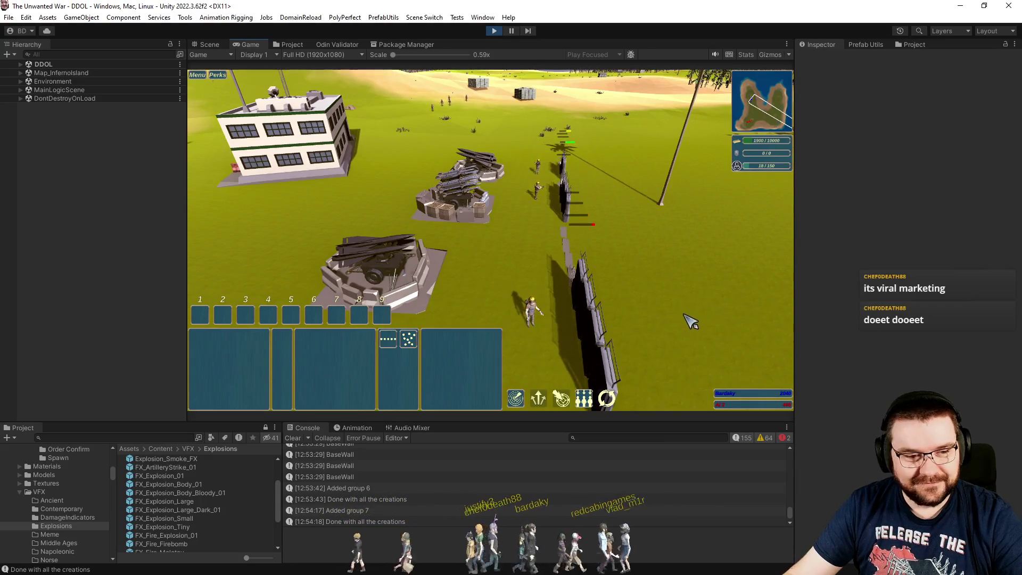
pyautogui.press('e')
pyautogui.press('q')
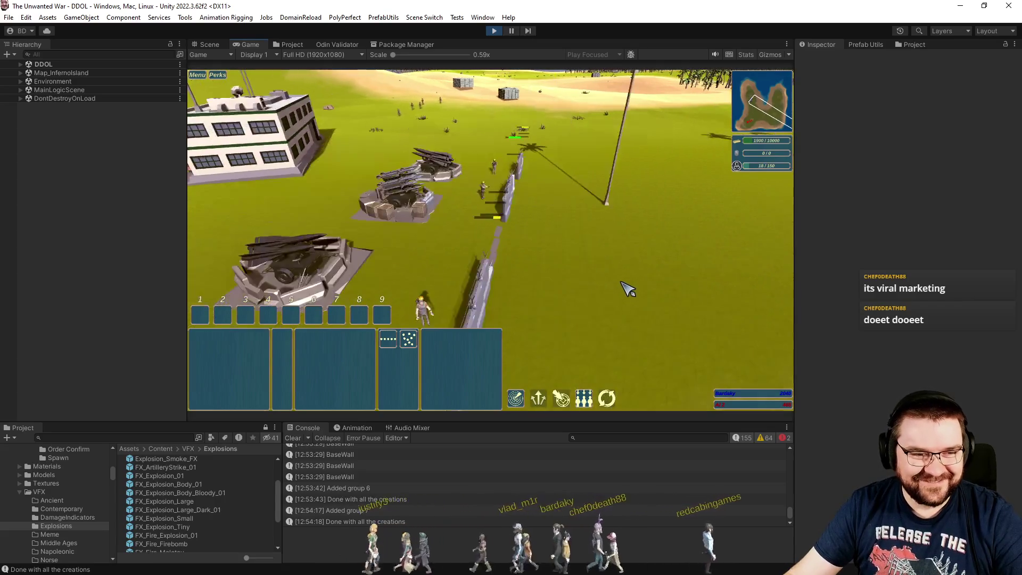
pyautogui.press('e')
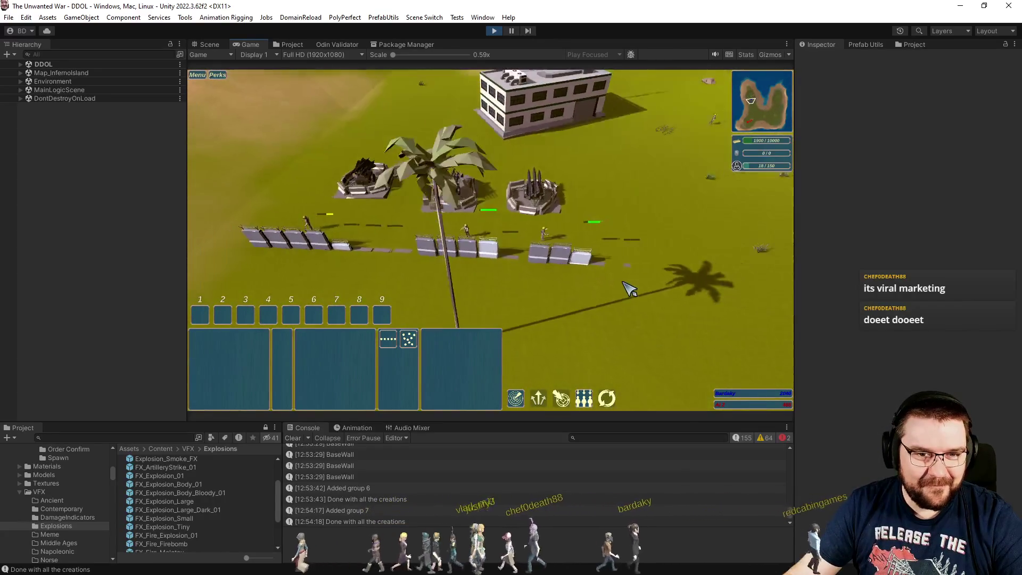
pyautogui.scroll(5, 636, 290)
pyautogui.scroll(-5, 639, 289)
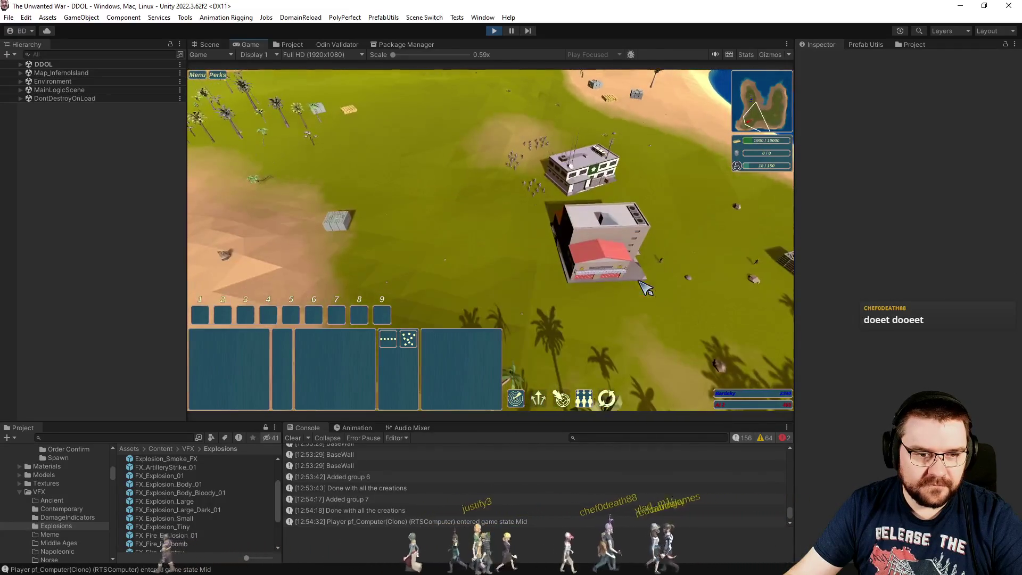
# - Pan the camera across the base toward the beach and raise game speed to 3x
pyautogui.press('d')
pyautogui.press('q')
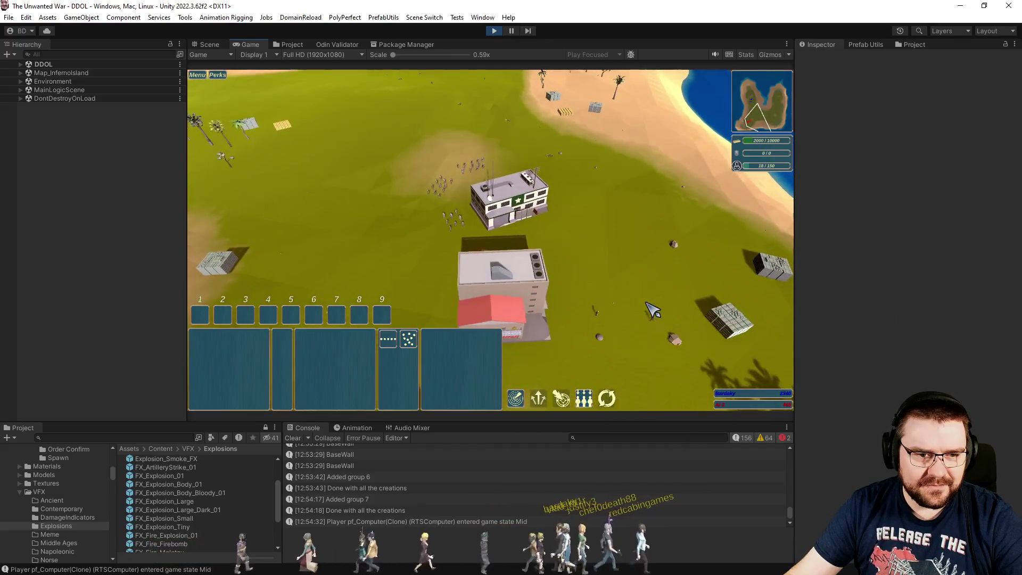
pyautogui.press('s')
pyautogui.press('a')
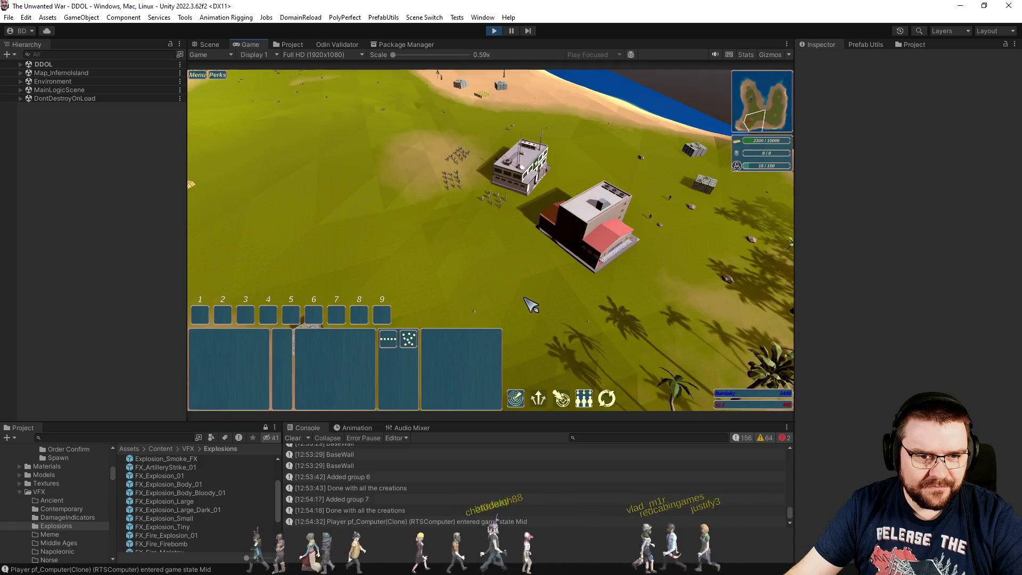
pyautogui.tripleClick(554, 291)
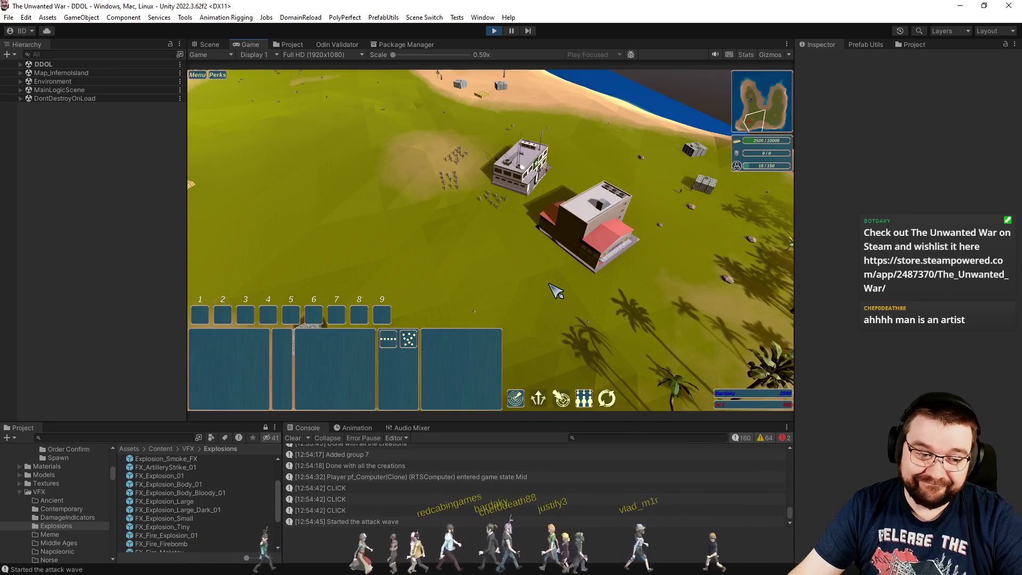
# - Swing the camera past the palm-tree beach back to the base and select the headquarters
pyautogui.scroll(2, 553, 291)
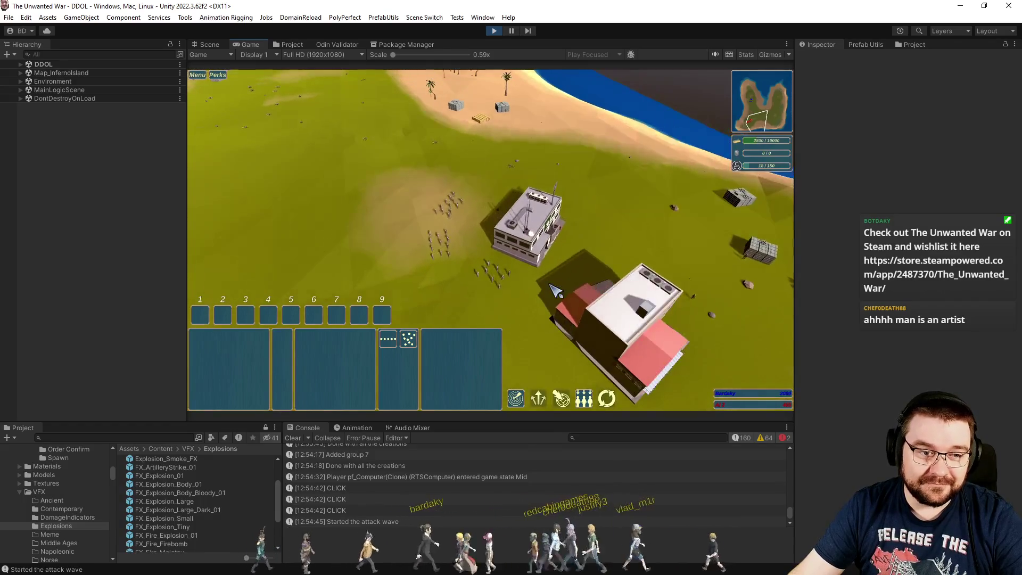
pyautogui.scroll(2, 554, 290)
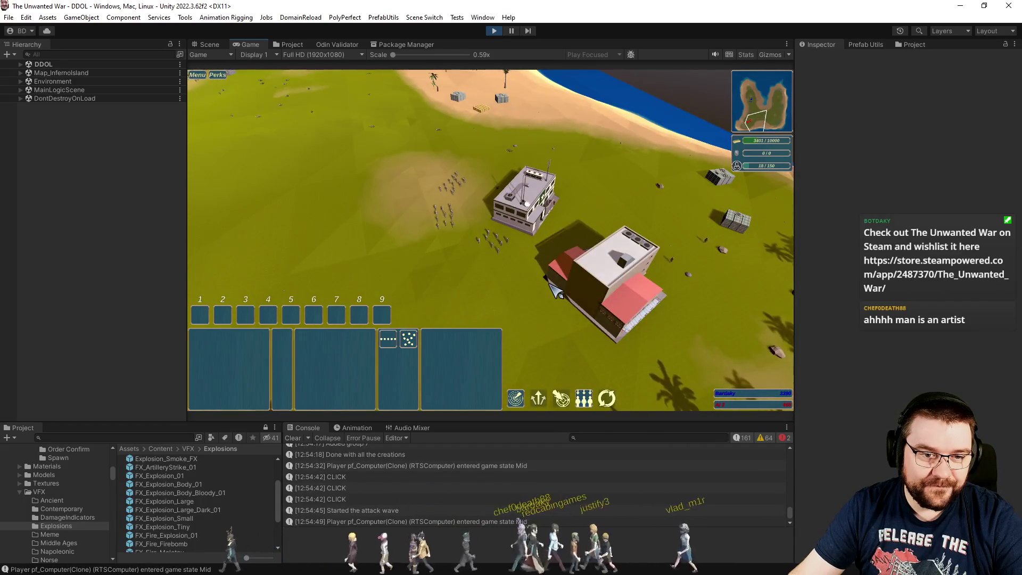
pyautogui.scroll(-2, 555, 291)
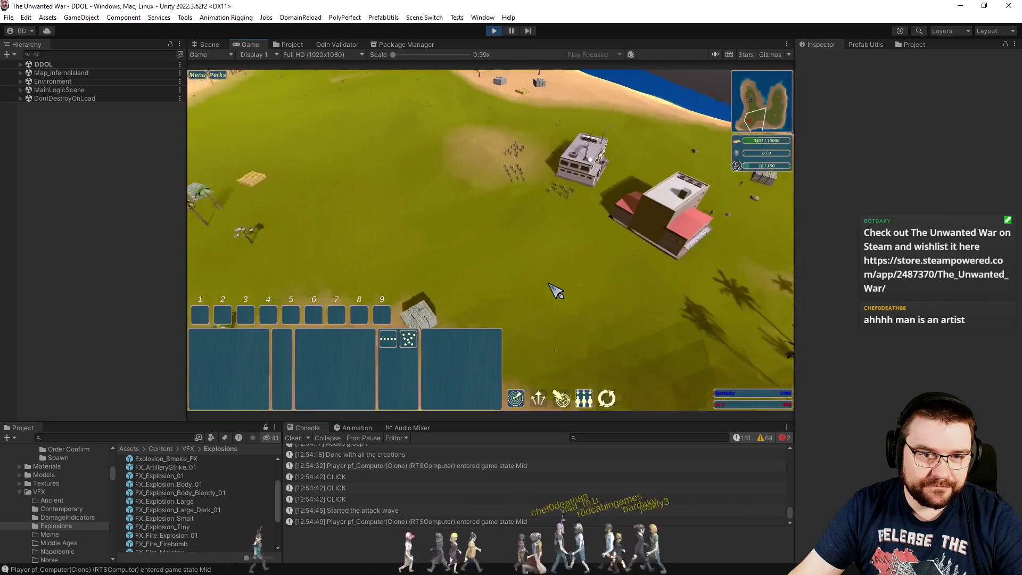
pyautogui.scroll(2, 555, 291)
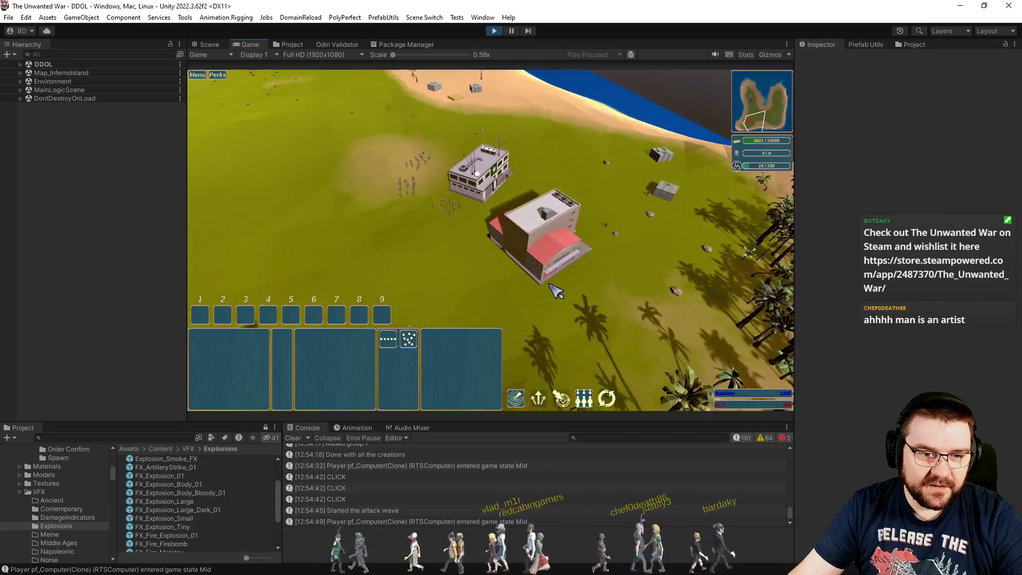
pyautogui.press('e')
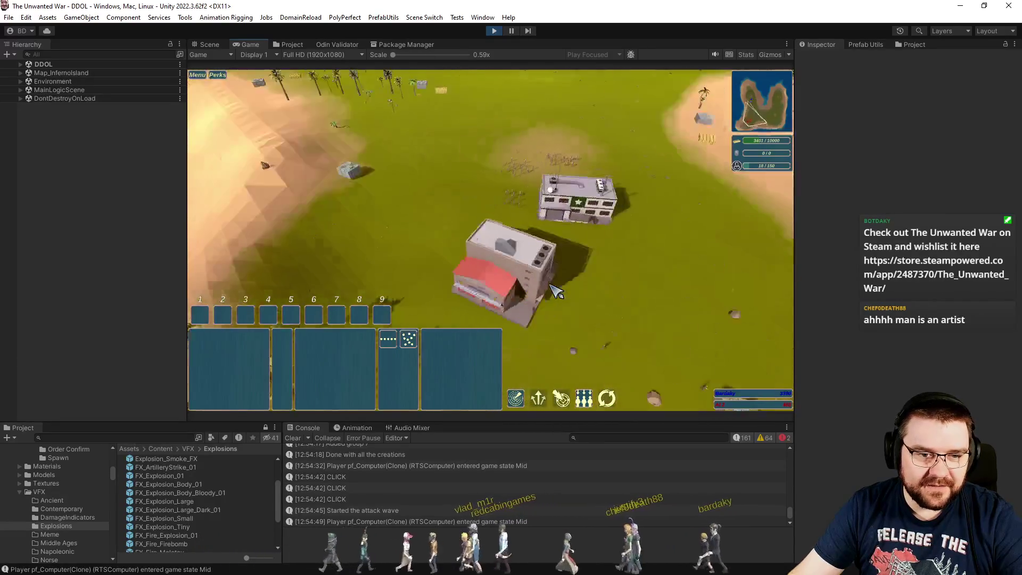
pyautogui.press('w')
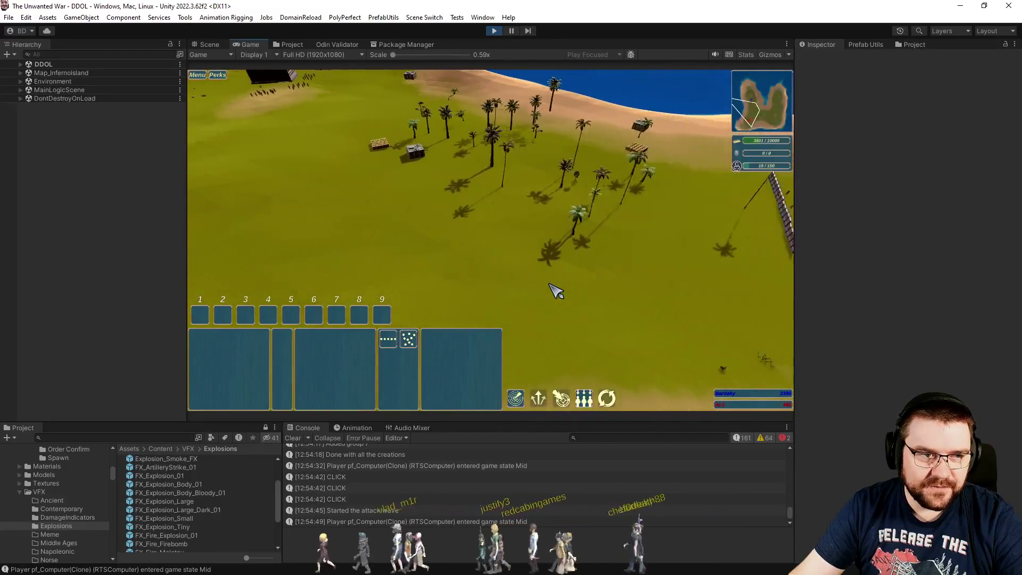
pyautogui.press('s')
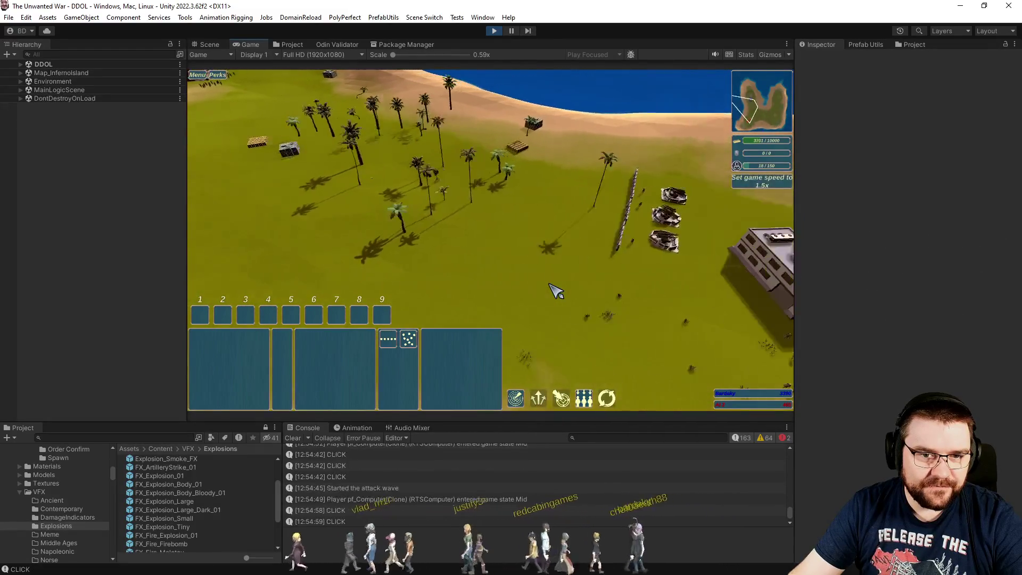
pyautogui.click(621, 282)
# - Train a Grenadier at the headquarters and briefly select the soldiers near the bunkers
pyautogui.press('a')
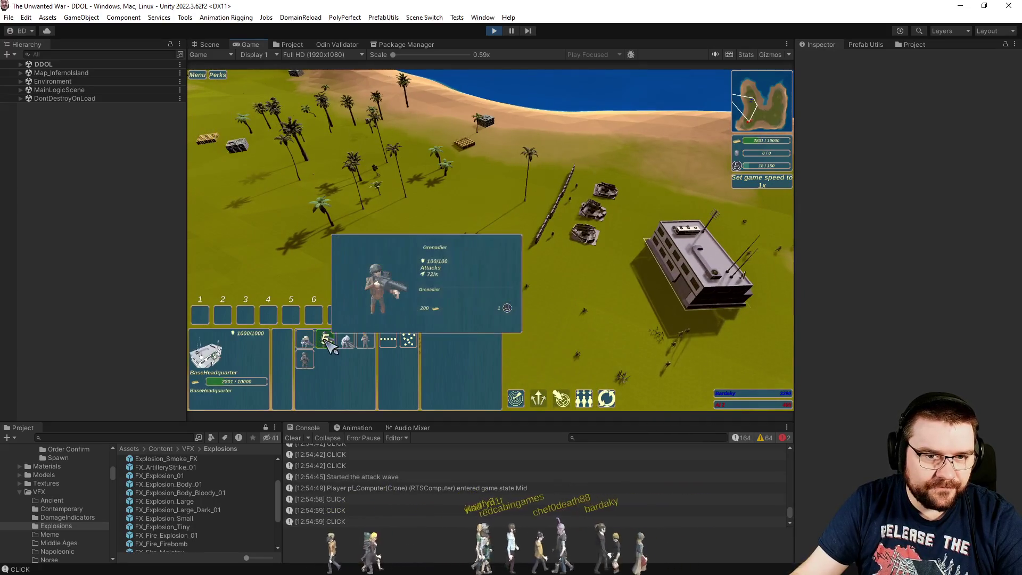
pyautogui.click(325, 344)
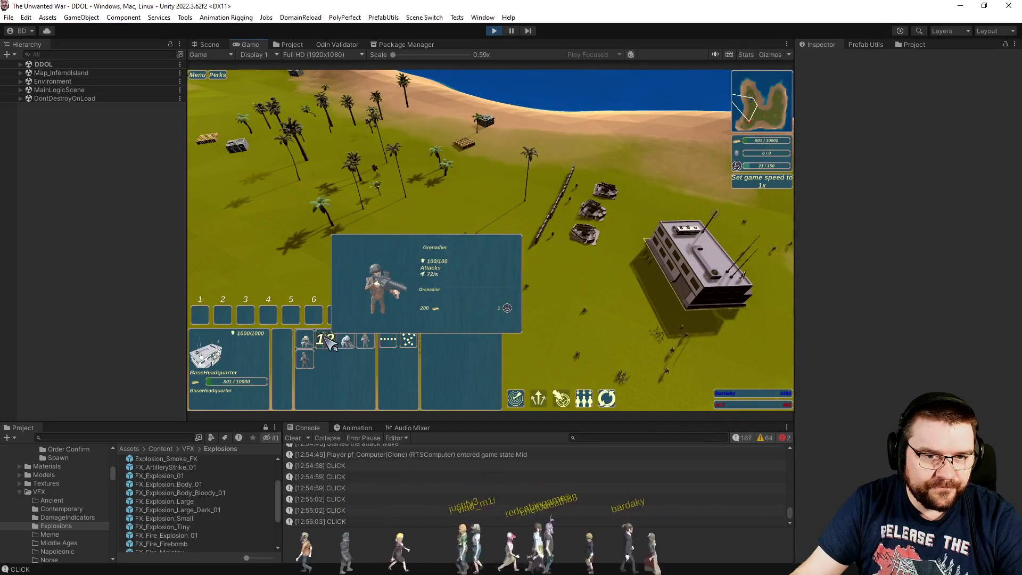
pyautogui.moveTo(520, 160); pyautogui.dragTo(611, 278)
pyautogui.press('s')
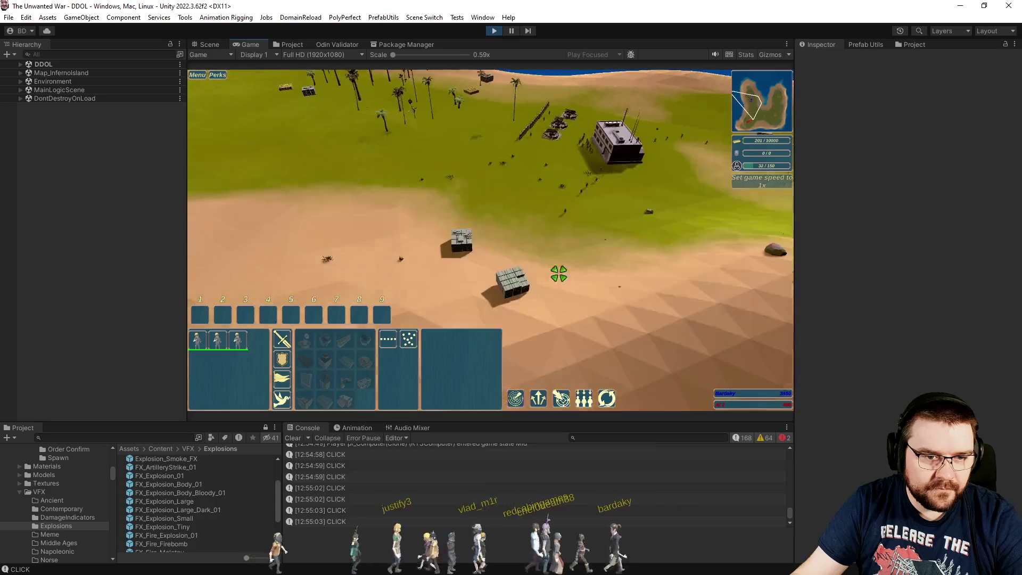
pyautogui.click(490, 209)
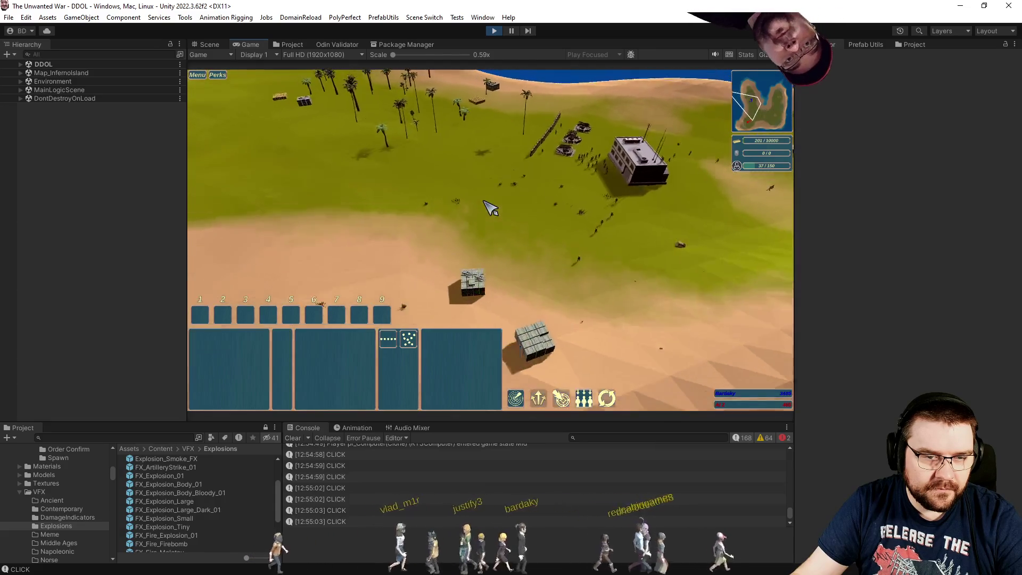
# - Move all 19 soldiers by the fence to a compact spot at the lower right
pyautogui.press('s')
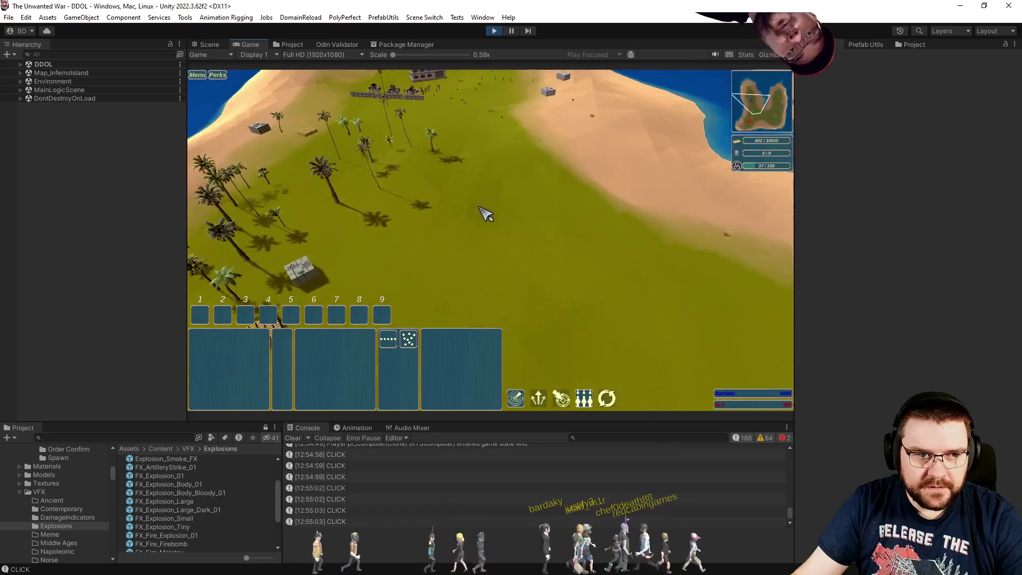
pyautogui.scroll(5, 485, 213)
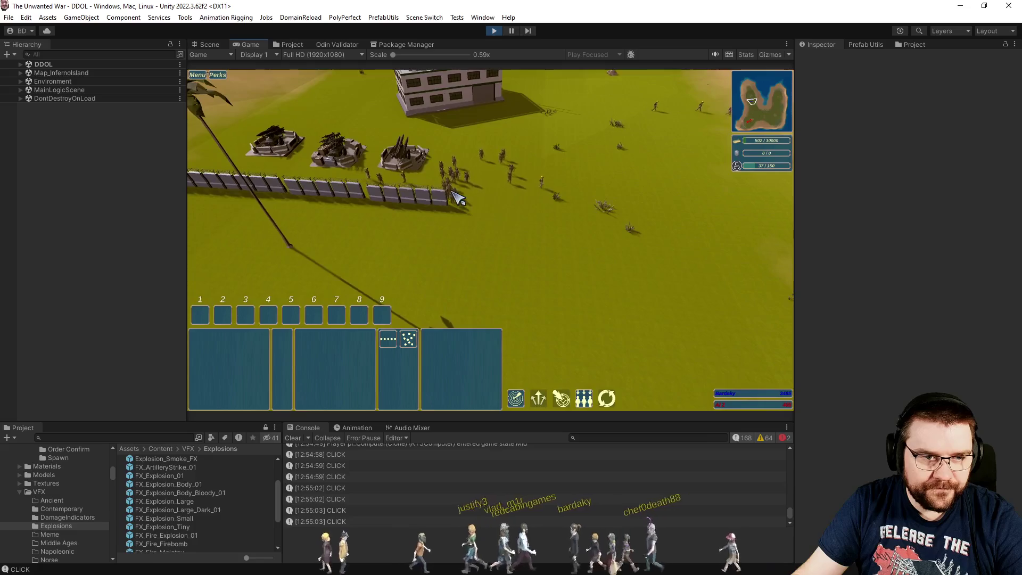
pyautogui.doubleClick(456, 201)
pyautogui.rightClick(506, 285)
pyautogui.scroll(-5, 512, 286)
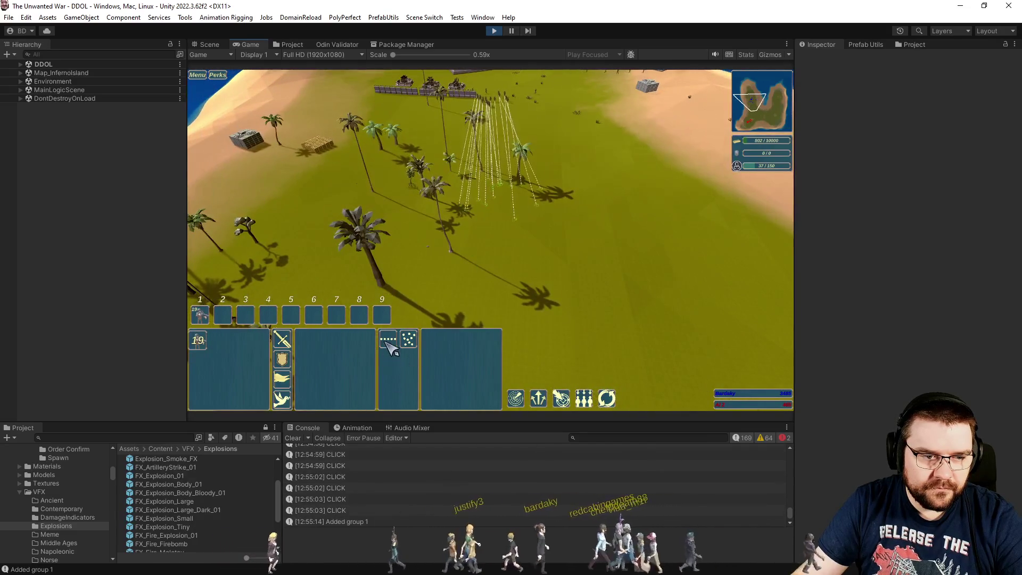
pyautogui.click(387, 343)
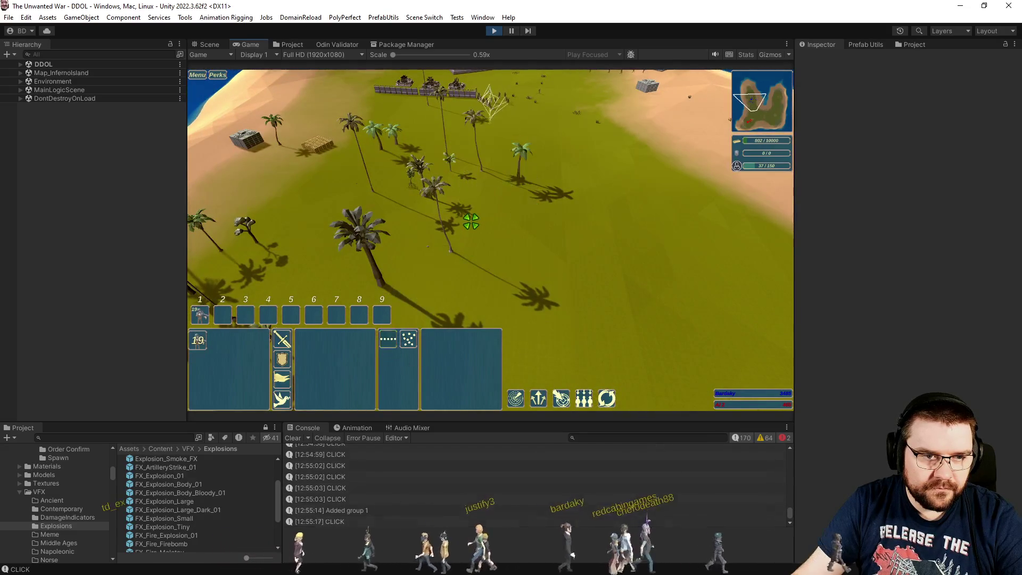
pyautogui.press('h')
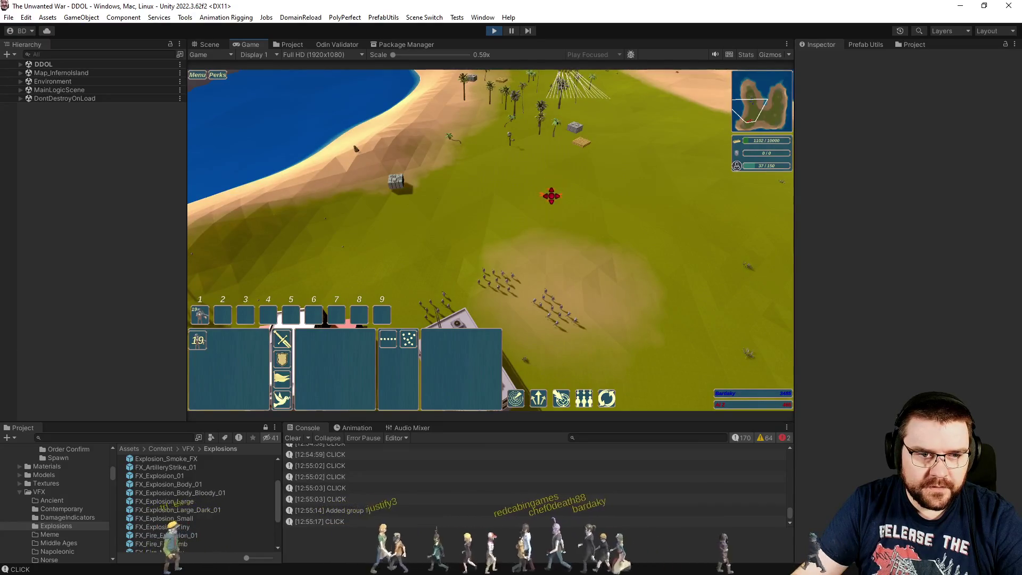
pyautogui.click(554, 194)
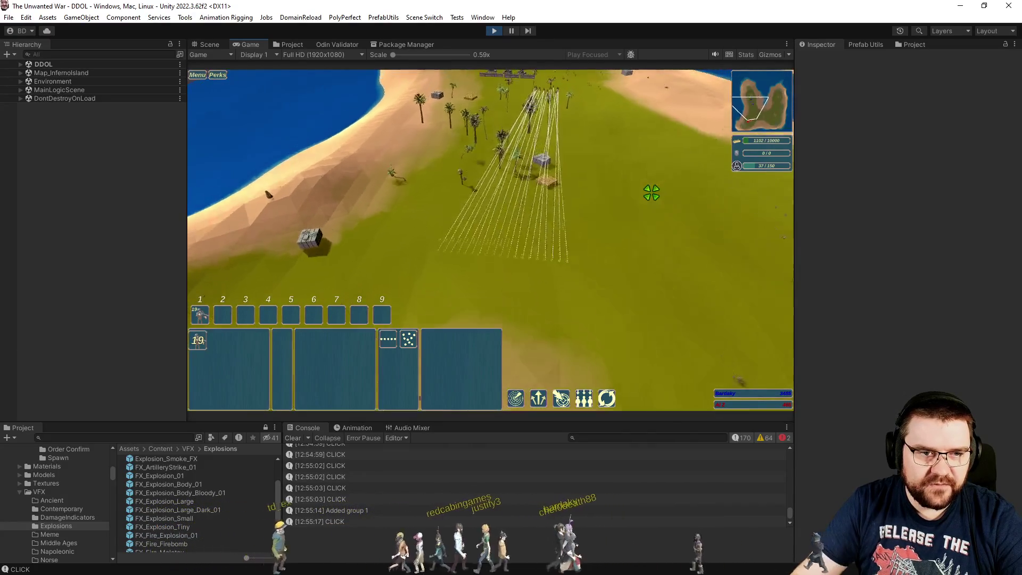
# - Speed the game to 4x and back to 1x, then disband unit group 1
pyautogui.press('+')
pyautogui.press('+')
pyautogui.press('+')
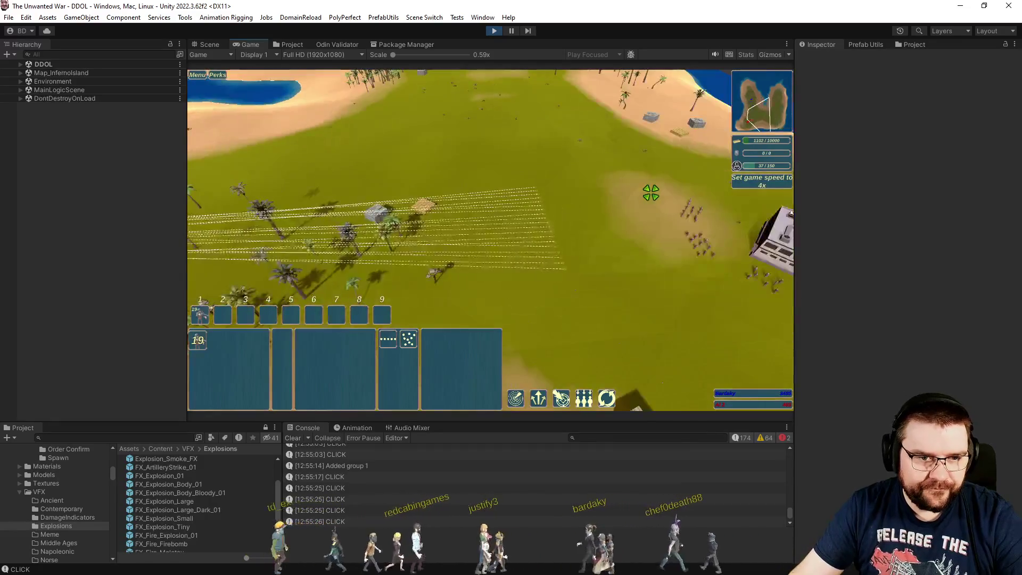
pyautogui.press('-')
pyautogui.press('-')
pyautogui.press('-')
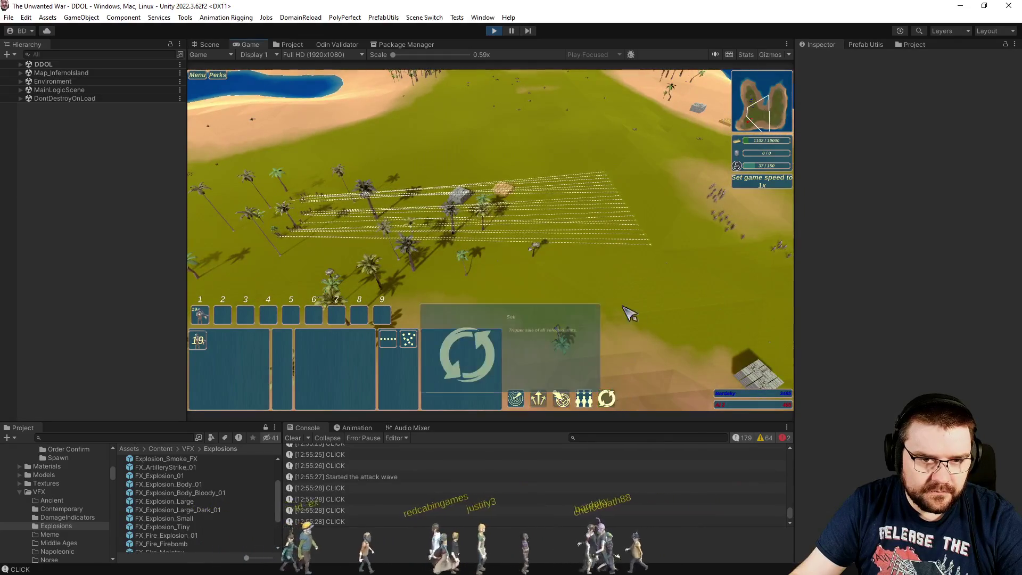
pyautogui.click(607, 398)
pyautogui.press('e')
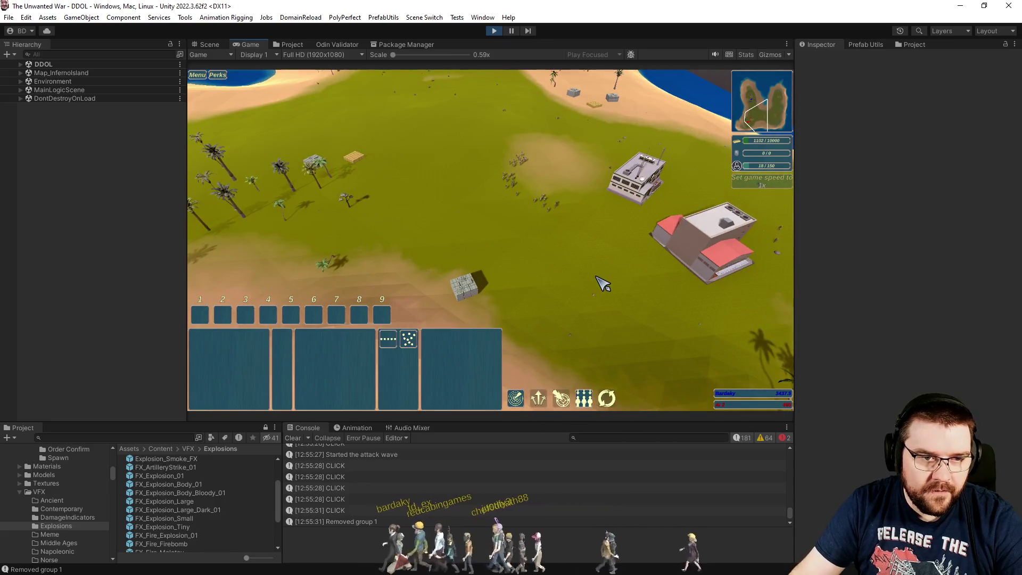
# - Queue soldiers at the Headquarter and send five soldiers to a new map spot
pyautogui.press('e')
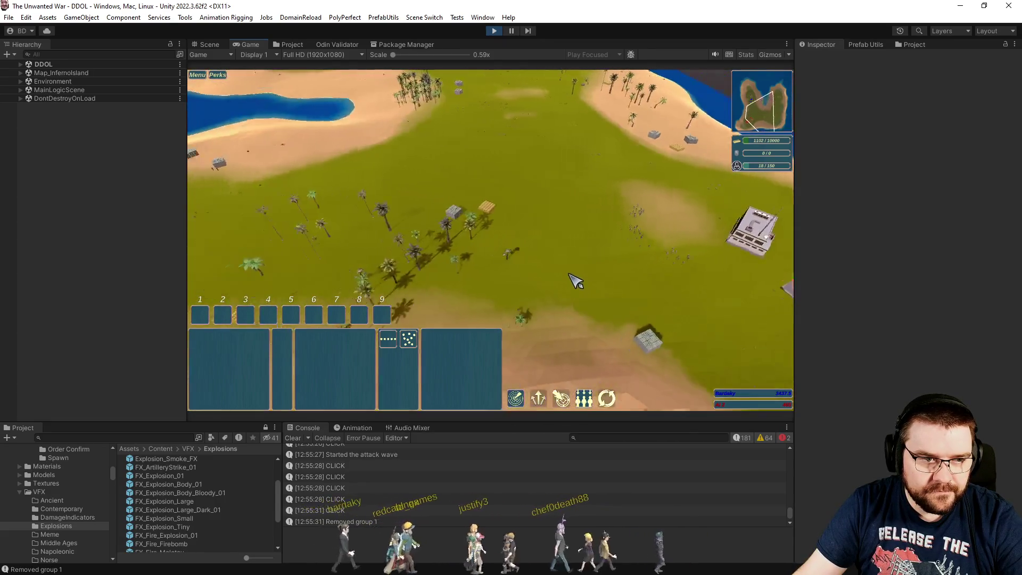
pyautogui.click(503, 261)
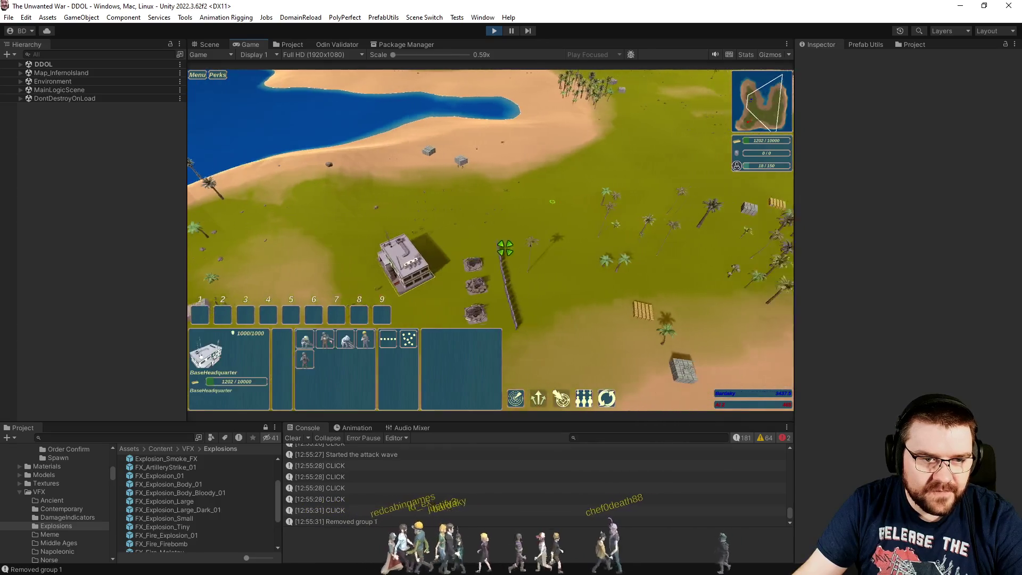
pyautogui.click(325, 339)
pyautogui.click(325, 339)
pyautogui.click(324, 339)
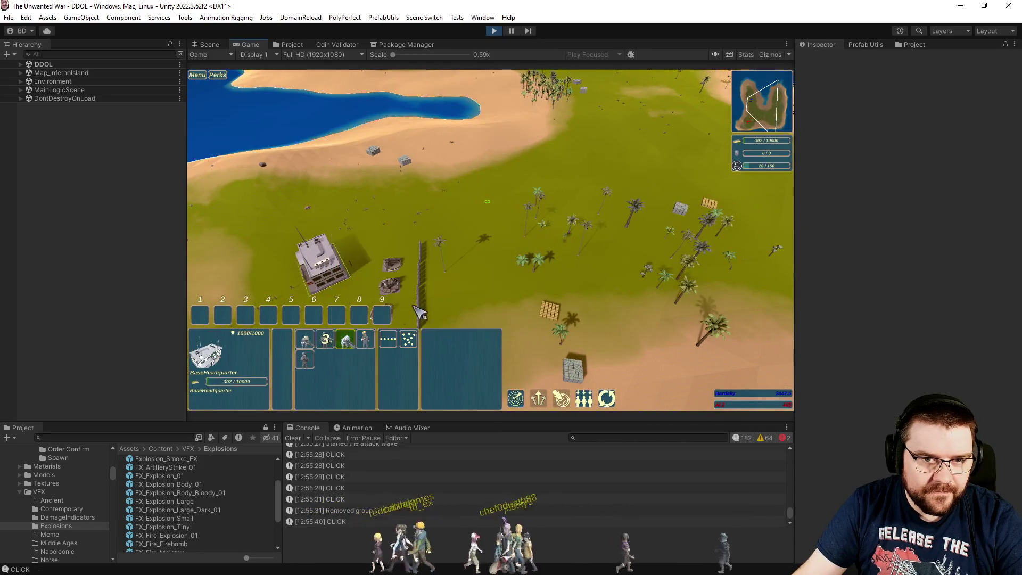
pyautogui.press('Escape')
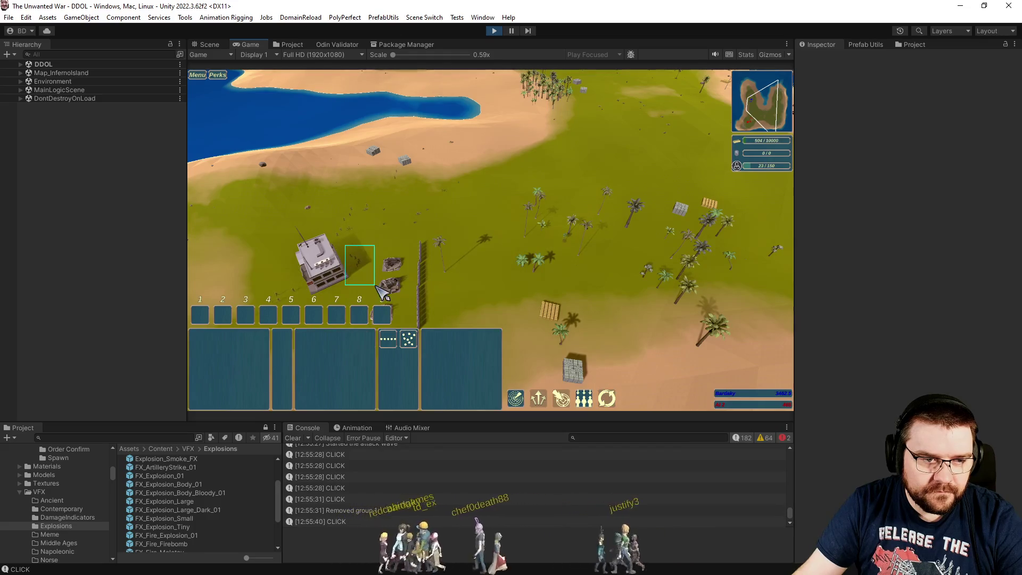
pyautogui.moveTo(376, 286); pyautogui.dragTo(377, 286)
pyautogui.rightClick(560, 232)
# - Start the attack wave and pan across the map, beach, palm grove and buildings
pyautogui.press('d')
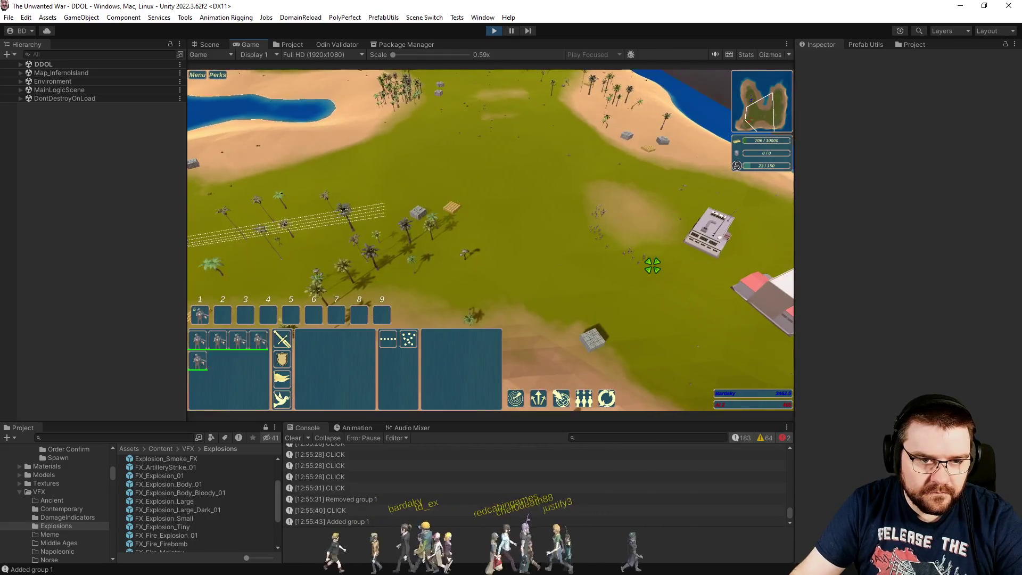
pyautogui.scroll(5, 652, 265)
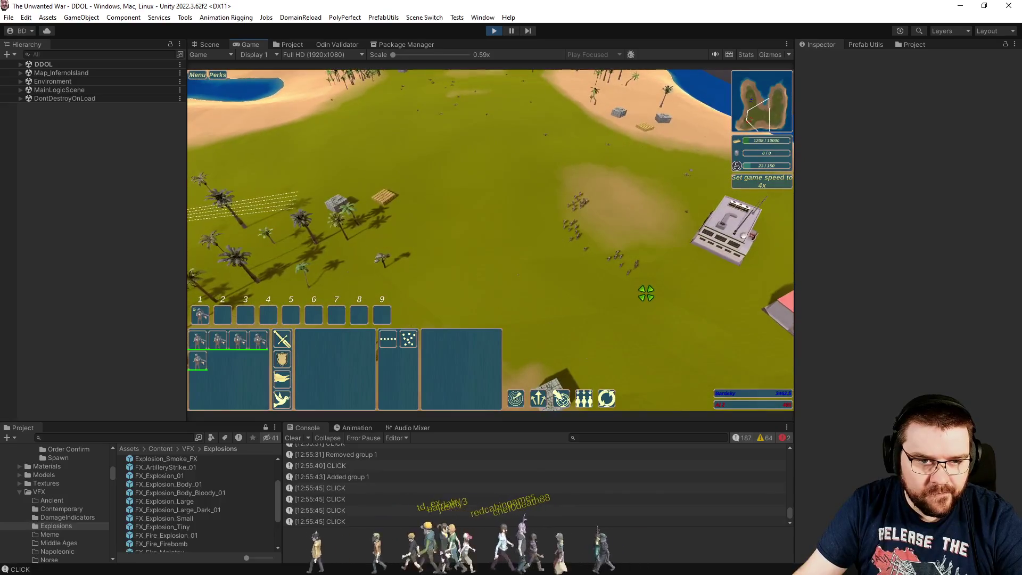
pyautogui.press('a')
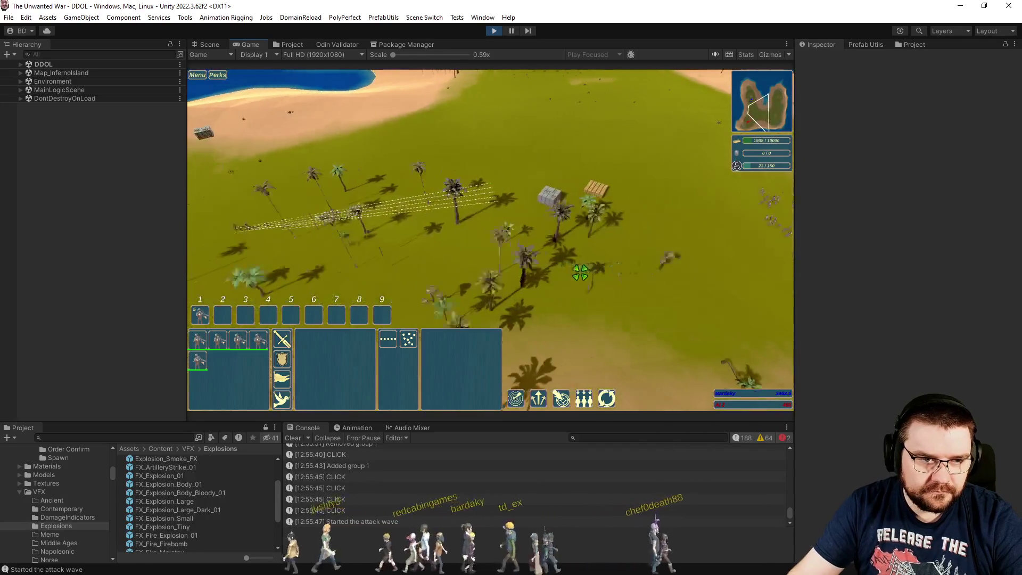
pyautogui.press('a')
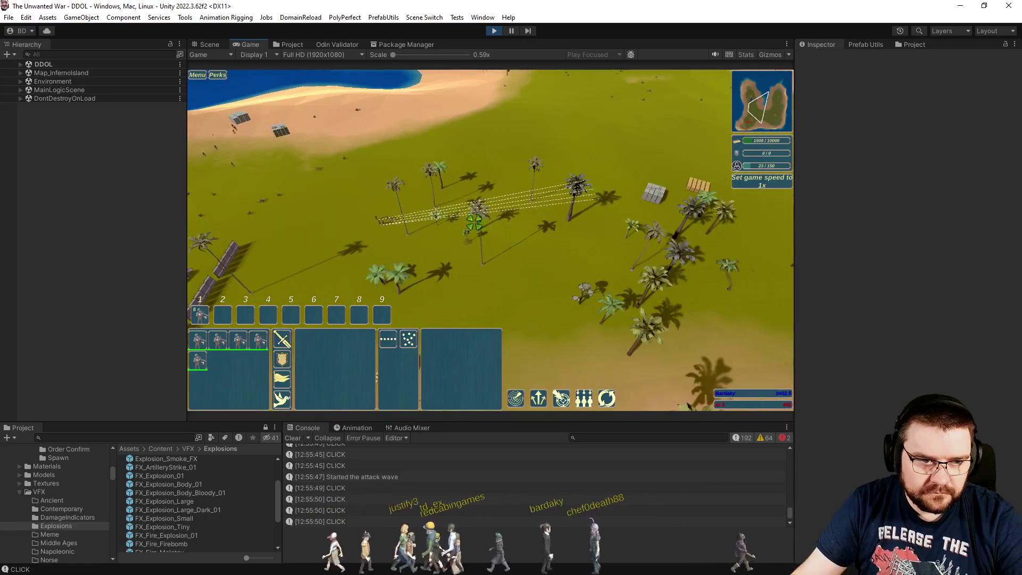
pyautogui.press('d')
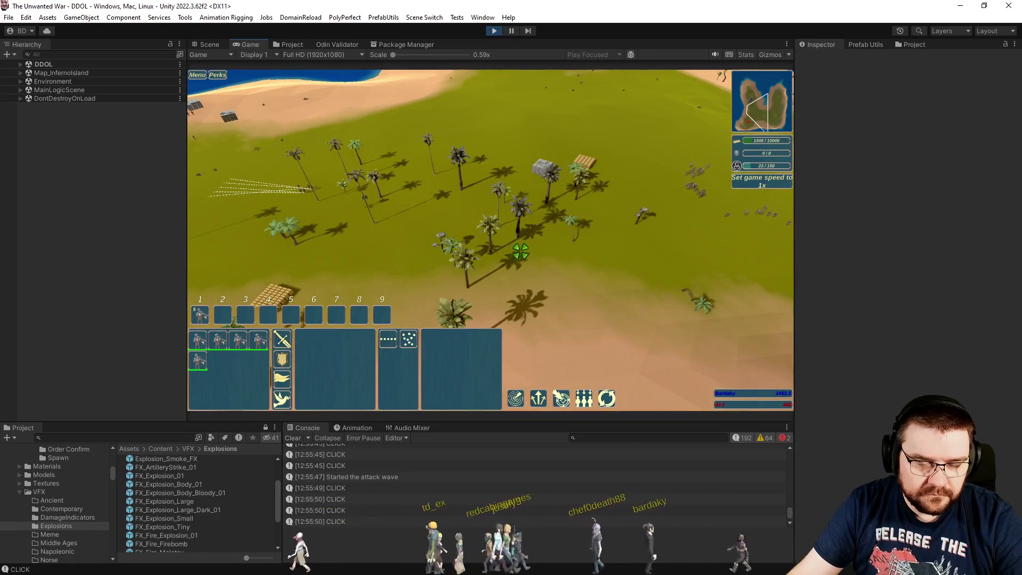
pyautogui.press('d')
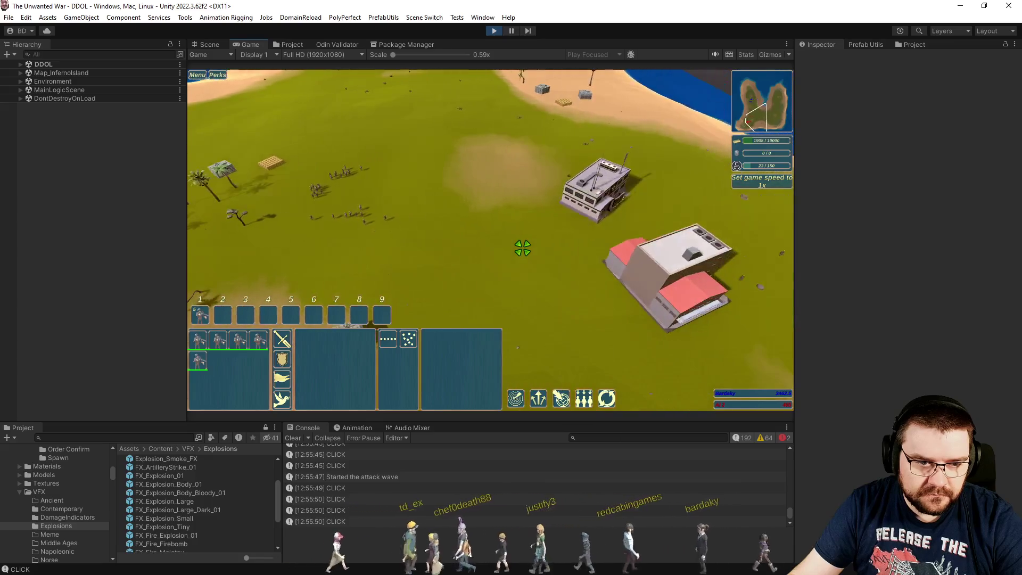
pyautogui.press('a')
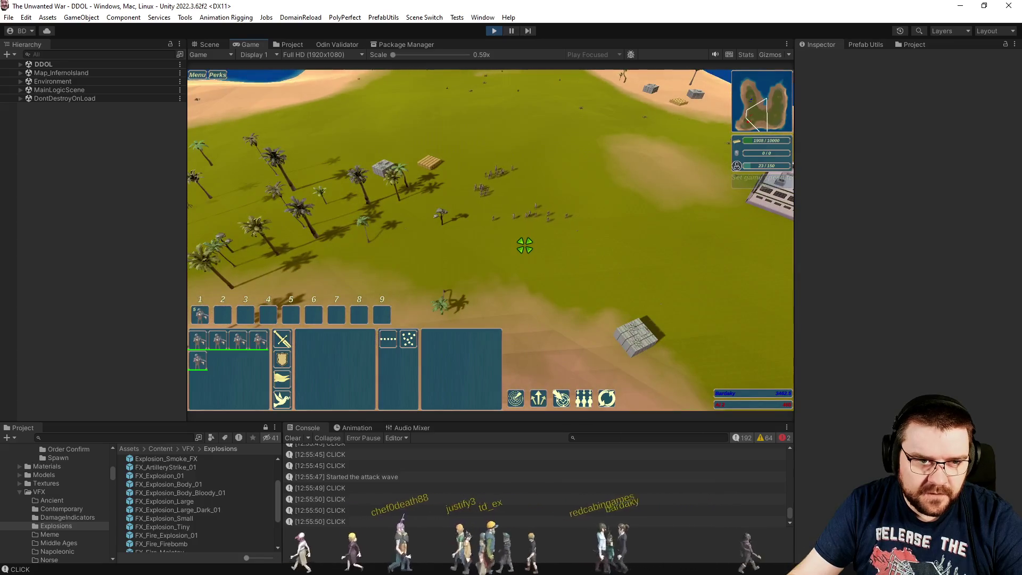
pyautogui.press('a')
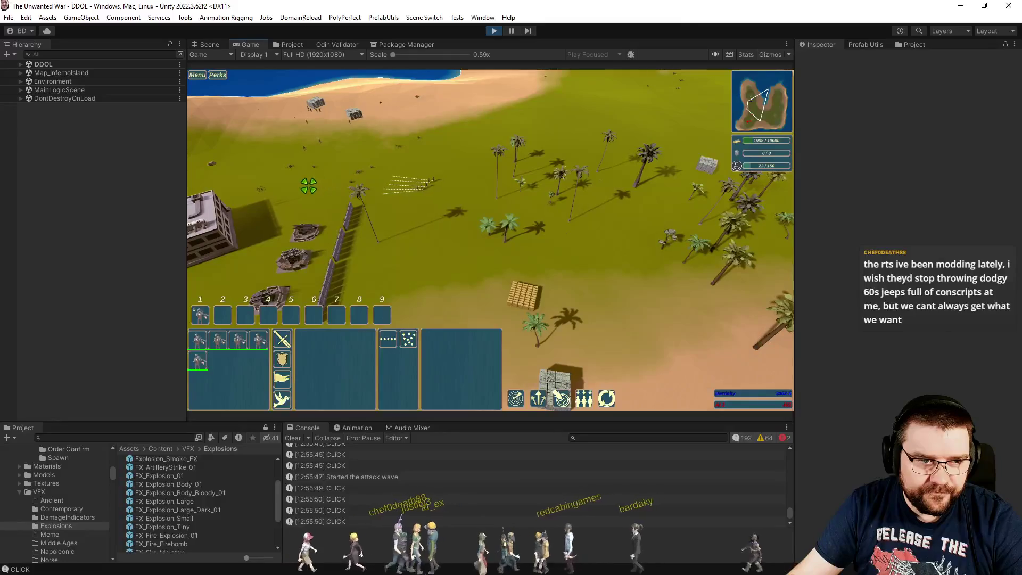
pyautogui.press('a')
pyautogui.press('s')
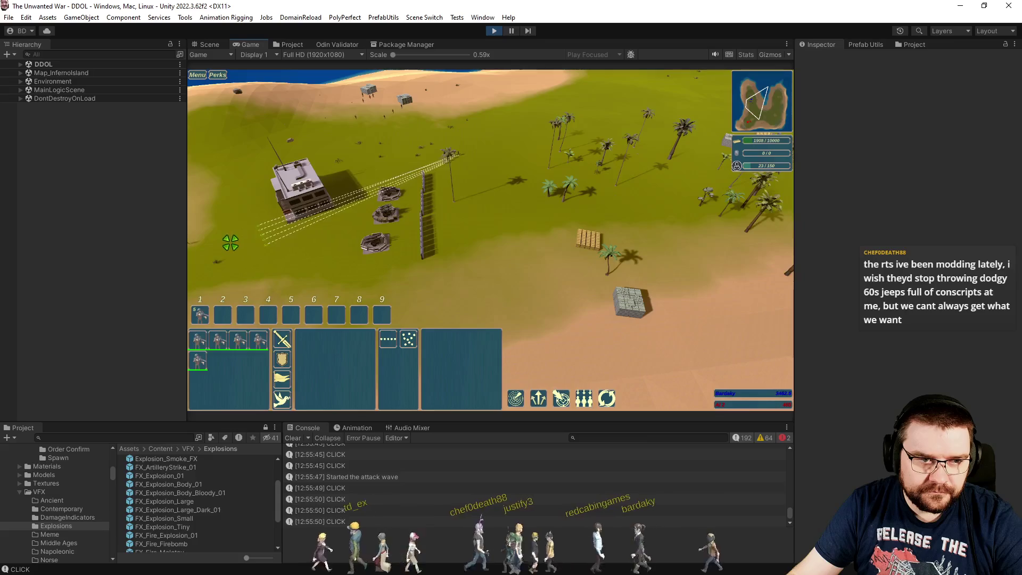
# - Clear the soldier selection and pan the camera around the base
pyautogui.press('d')
pyautogui.click(502, 259)
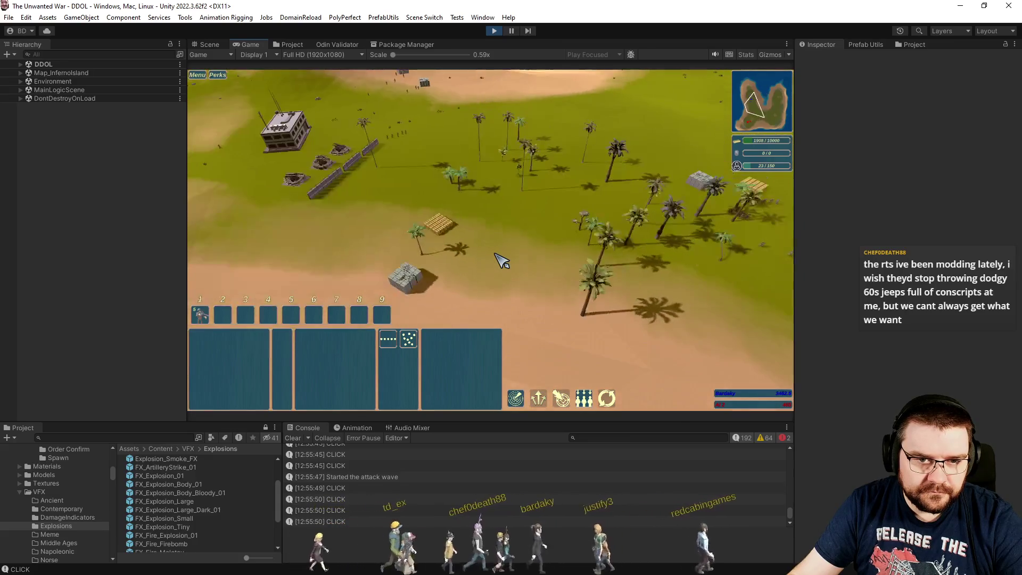
pyautogui.scroll(-3, 502, 260)
pyautogui.scroll(3, 502, 260)
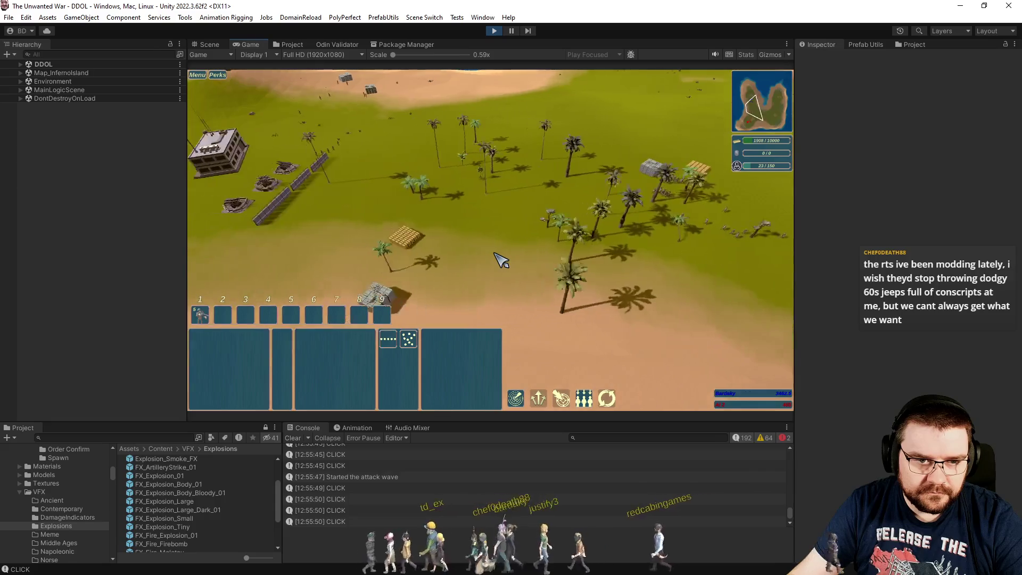
pyautogui.press('w')
pyautogui.press('a')
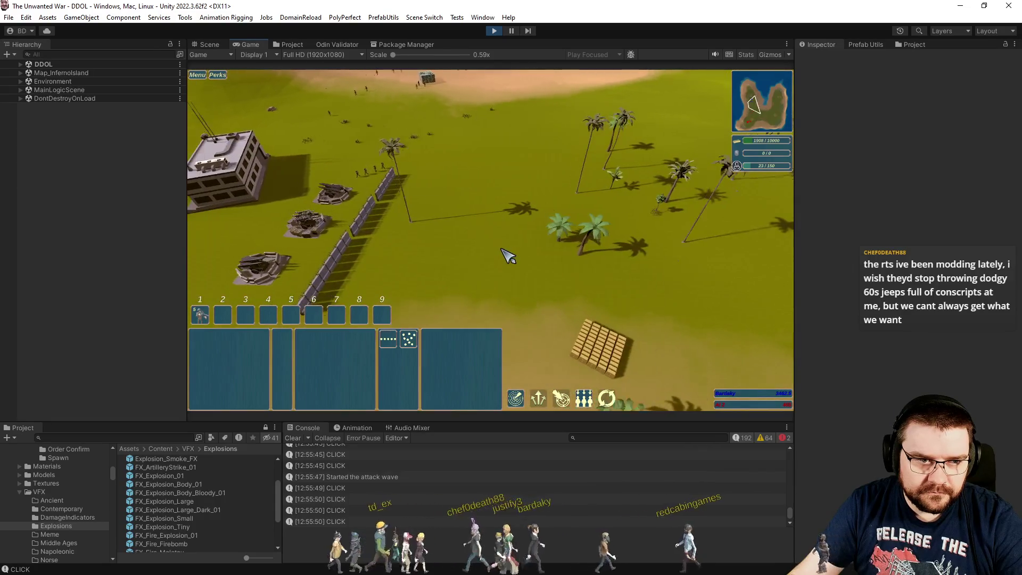
pyautogui.press('d')
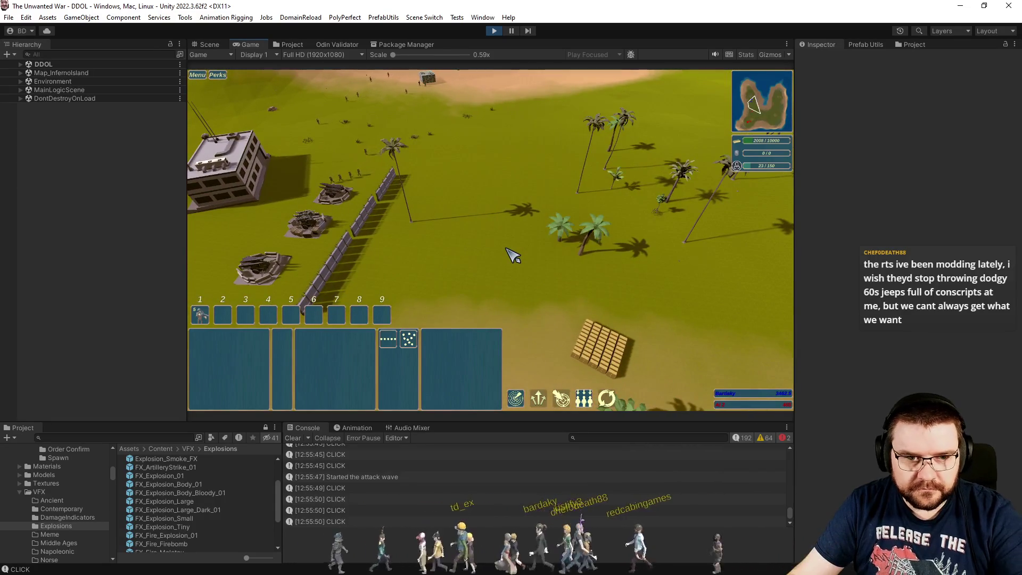
# - Select and deselect the missile battery, then hide the in-game HUD
pyautogui.press('h')
pyautogui.press('h')
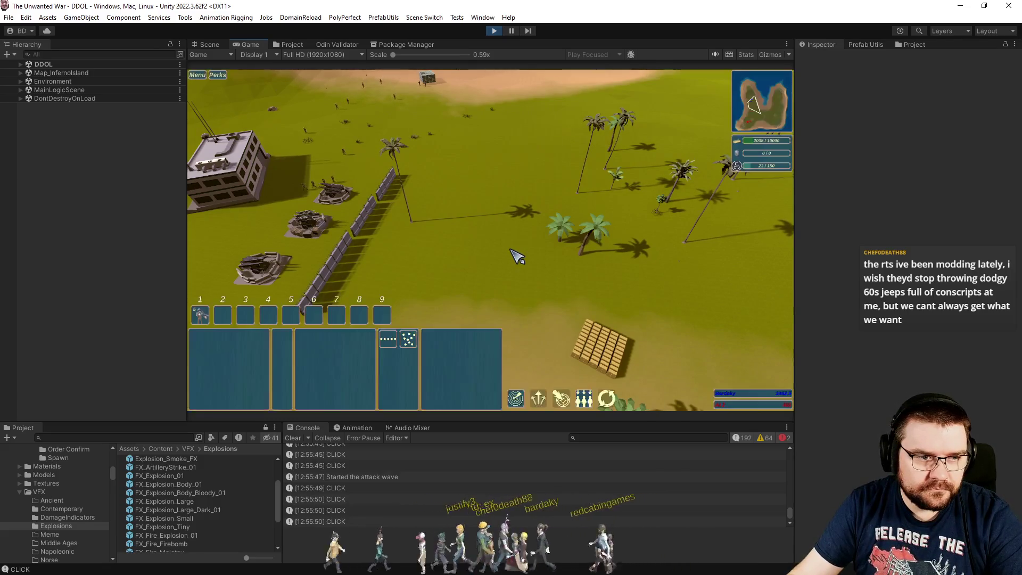
pyautogui.press('a')
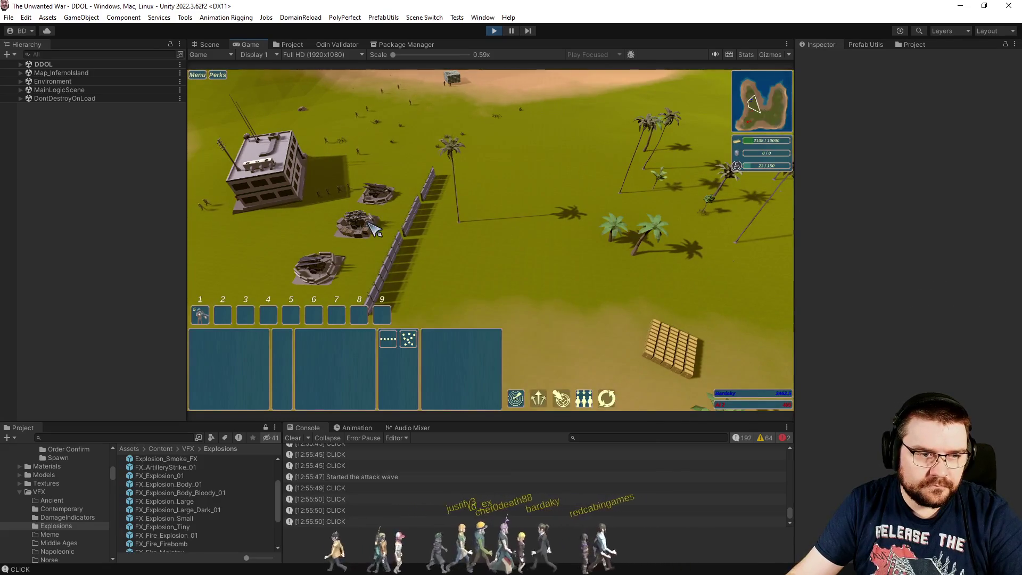
pyautogui.click(374, 228)
pyautogui.press('d')
pyautogui.click(453, 269)
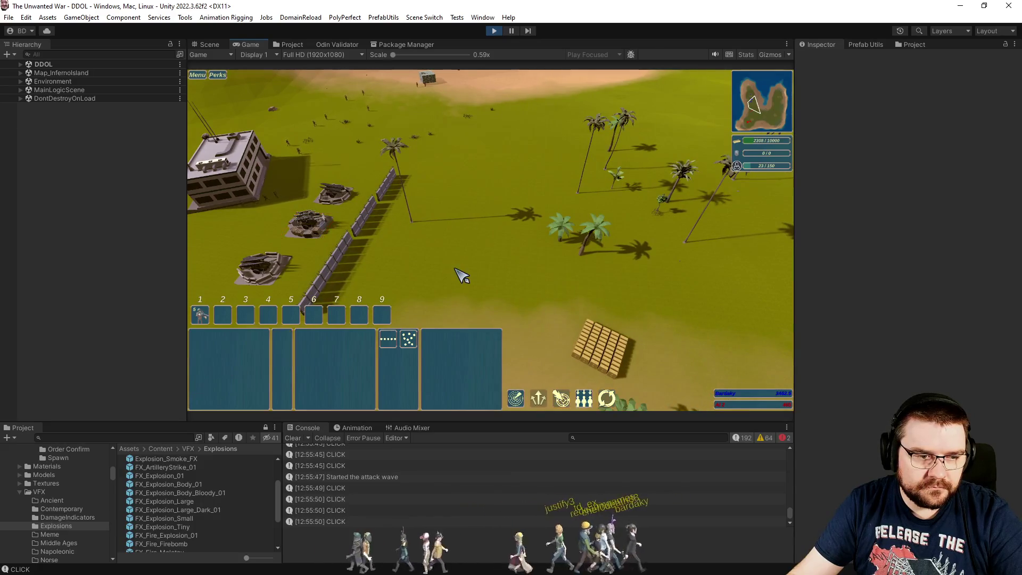
pyautogui.press('d')
pyautogui.press('a')
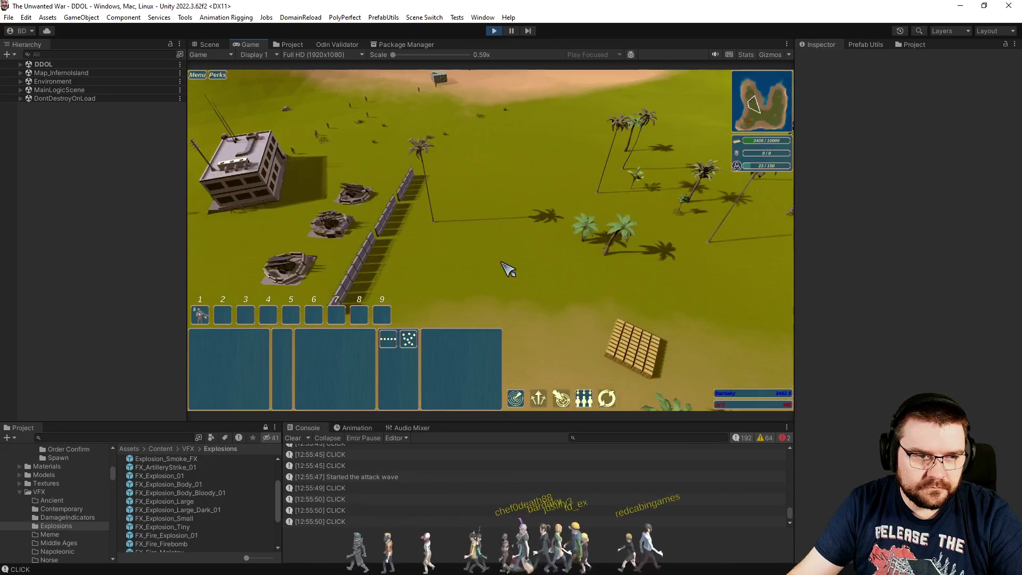
pyautogui.press('space')
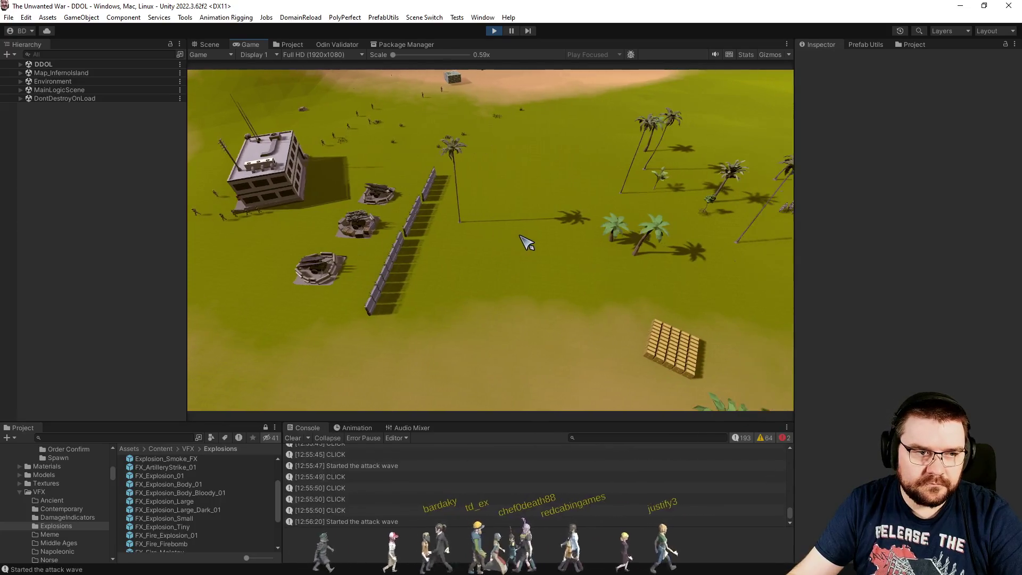
# - Stop play mode and open the NullReferenceException's source line in Visual Studio
pyautogui.press('a')
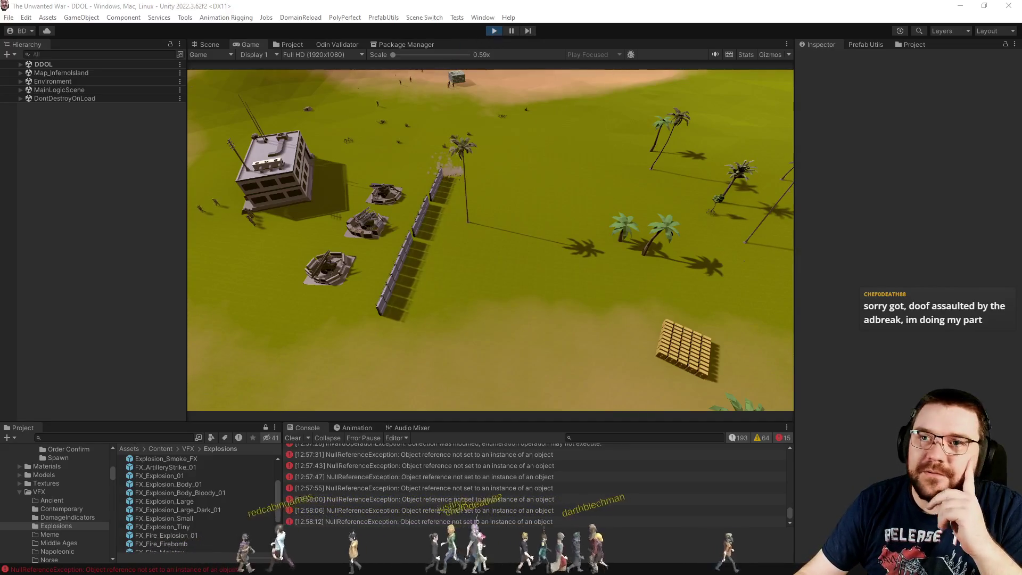
pyautogui.hotkey('ctrl', 'p')
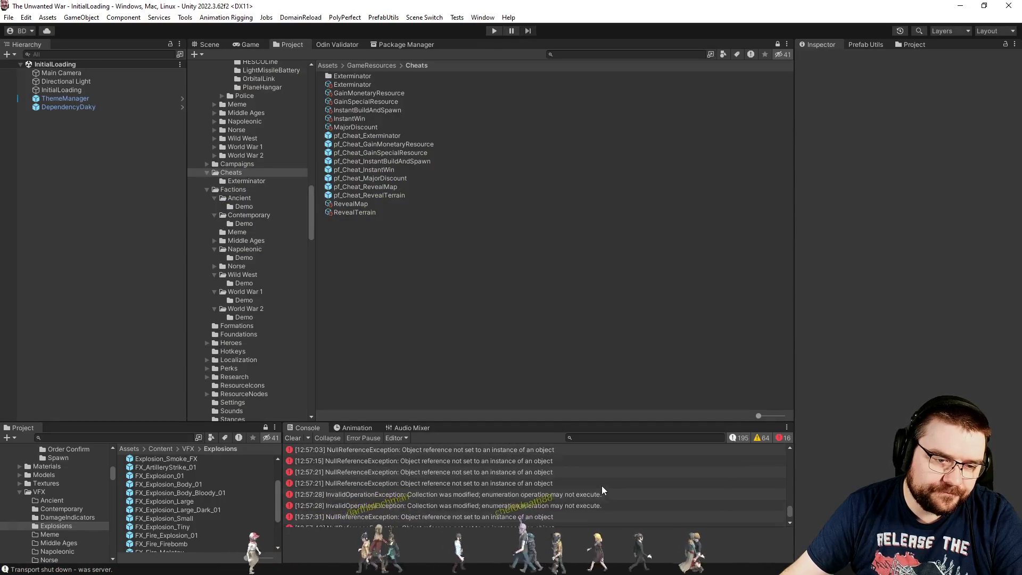
pyautogui.scroll(1, 548, 484)
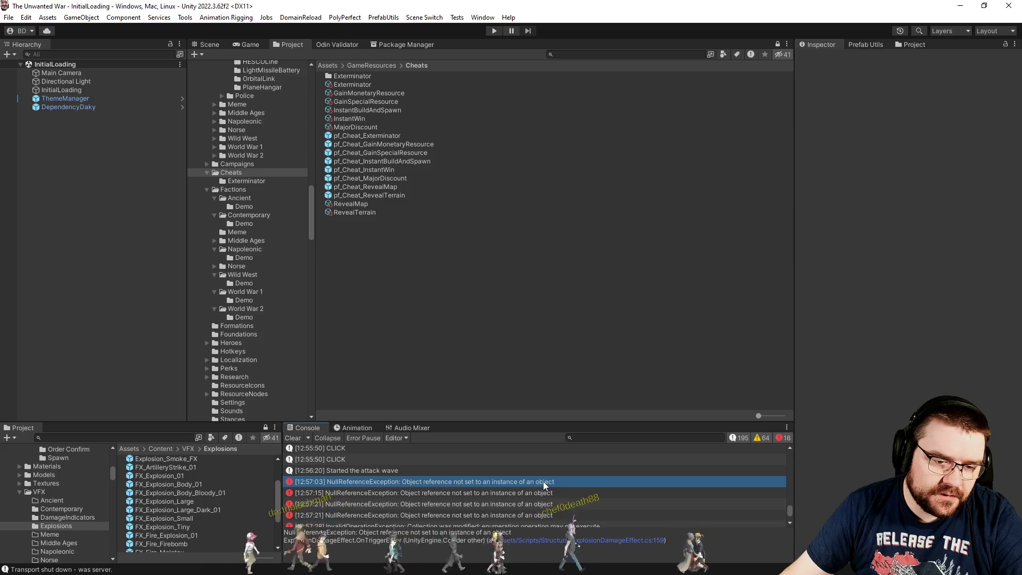
pyautogui.click(626, 541)
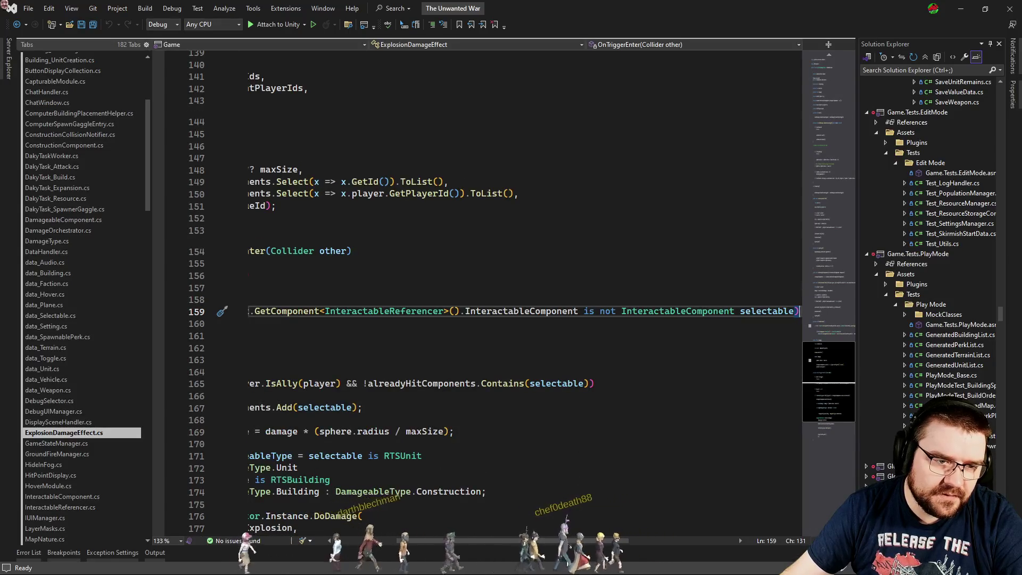
# - Add '?' after GetComponent<InteractableReferencer>() on line 159 to make it null-safe
pyautogui.hscroll(-5, 574, 467)
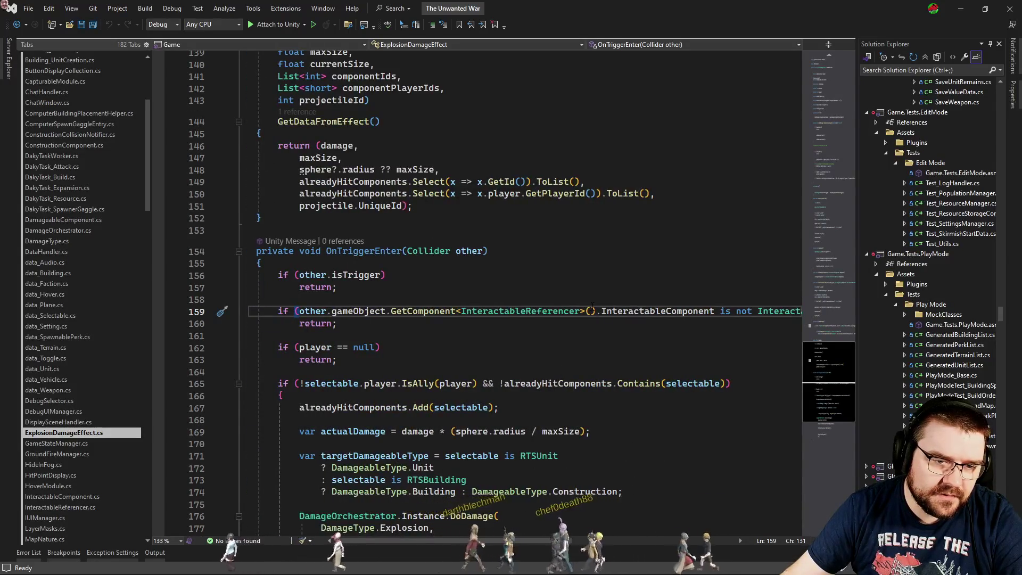
pyautogui.click(596, 311)
pyautogui.write('?')
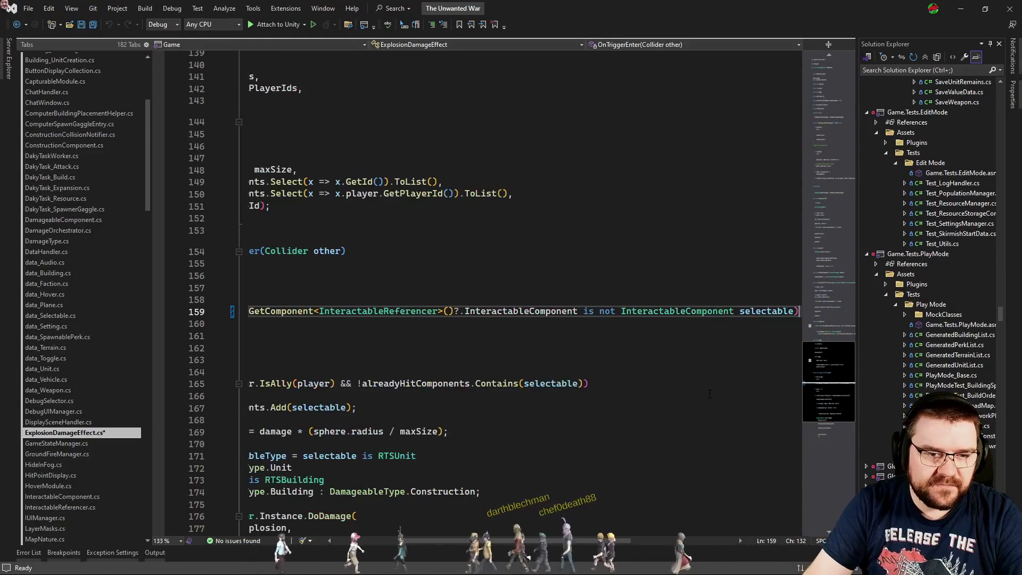
pyautogui.hotkey('alt', 'Tab')
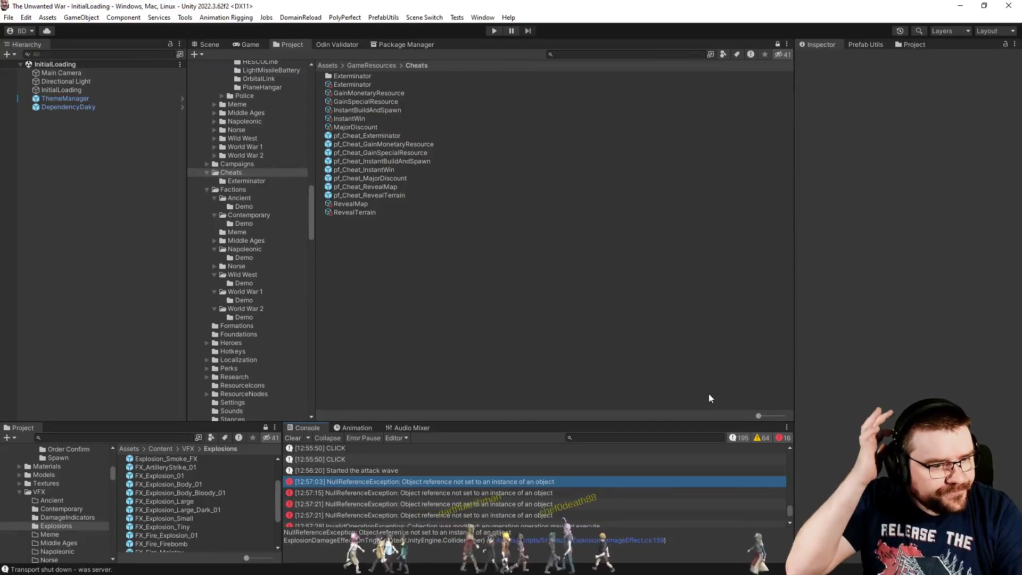
# - Select the InvalidOperationException in the Console and open MapNature.cs from its stack trace
pyautogui.scroll(-2, 527, 475)
pyautogui.click(526, 472)
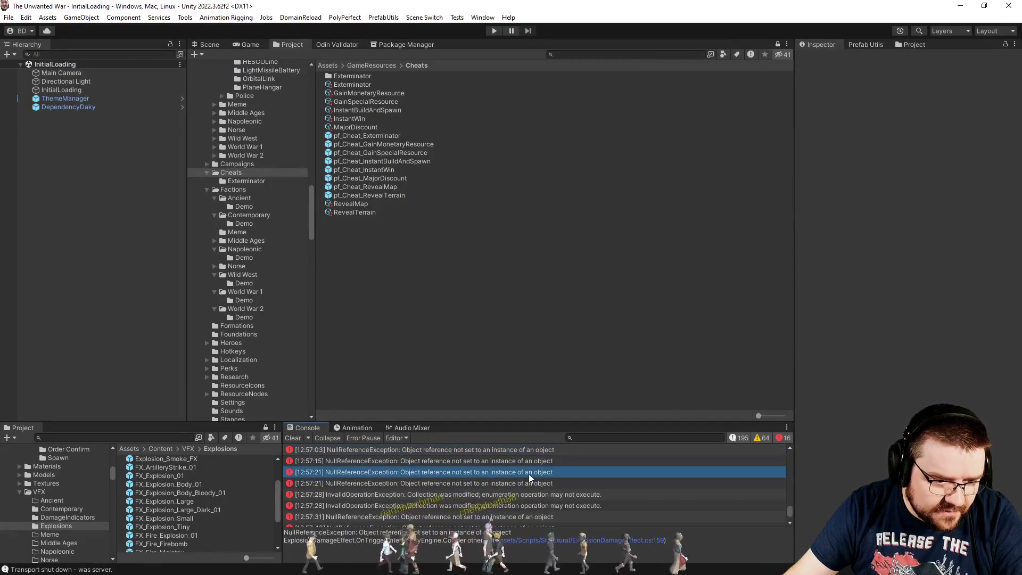
pyautogui.click(528, 494)
pyautogui.doubleClick(459, 548)
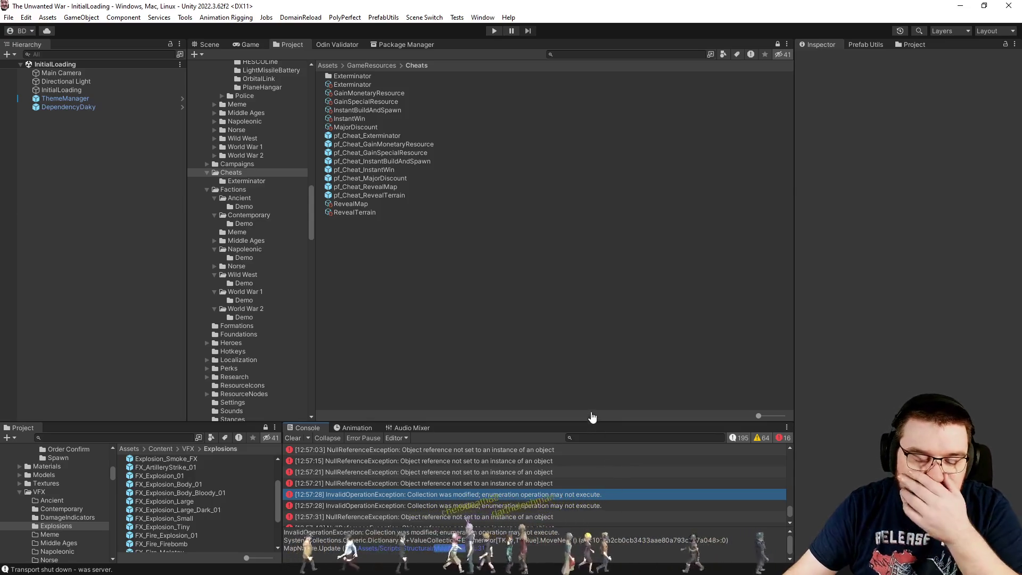
pyautogui.scroll(-3, 610, 350)
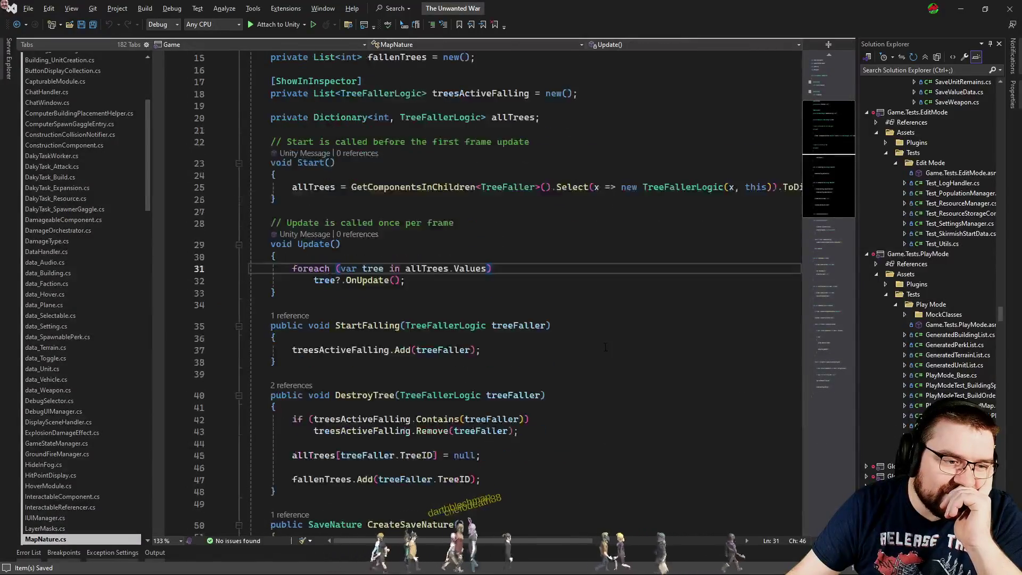
# - Declare a private List<TreeFallerLogic> treeToRemove field with a new() initializer below allTrees
pyautogui.scroll(-1, 634, 323)
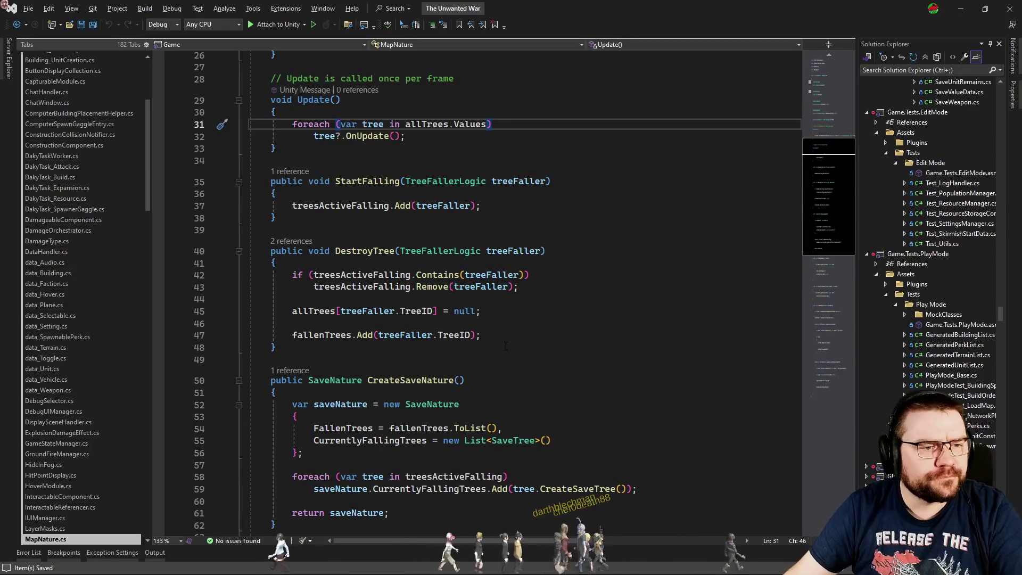
pyautogui.scroll(3, 434, 246)
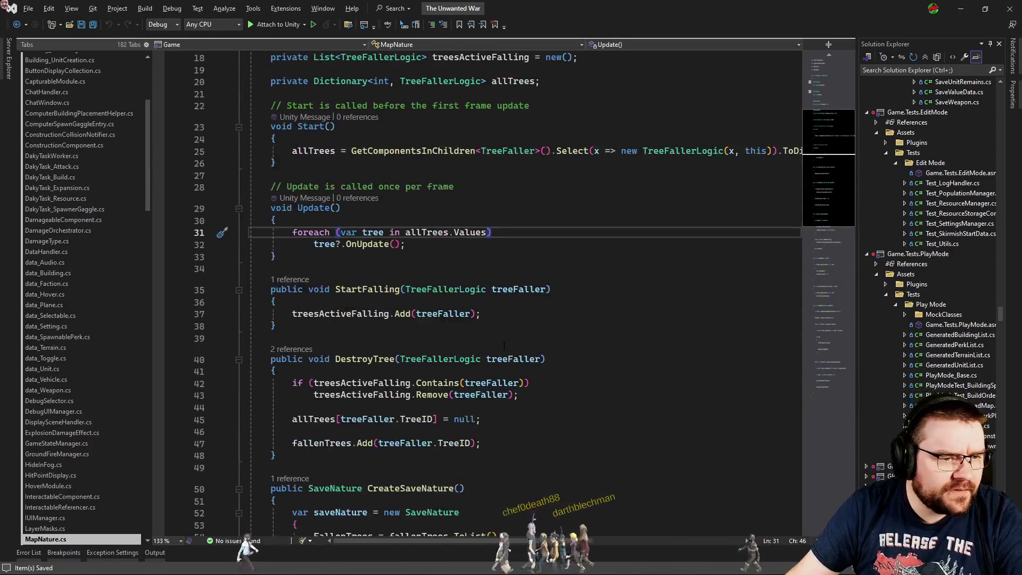
pyautogui.doubleClick(426, 232)
pyautogui.scroll(1, 425, 233)
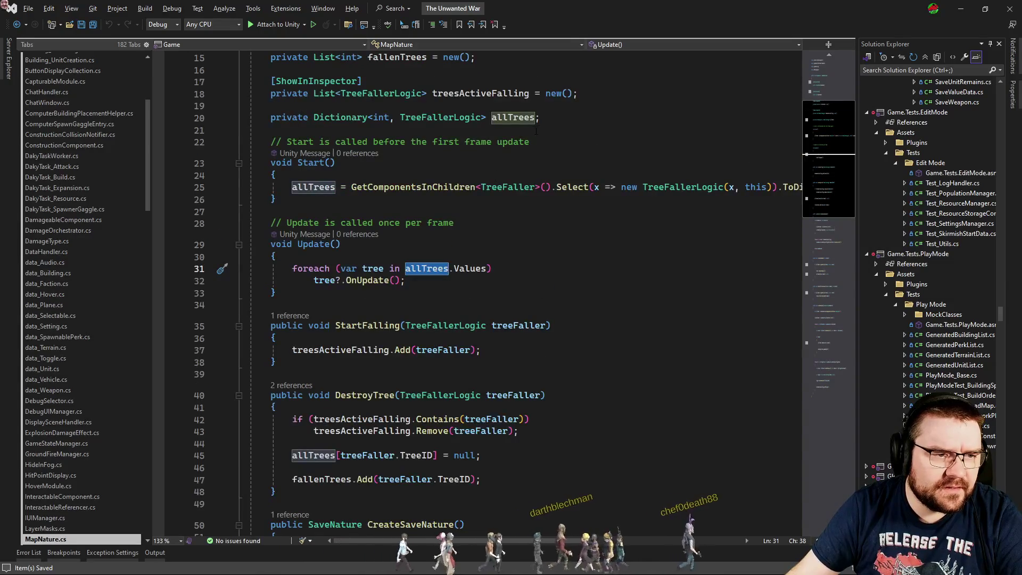
pyautogui.click(552, 118)
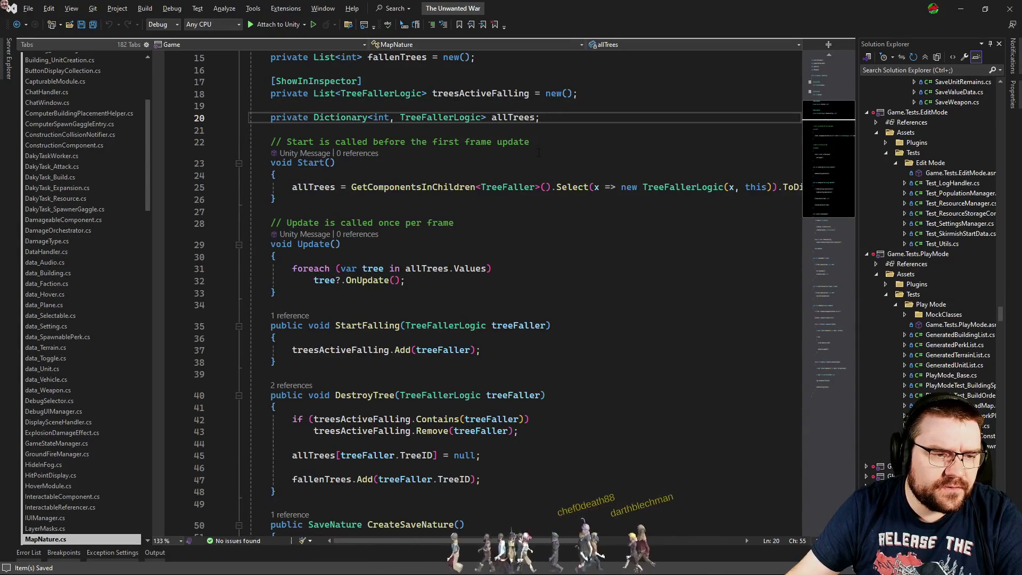
pyautogui.click(435, 117)
pyautogui.click(549, 117)
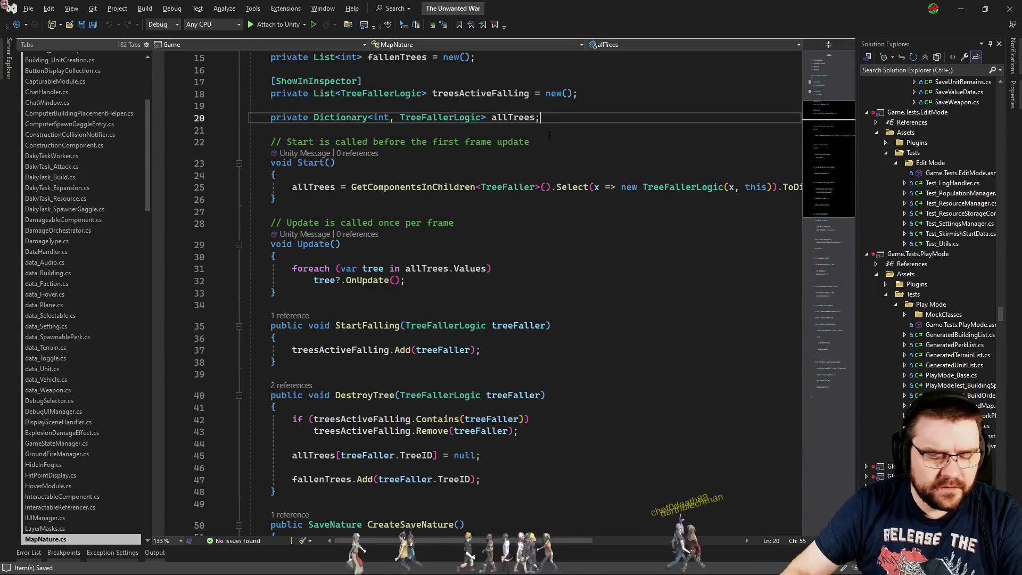
pyautogui.press('Return')
pyautogui.press('Return')
pyautogui.write('private List')
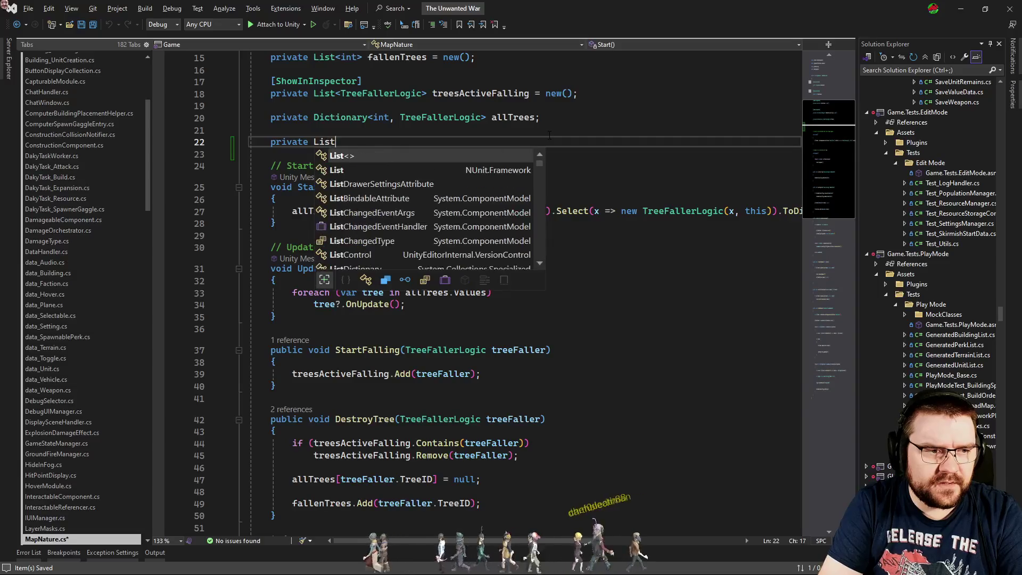
pyautogui.write('<TreeFallerLogic> ')
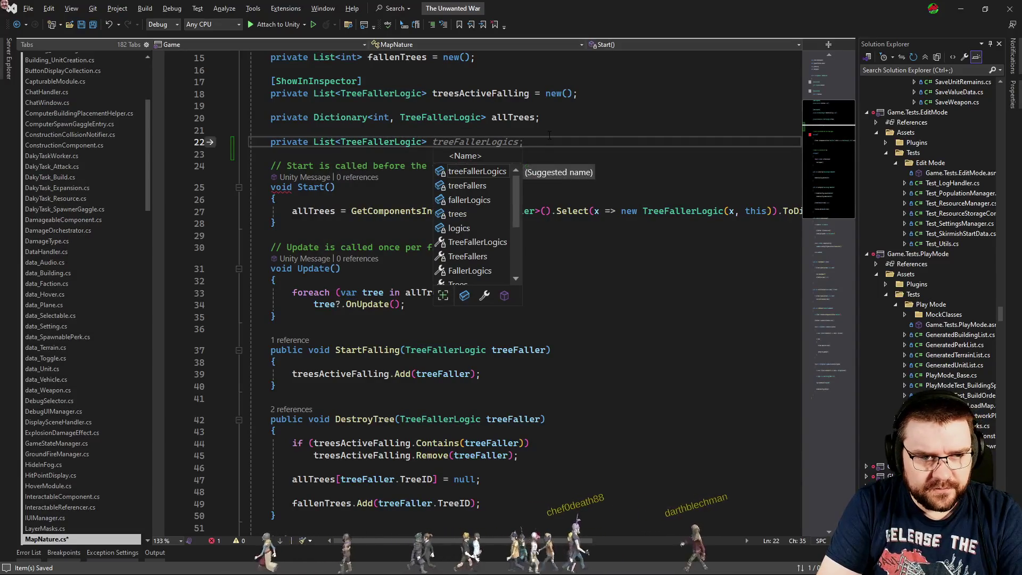
pyautogui.write('treeToRemove')
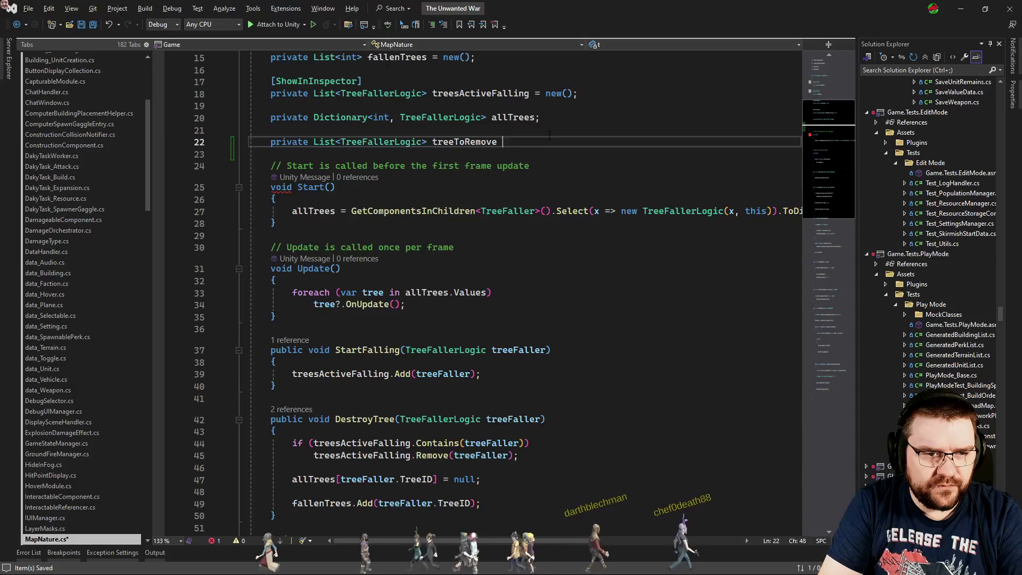
pyautogui.press('Tab')
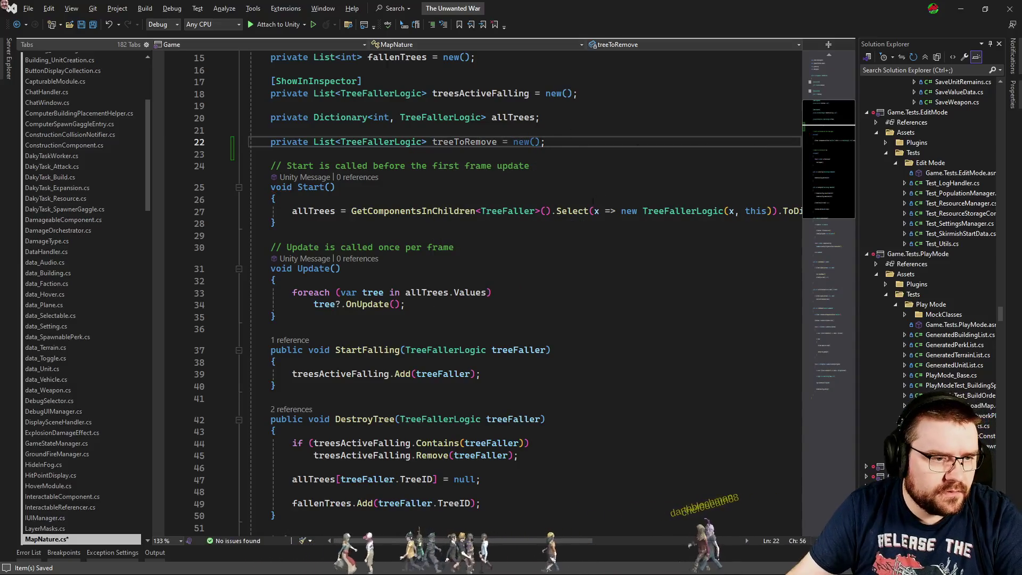
# - At Update's start, add a Count-guarded foreach removing each treeToRemove entry from allTrees
pyautogui.scroll(-5, 562, 214)
pyautogui.press('Return')
pyautogui.press('Return')
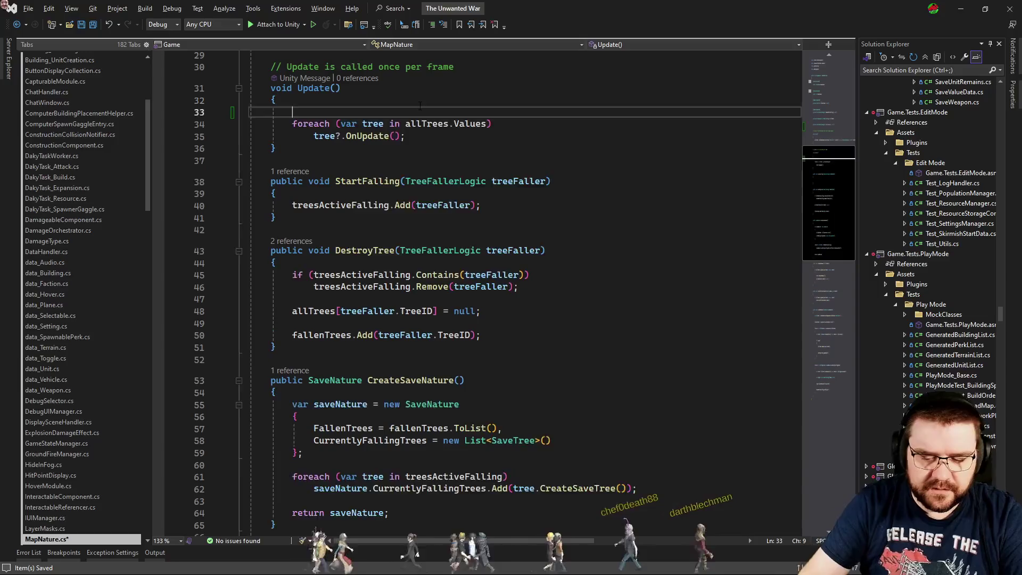
pyautogui.write('foreach(va')
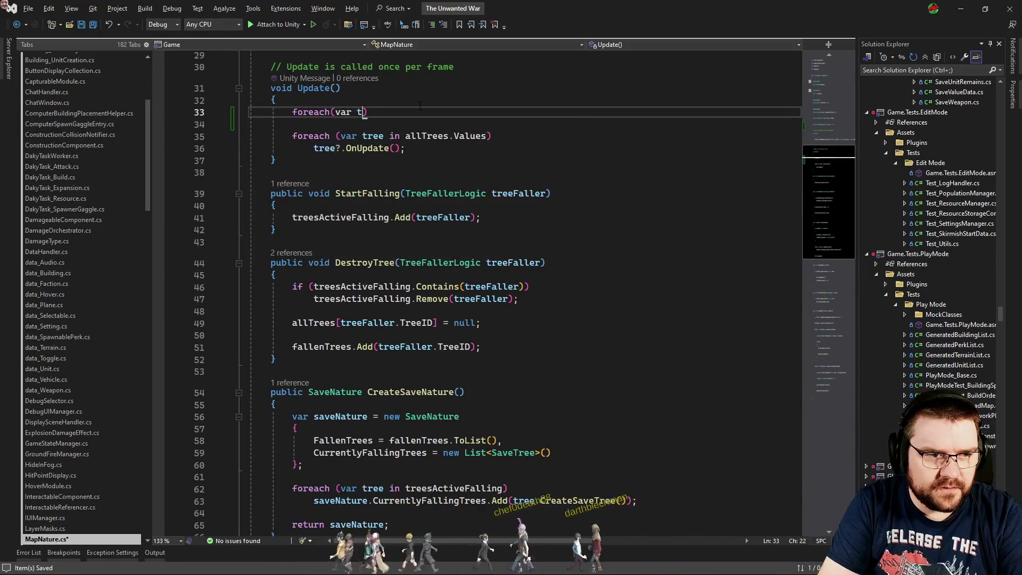
pyautogui.write('r tree in treeToRemove')
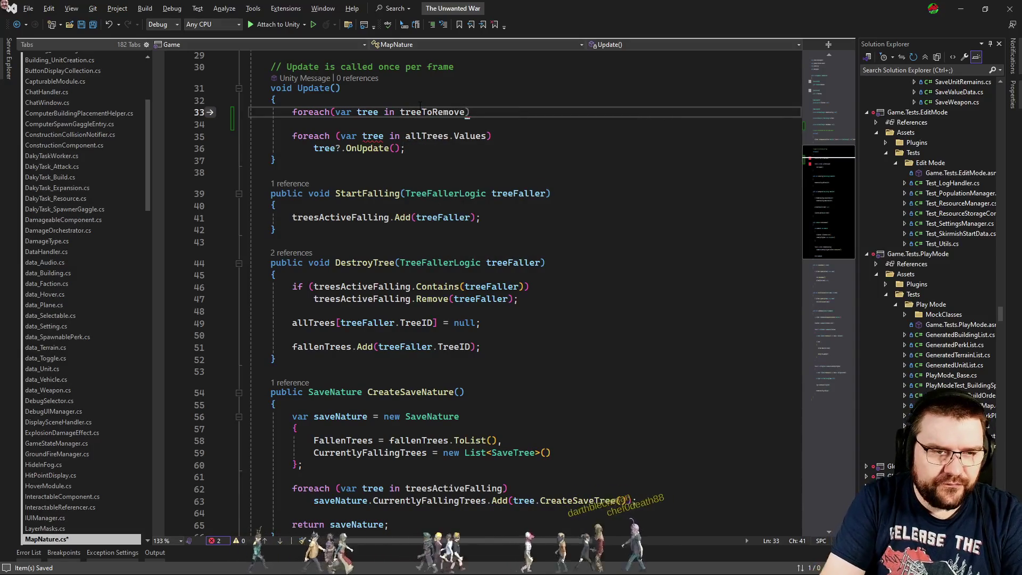
pyautogui.press('Return')
pyautogui.write('allTrees.remo')
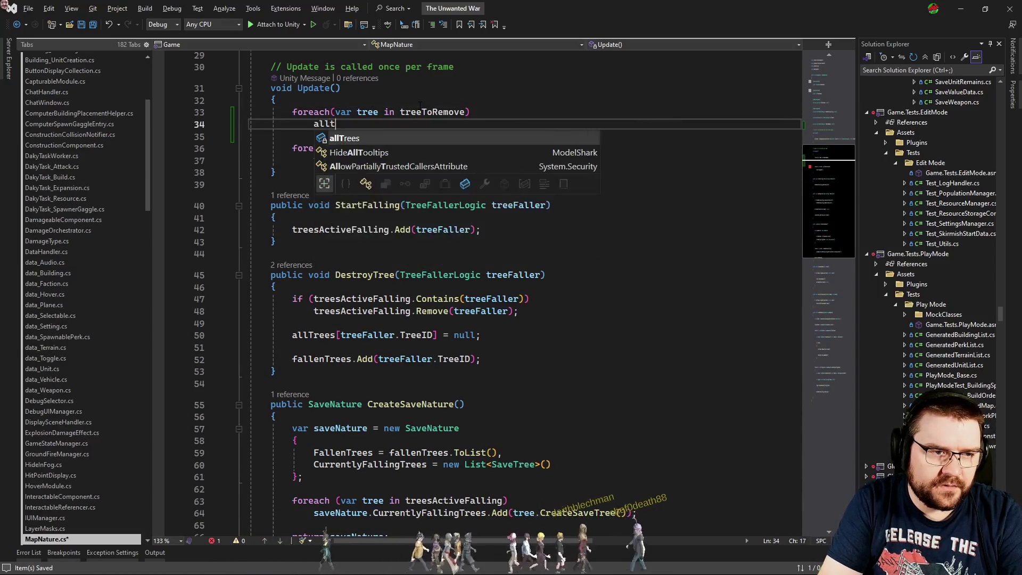
pyautogui.write('(')
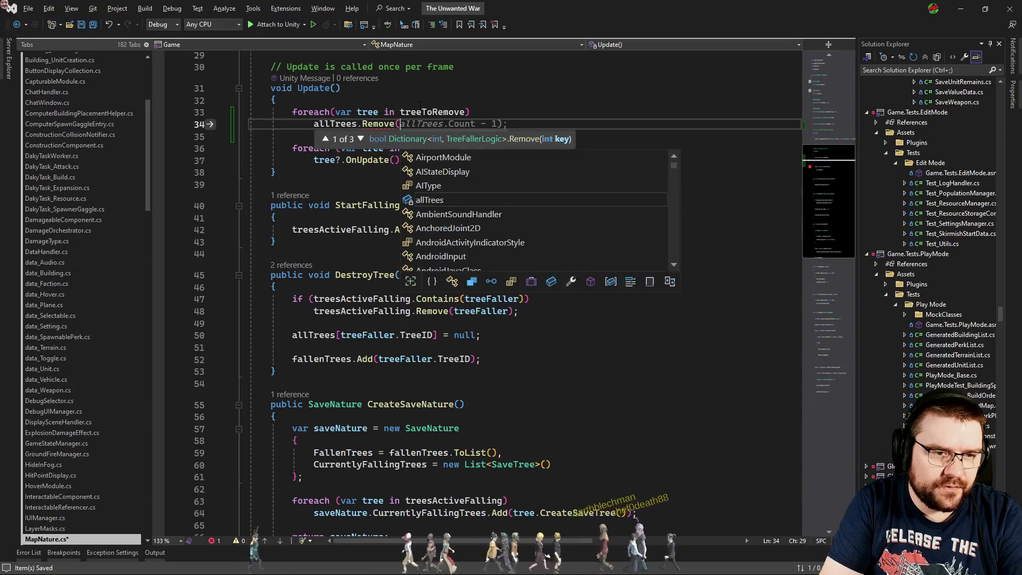
pyautogui.write('tree.TreeID')
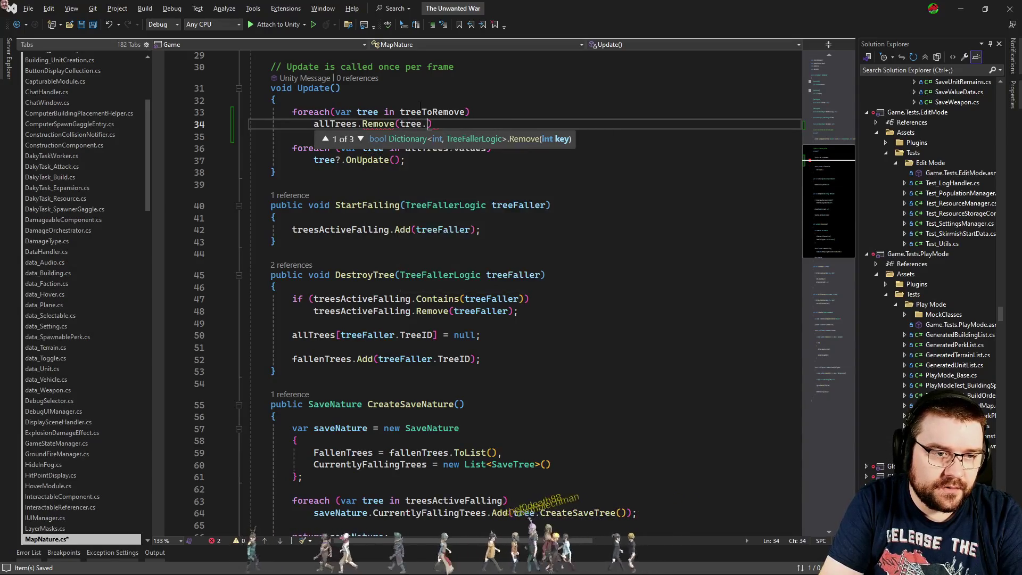
pyautogui.write(');')
pyautogui.click(420, 109)
pyautogui.hotkey('ctrl', 'Return')
pyautogui.write('if(')
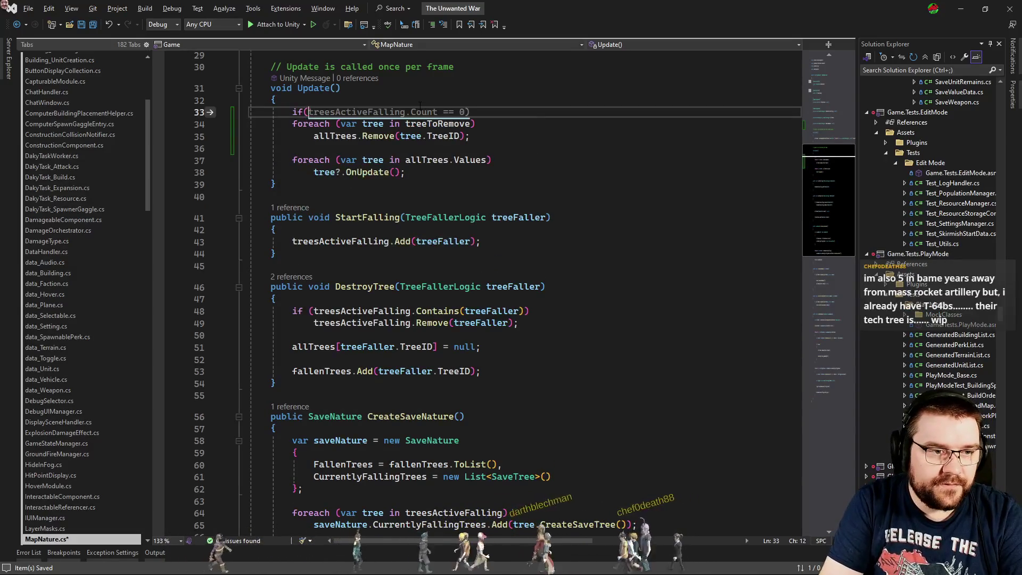
pyautogui.write('treeToRemove.Count > 0')
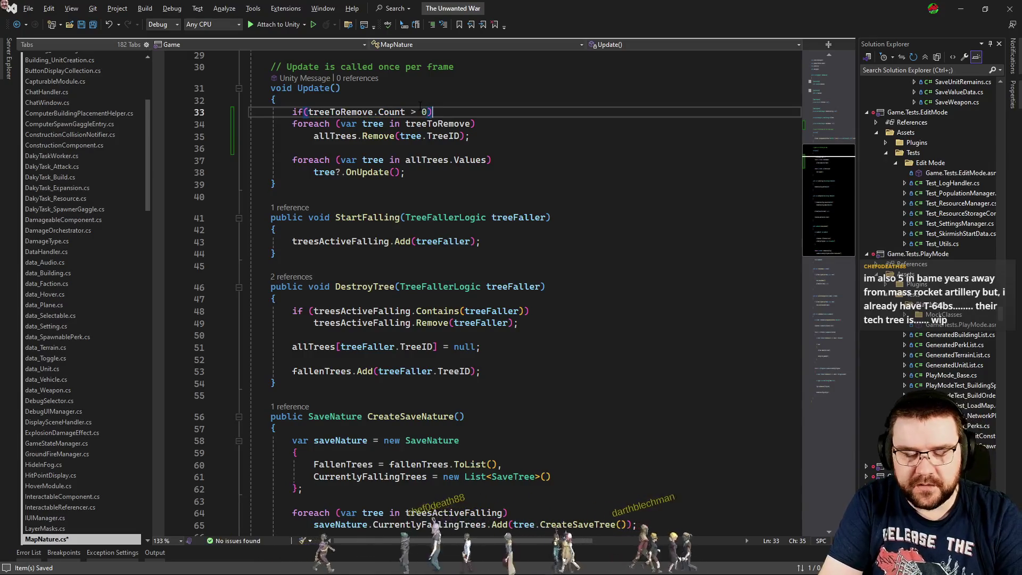
# - Check the Remove call on line 35, then insert treeToRemove on new line 97 in LoadFromSave
pyautogui.scroll(-9, 181, 201)
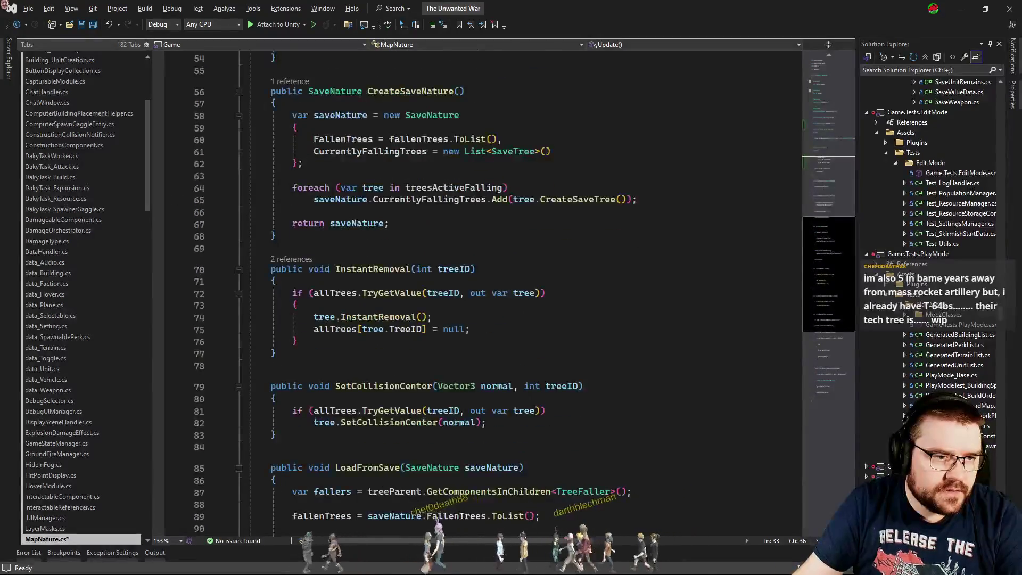
pyautogui.scroll(12, 388, 254)
pyautogui.click(416, 244)
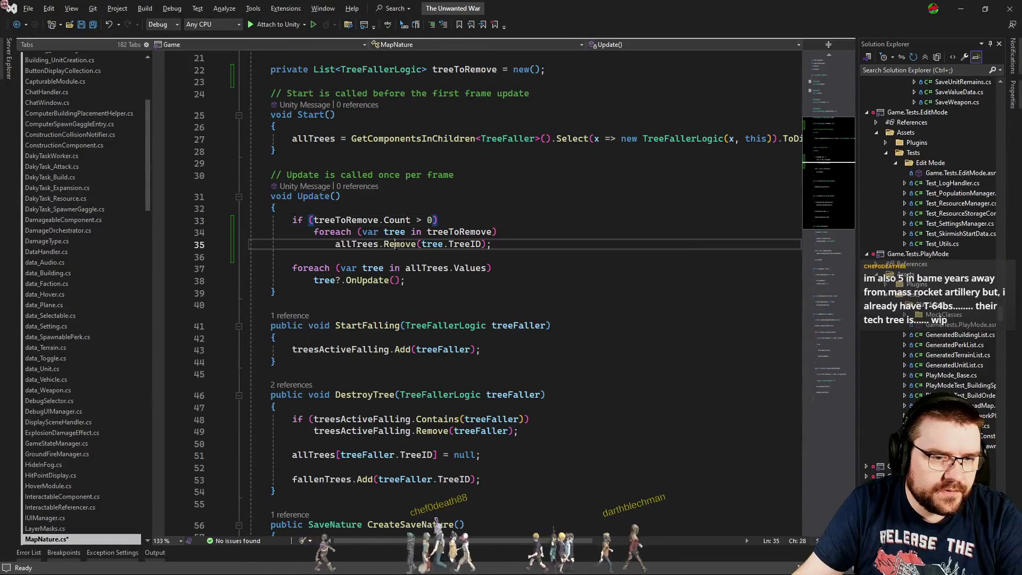
pyautogui.scroll(-4, 417, 243)
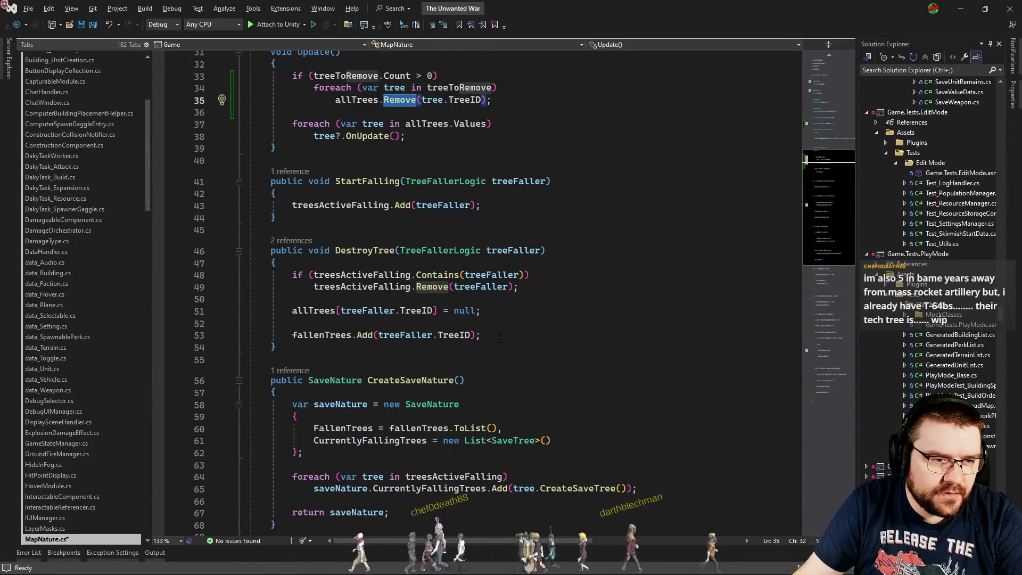
pyautogui.scroll(-16, 499, 338)
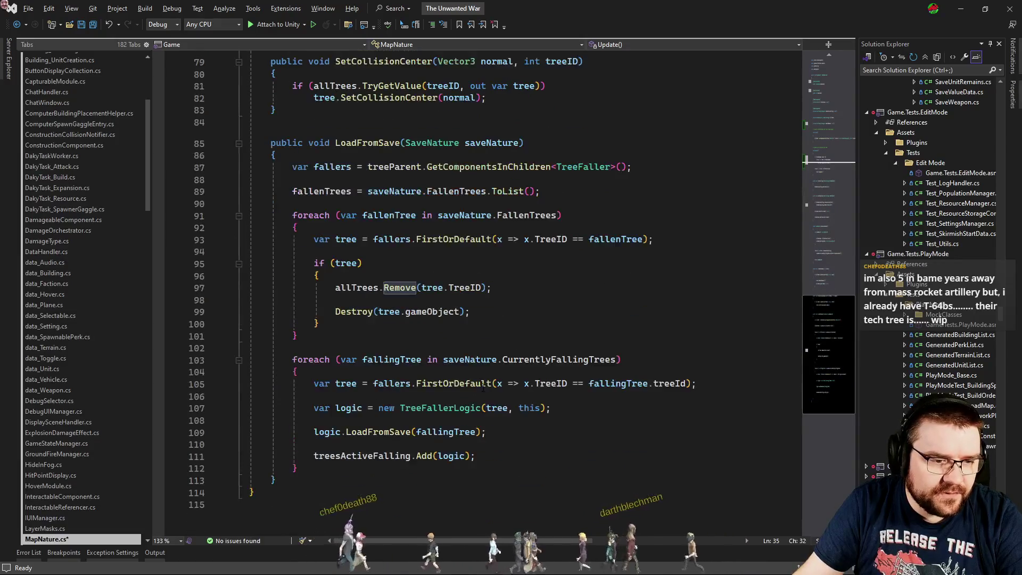
pyautogui.click(439, 279)
pyautogui.press('Return')
pyautogui.write('treesto')
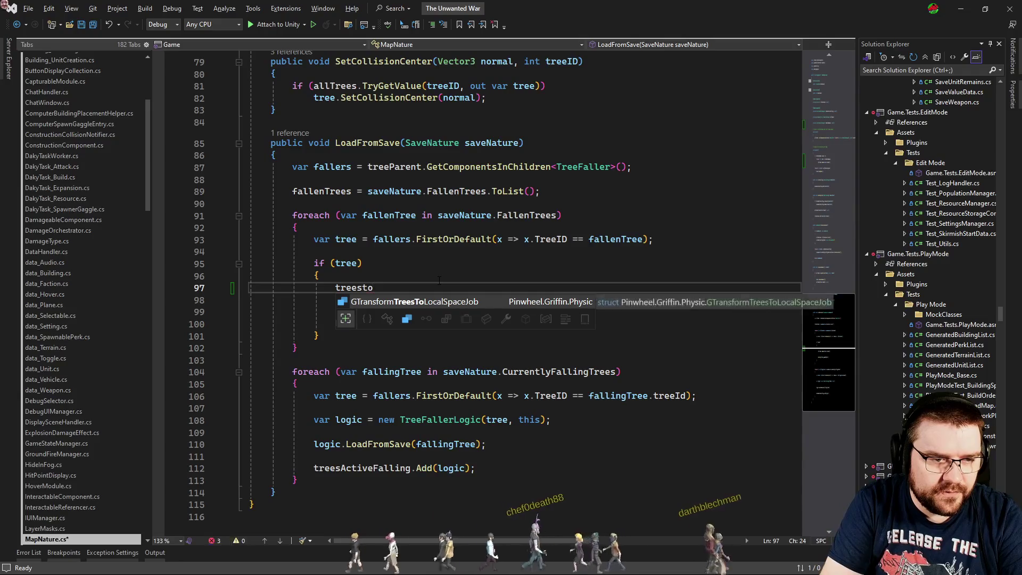
pyautogui.press('BackSpace')
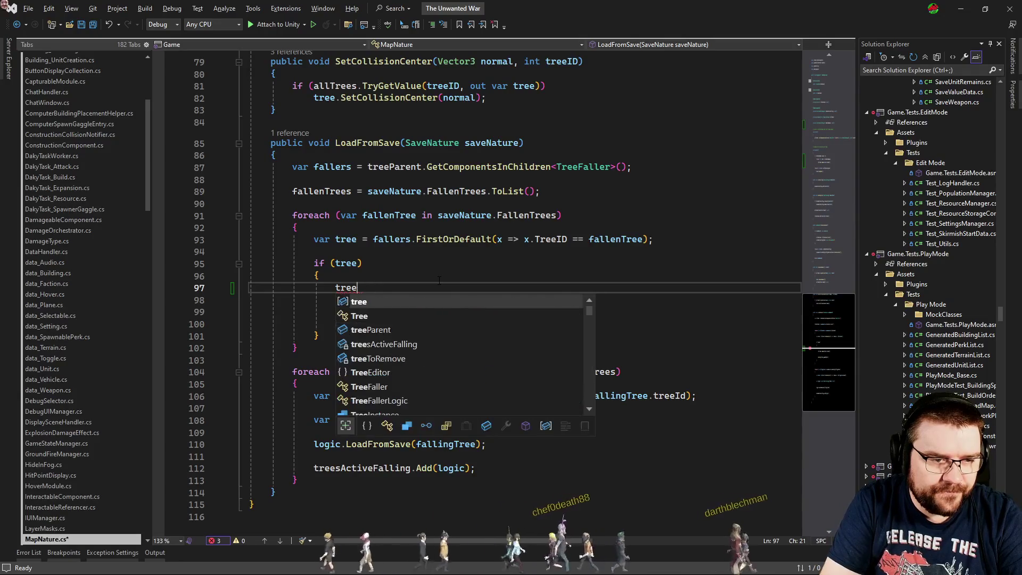
pyautogui.press('Down')
pyautogui.press('Down')
pyautogui.press('Down')
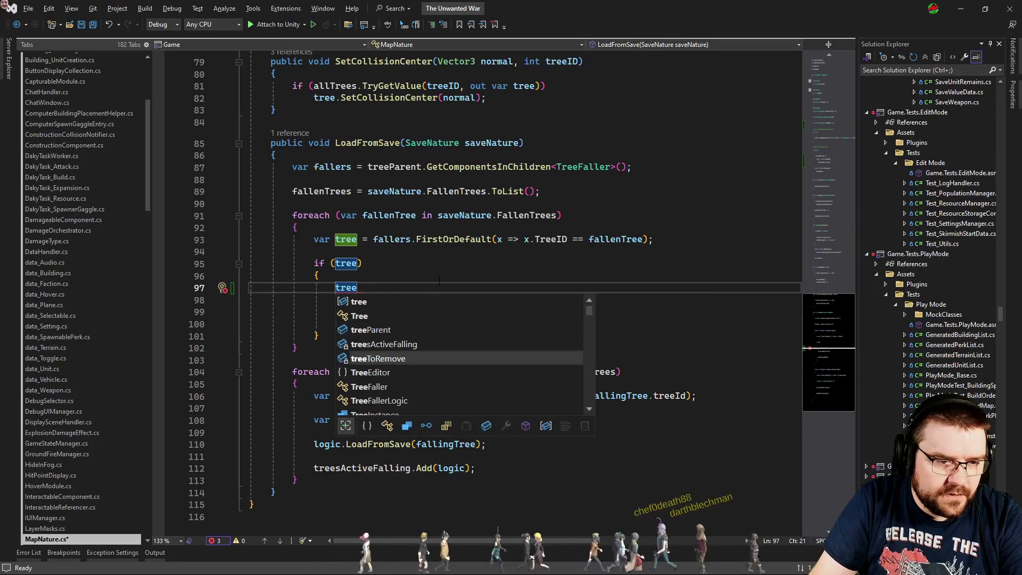
pyautogui.press('Tab')
# - Complete line 97 as treeToRemove.Add(tree.TreeID) and delete the old allTrees.Remove line
pyautogui.write('.Add(tree.t')
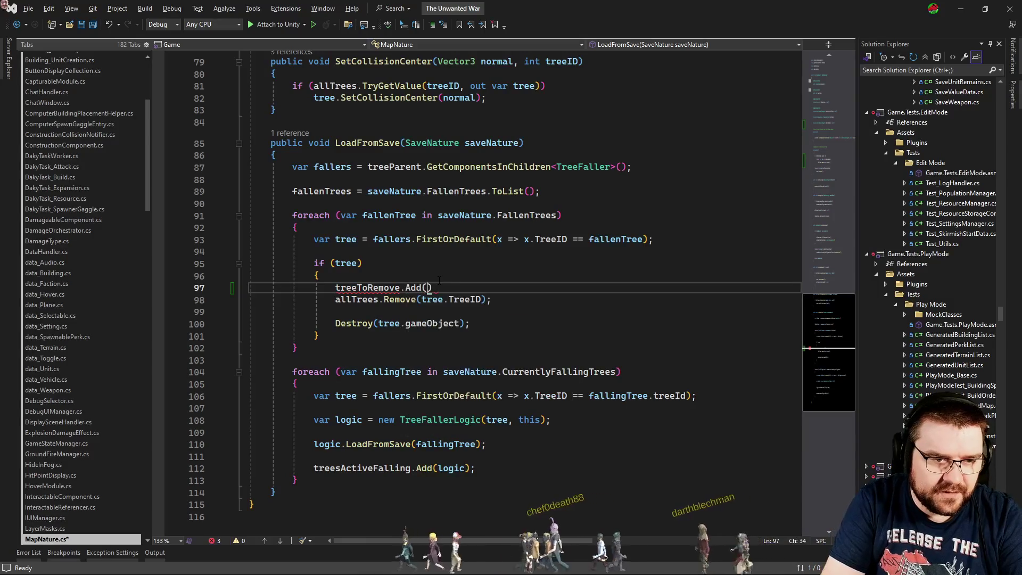
pyautogui.write('ree')
pyautogui.press('BackSpace')
pyautogui.press('BackSpace')
pyautogui.press('BackSpace')
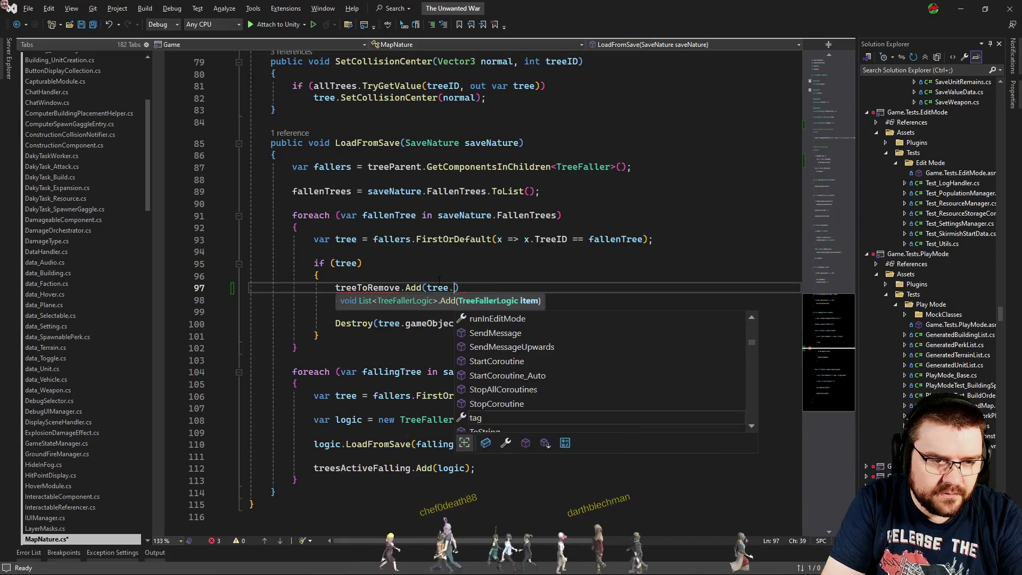
pyautogui.press('Down')
pyautogui.hotkey('ctrl', 'x')
pyautogui.press('Up')
pyautogui.press('Home')
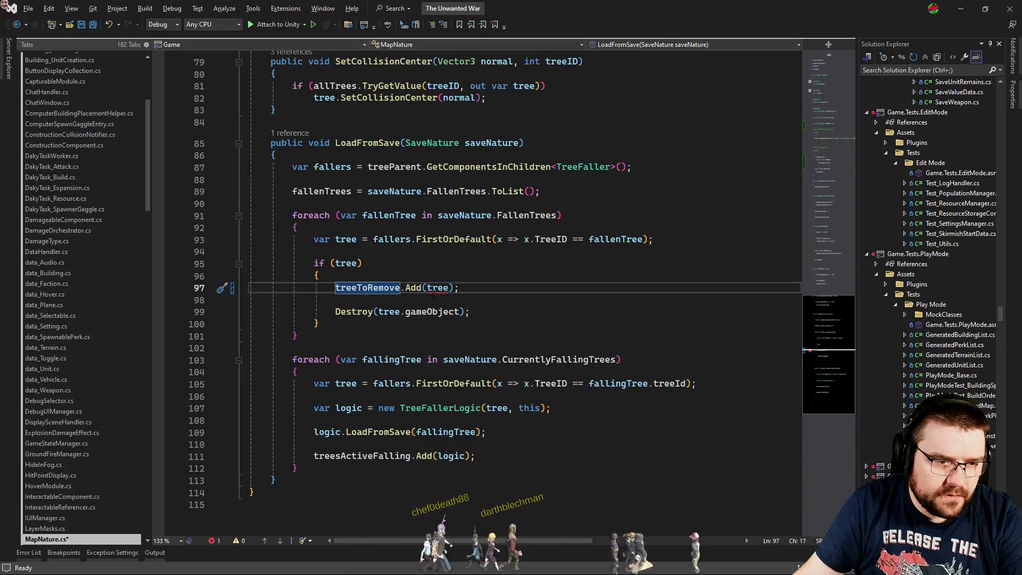
pyautogui.click(449, 288)
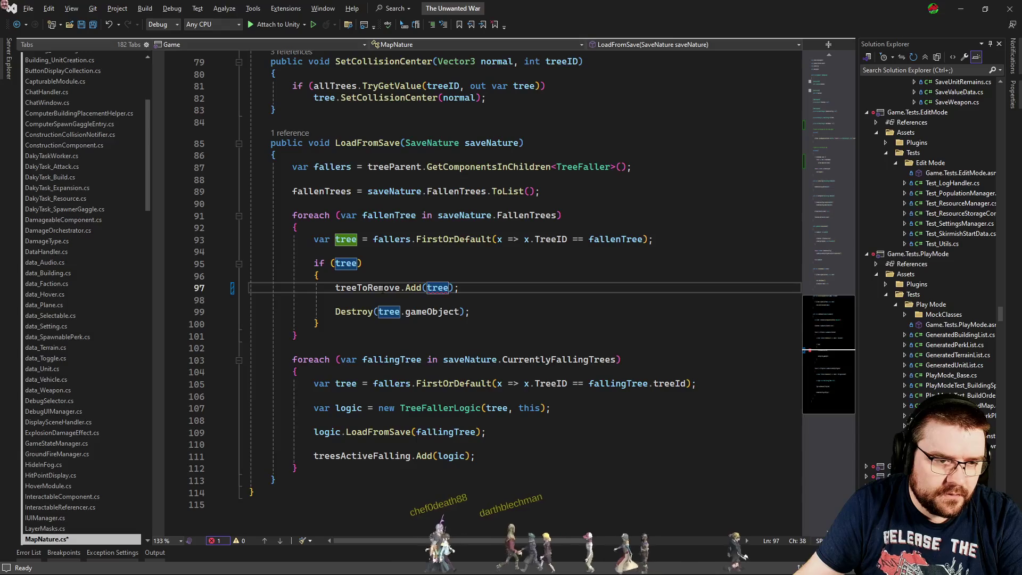
pyautogui.write('.TreeID')
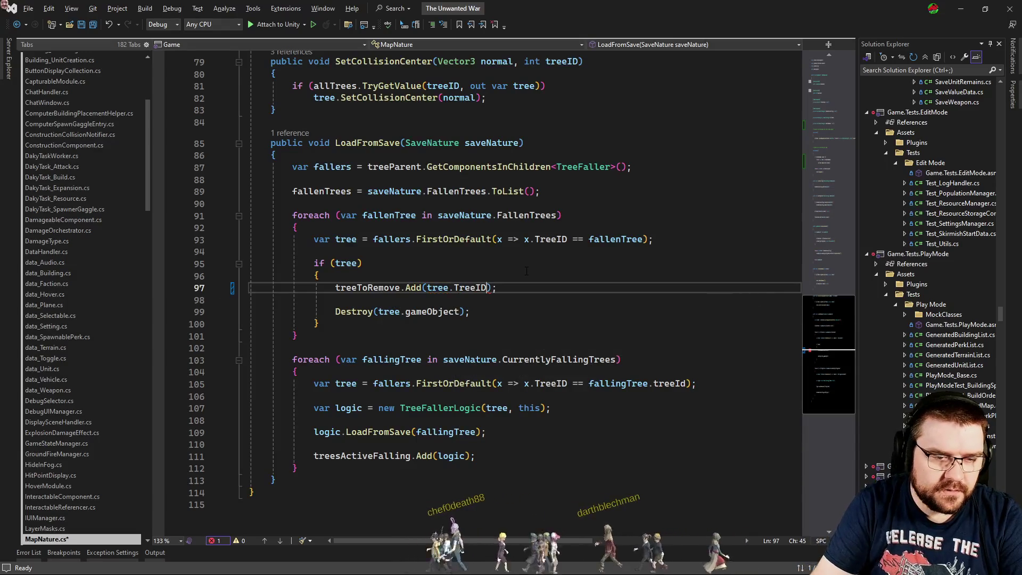
# - Change the list's element type to int and drop .TreeID from line 35's Remove call
pyautogui.keyDown('ctrl'); pyautogui.click(380, 288); pyautogui.keyUp('ctrl')
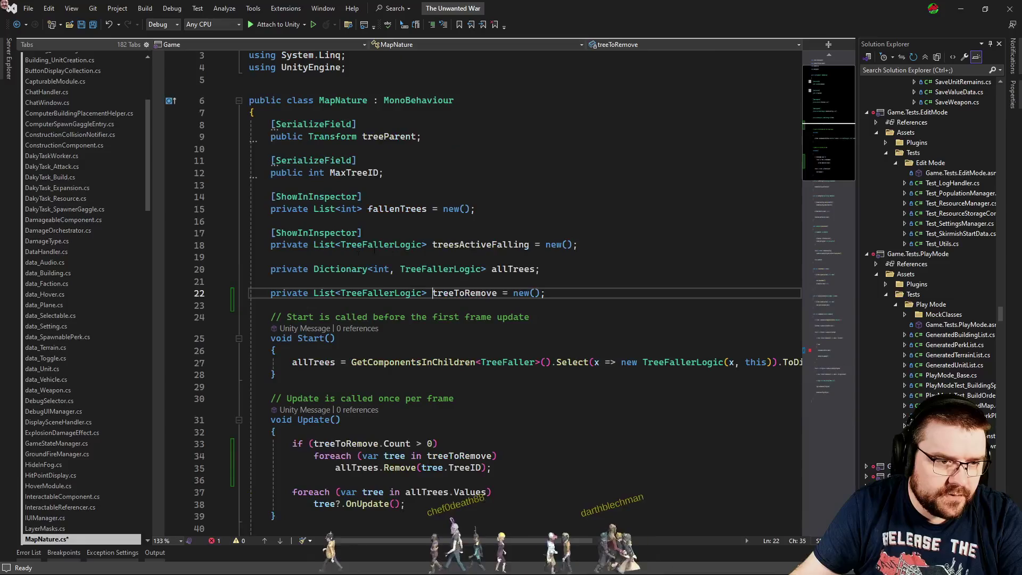
pyautogui.doubleClick(378, 293)
pyautogui.write('int')
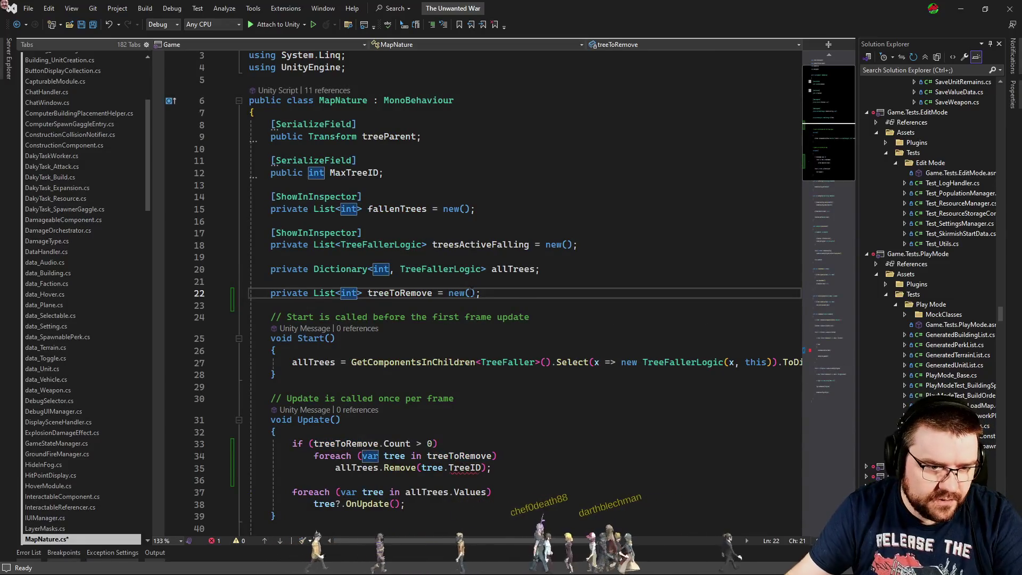
pyautogui.scroll(-4, 471, 292)
pyautogui.doubleClick(457, 325)
pyautogui.press('BackSpace')
pyautogui.press('BackSpace')
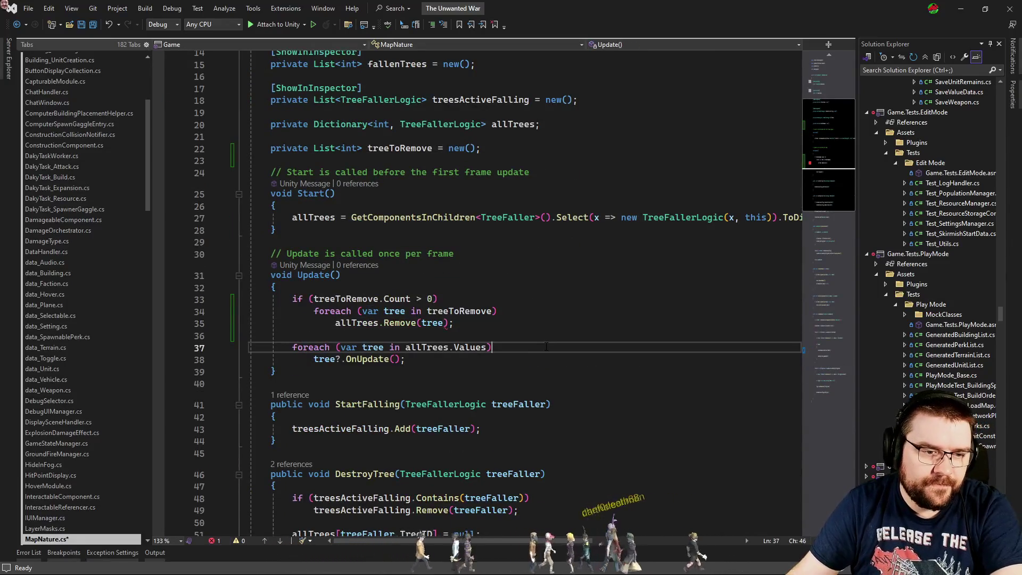
# - Rename treeToRemove to treesToRemove across the file and save MapNature.cs
pyautogui.click(397, 138)
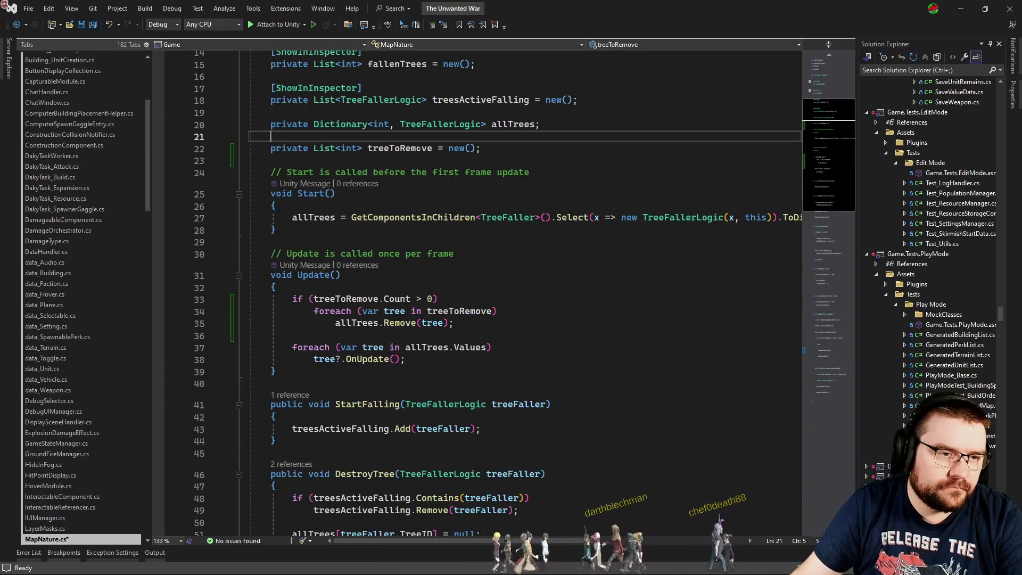
pyautogui.click(394, 149)
pyautogui.hotkey('ctrl', 'r')
pyautogui.hotkey('ctrl', 'r')
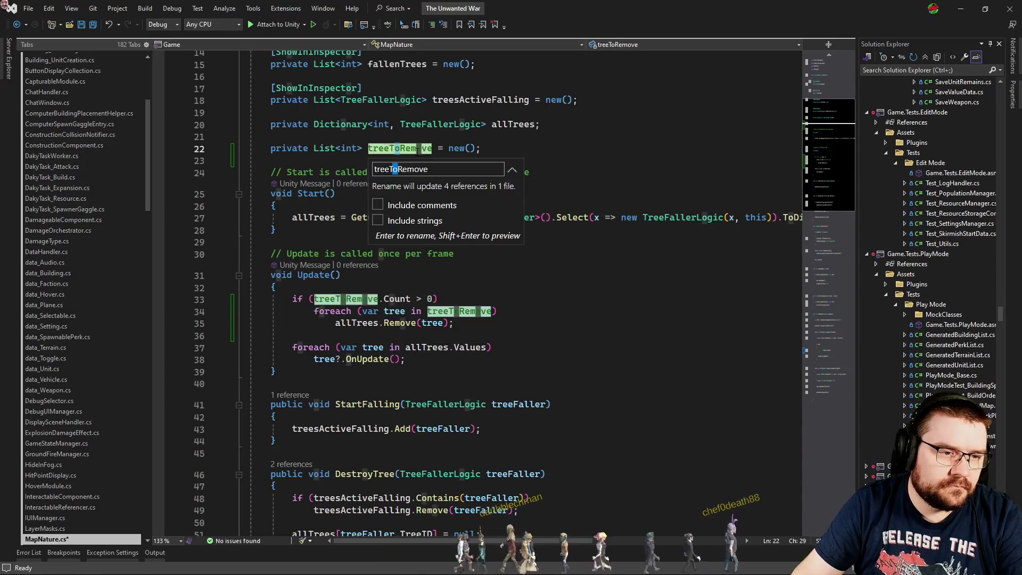
pyautogui.write('s')
pyautogui.press('Return')
pyautogui.hotkey('ctrl', 's')
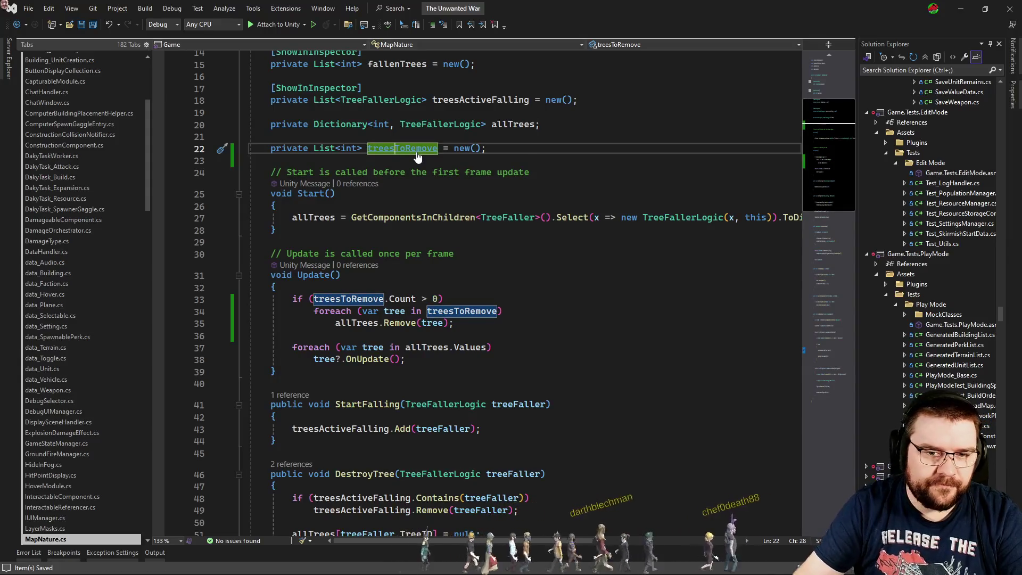
pyautogui.hotkey('alt', 'Tab')
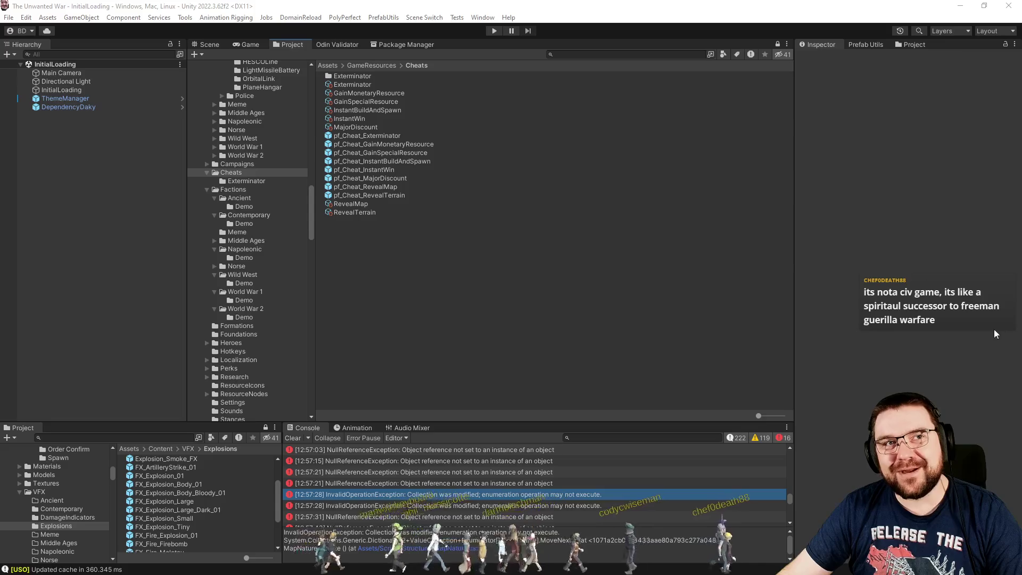
# - Clear the Console and enter play mode to load the game's main menu
pyautogui.click(293, 439)
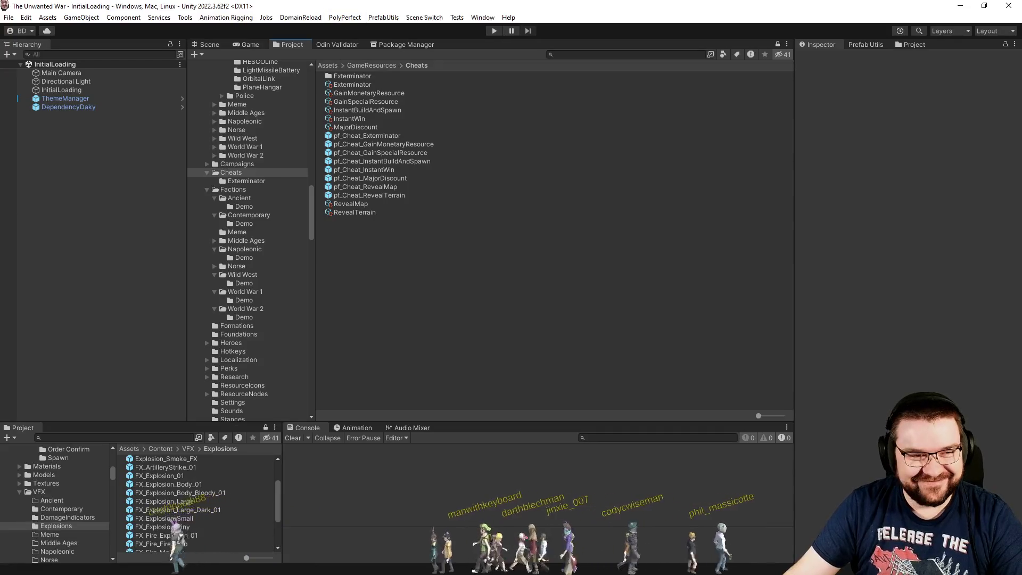
pyautogui.click(493, 31)
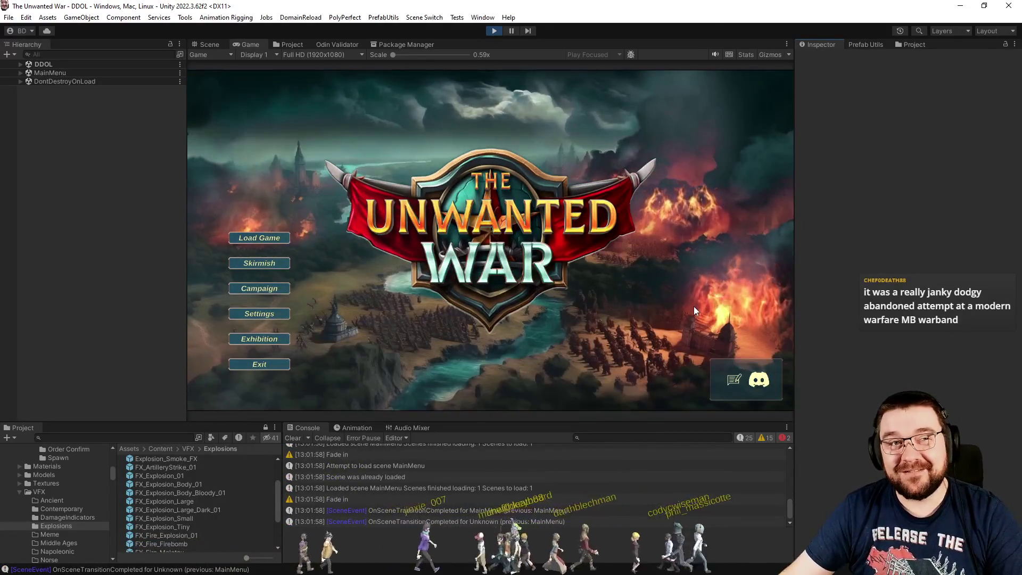
# - Launch a skirmish against a PC - Effortless player 2 with population limit 150 and weather off
pyautogui.click(255, 267)
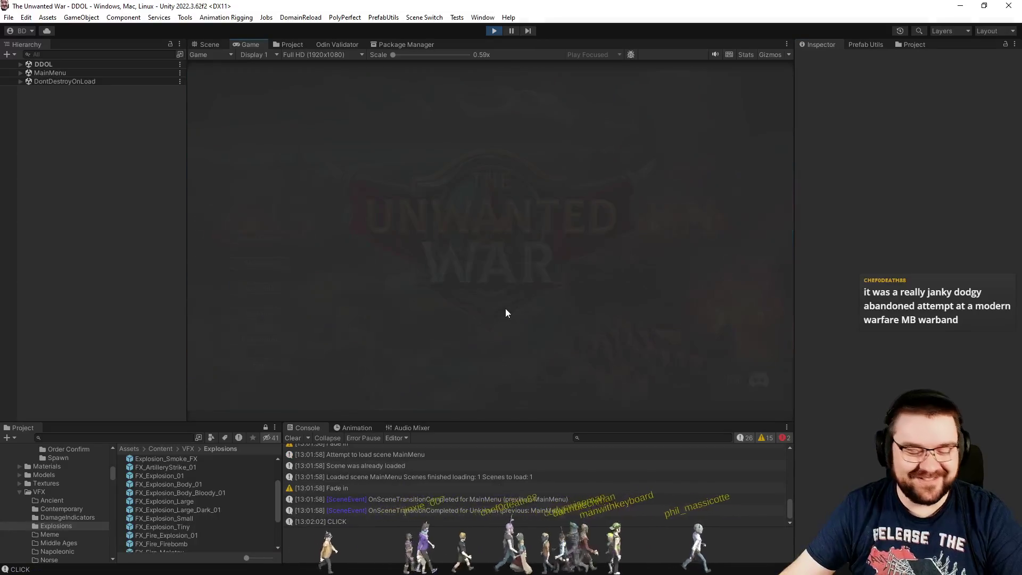
pyautogui.click(465, 139)
pyautogui.click(462, 180)
pyautogui.click(497, 295)
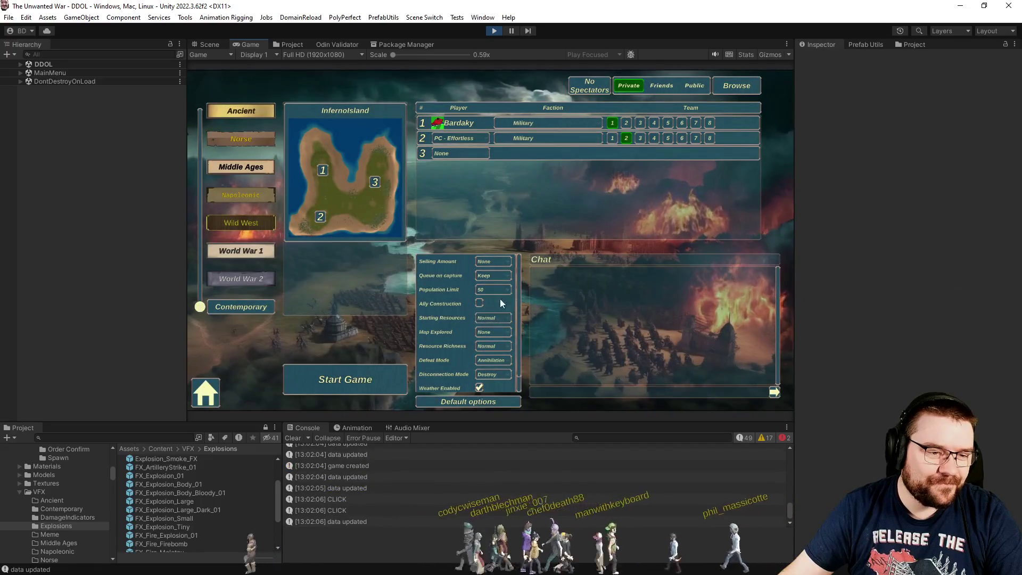
pyautogui.click(497, 328)
pyautogui.click(478, 388)
pyautogui.click(478, 388)
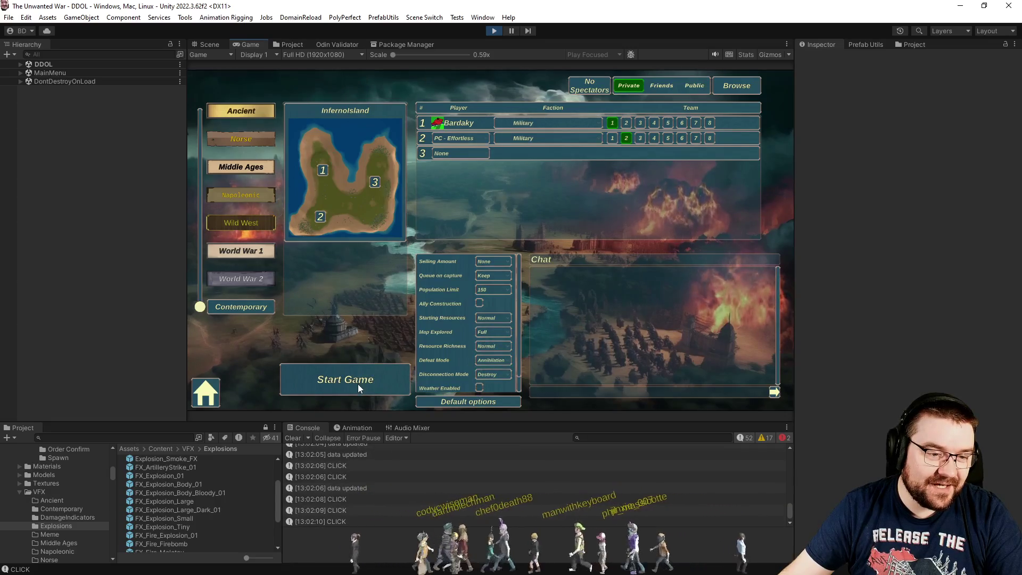
pyautogui.click(365, 380)
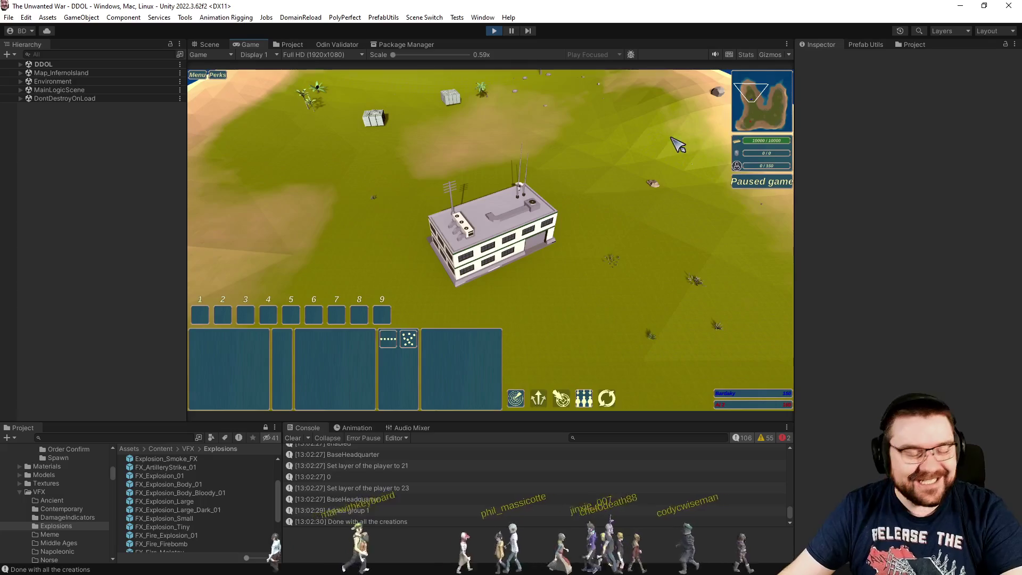
# - Select the headquarters and queue several soldiers for training there
pyautogui.moveTo(365, 170); pyautogui.dragTo(627, 299)
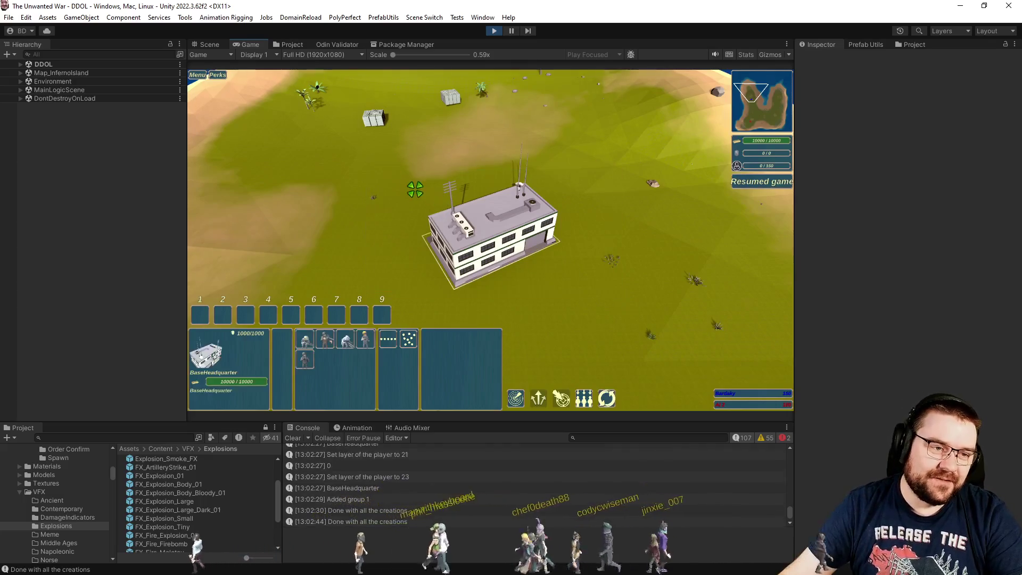
pyautogui.doubleClick(365, 339)
pyautogui.scroll(3, 479, 189)
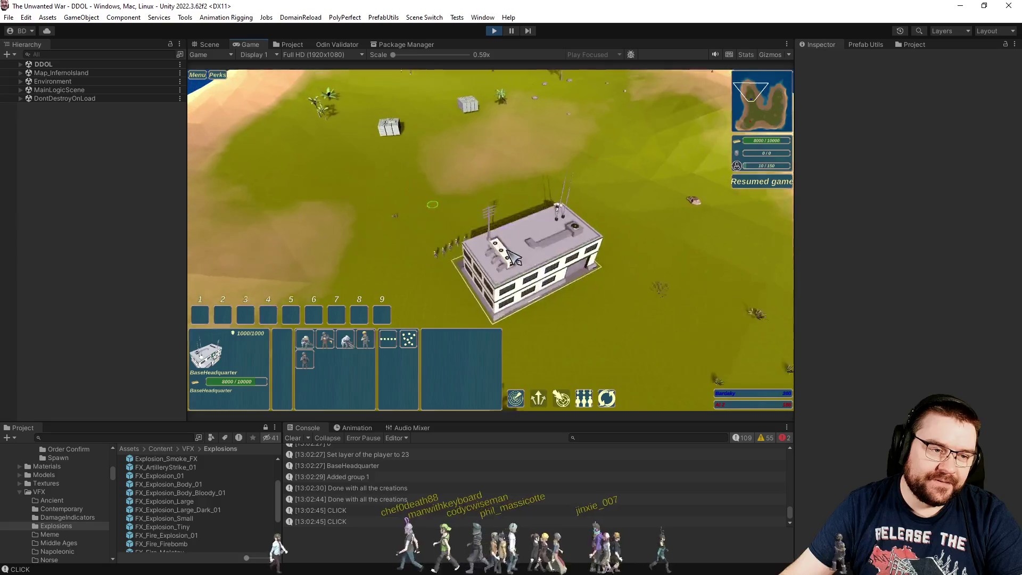
pyautogui.moveTo(612, 408); pyautogui.dragTo(437, 234)
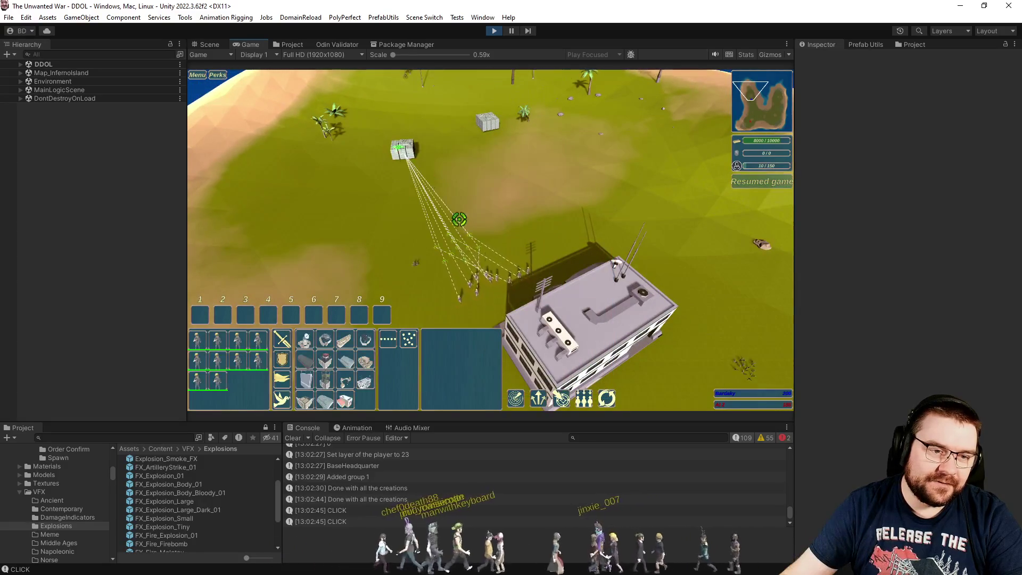
pyautogui.click(568, 255)
pyautogui.doubleClick(365, 339)
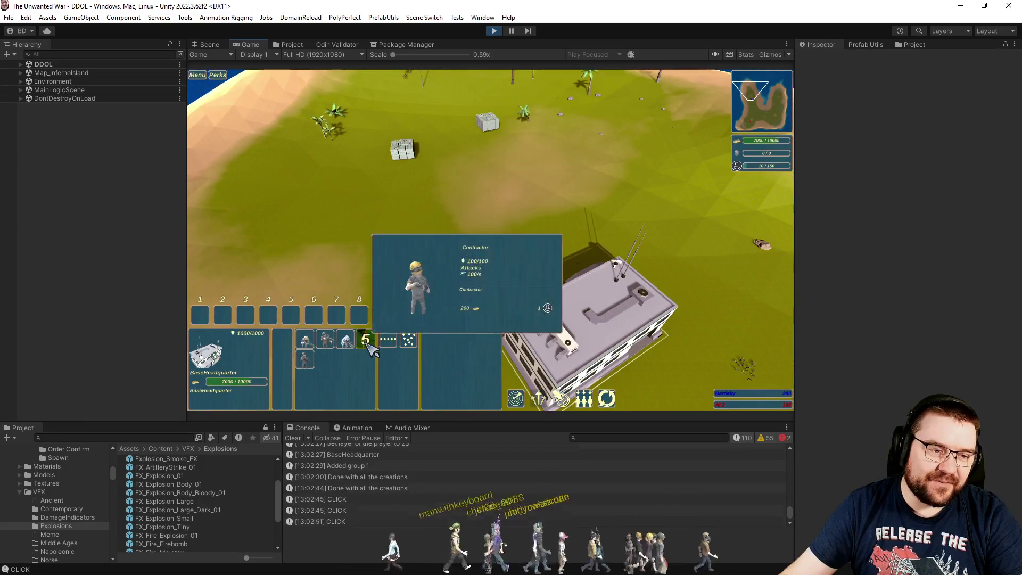
pyautogui.click(527, 194)
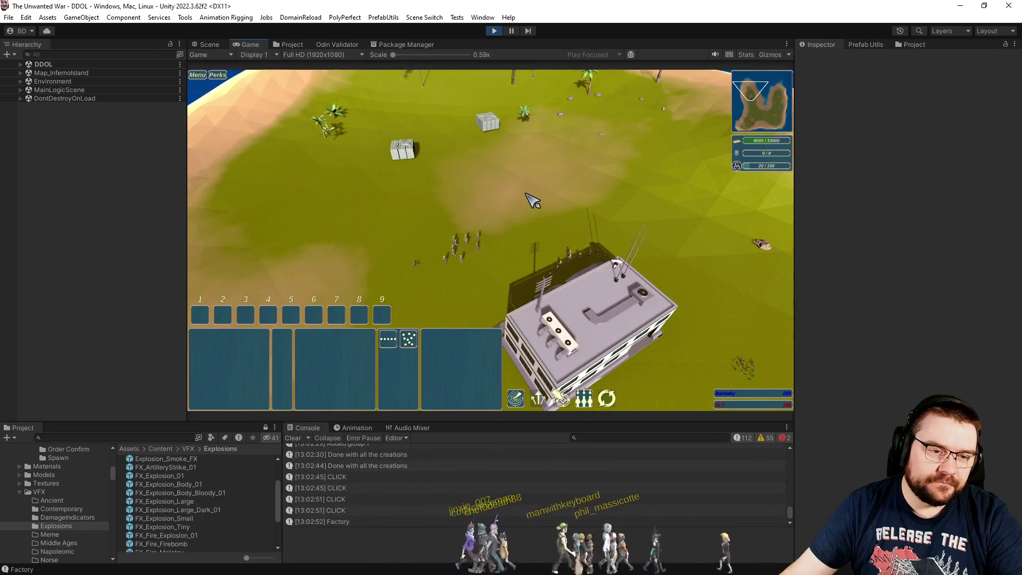
# - Queue three more soldiers and assign the gathered soldiers to control group 2
pyautogui.moveTo(674, 320); pyautogui.dragTo(687, 334)
pyautogui.press('h')
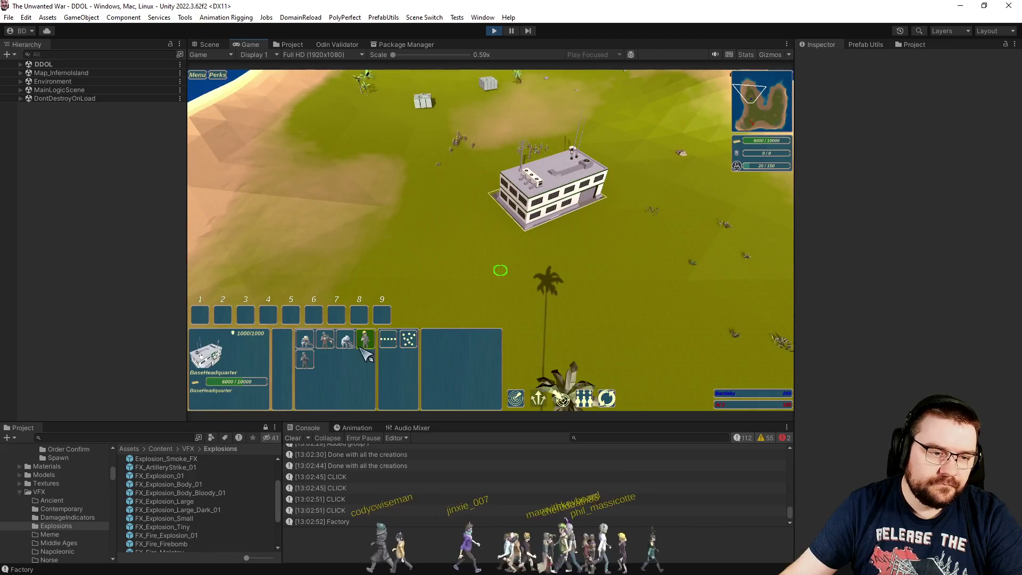
pyautogui.tripleClick(366, 353)
pyautogui.press('Return')
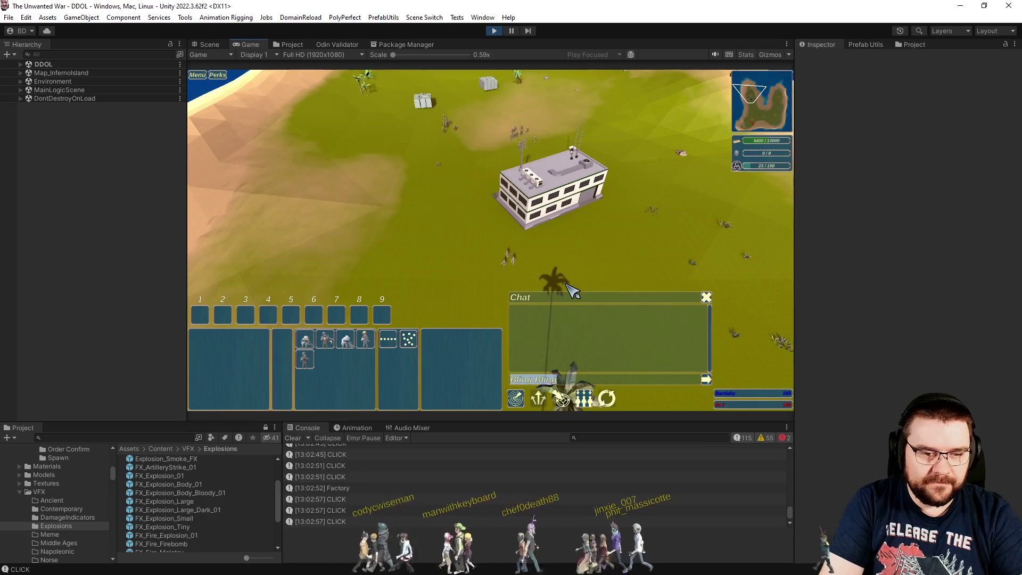
pyautogui.press('Escape')
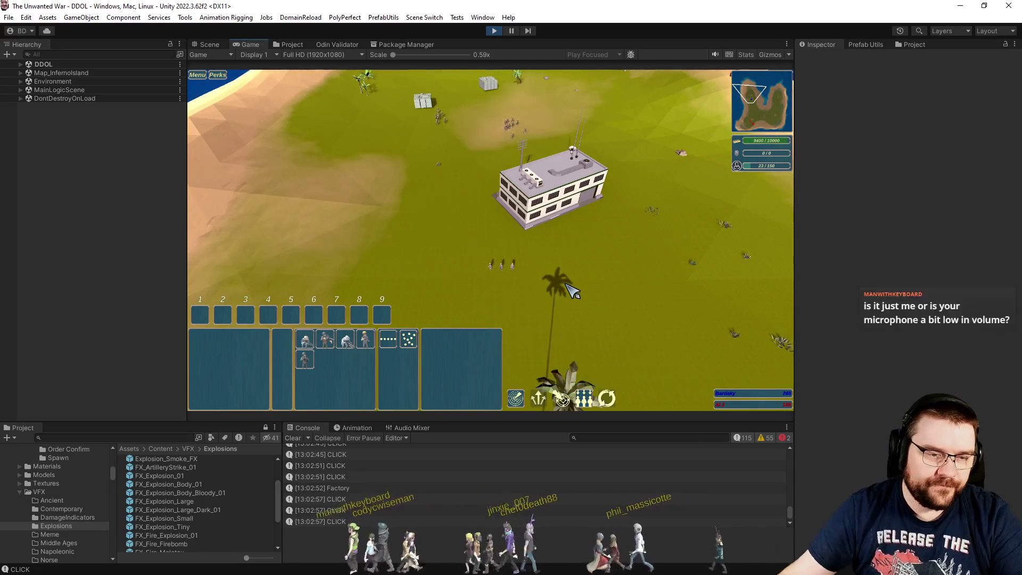
pyautogui.scroll(3, 598, 286)
pyautogui.hotkey('ctrl', '2')
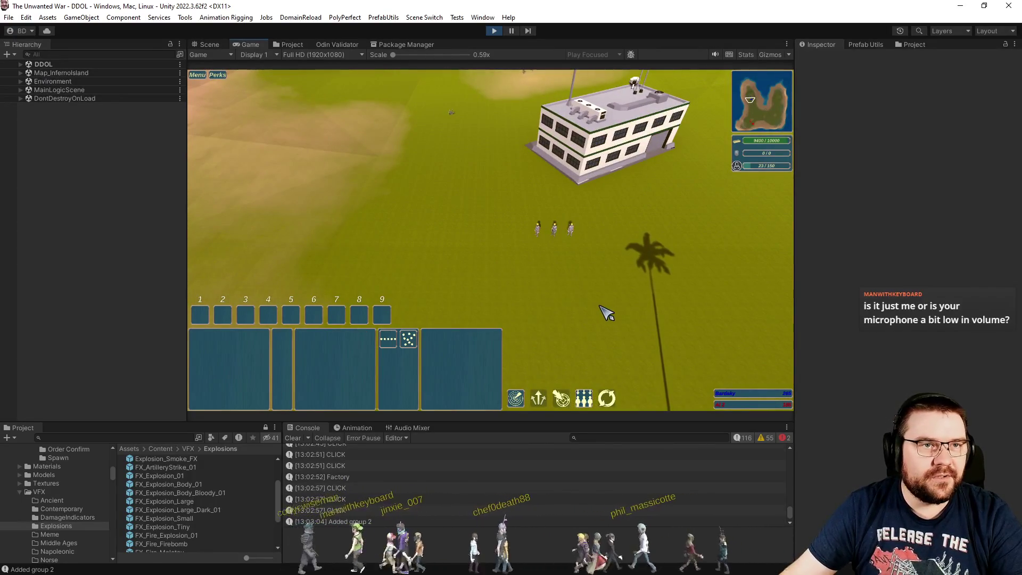
# - With the Contractor, place HeavyMissileBattery, LightMissileBattery and HeavyMissileBattery sites near the headquarters
pyautogui.click(543, 242)
pyautogui.click(365, 339)
pyautogui.click(441, 192)
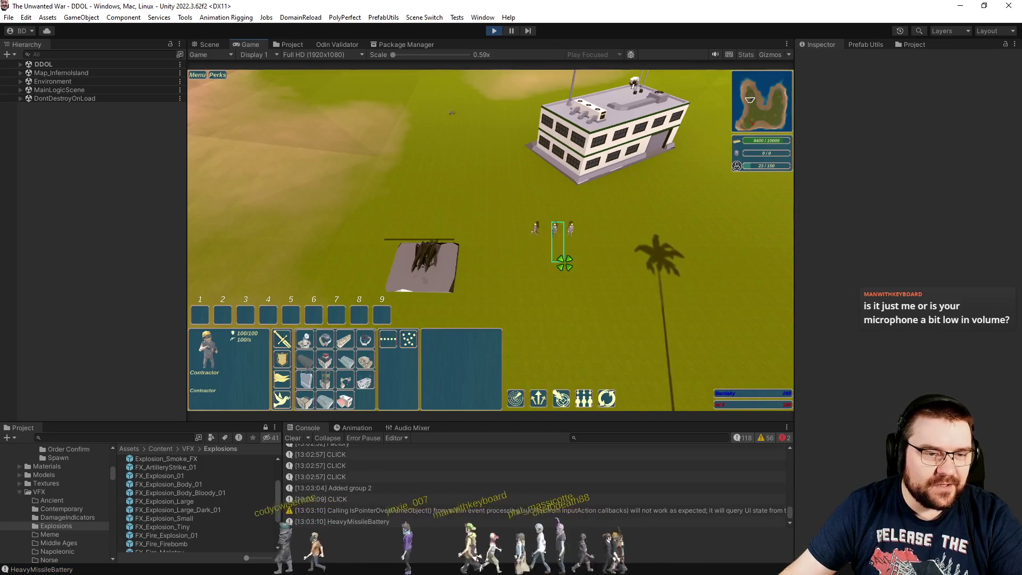
pyautogui.click(326, 339)
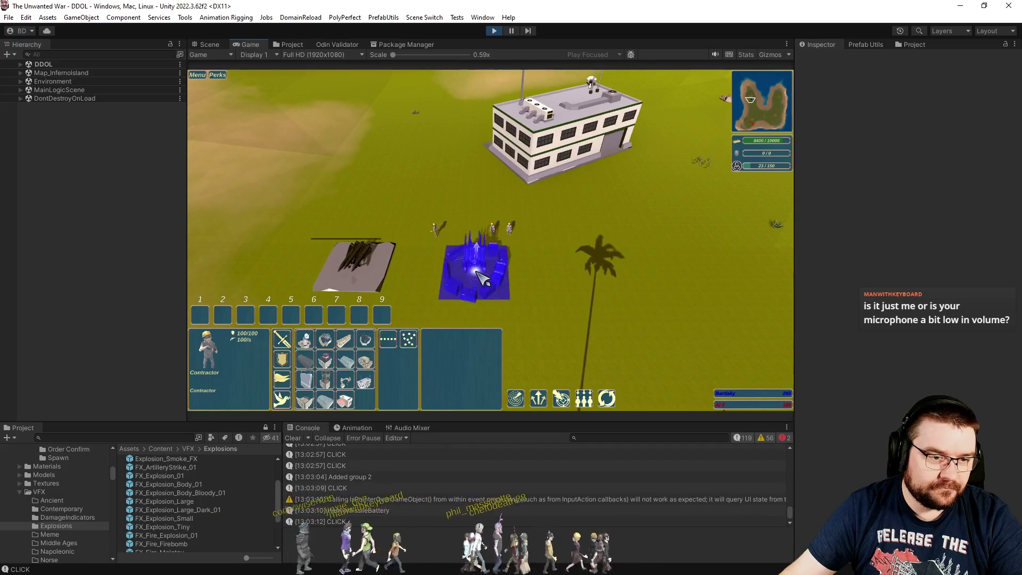
pyautogui.click(479, 274)
pyautogui.click(365, 340)
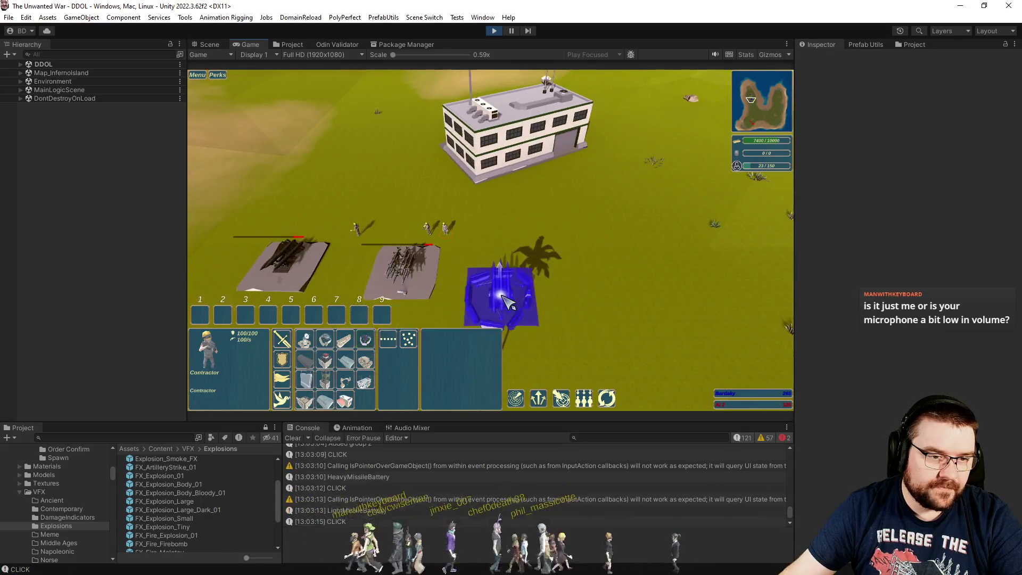
pyautogui.click(522, 271)
# - Lay a BaseWall line in front of the missile batteries
pyautogui.press('a')
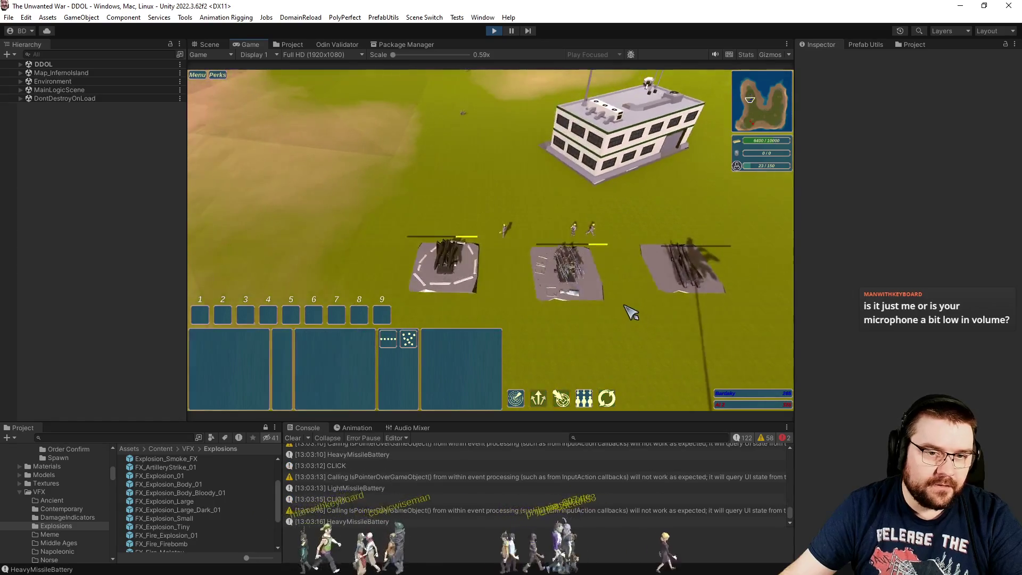
pyautogui.scroll(-5, 631, 313)
pyautogui.scroll(5, 532, 256)
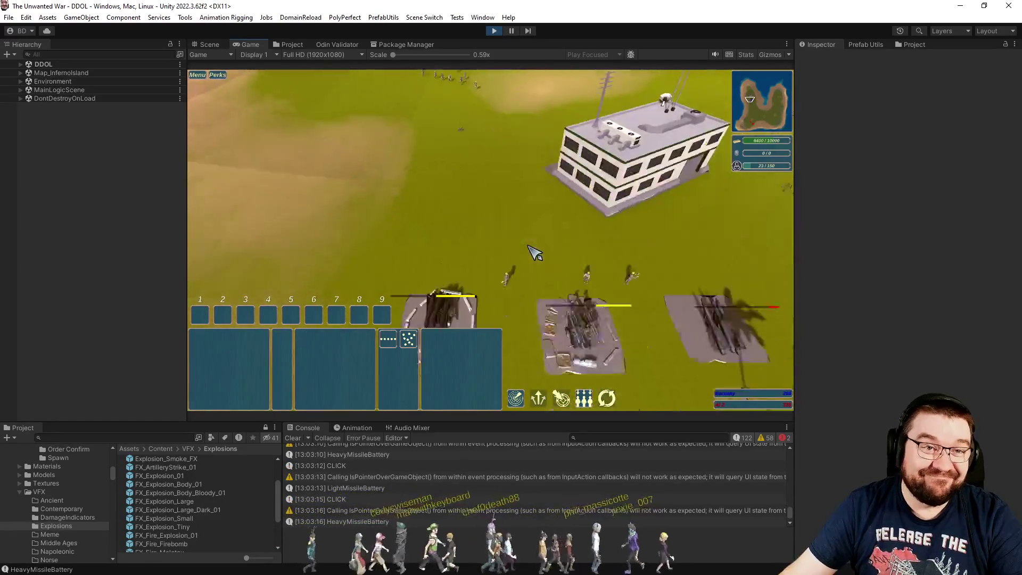
pyautogui.scroll(-2, 533, 253)
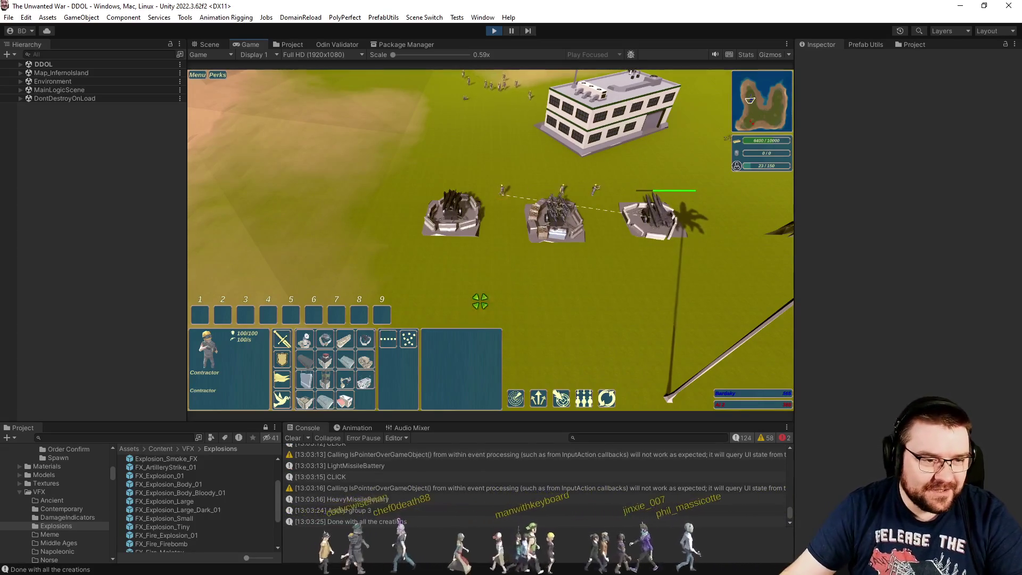
pyautogui.click(358, 362)
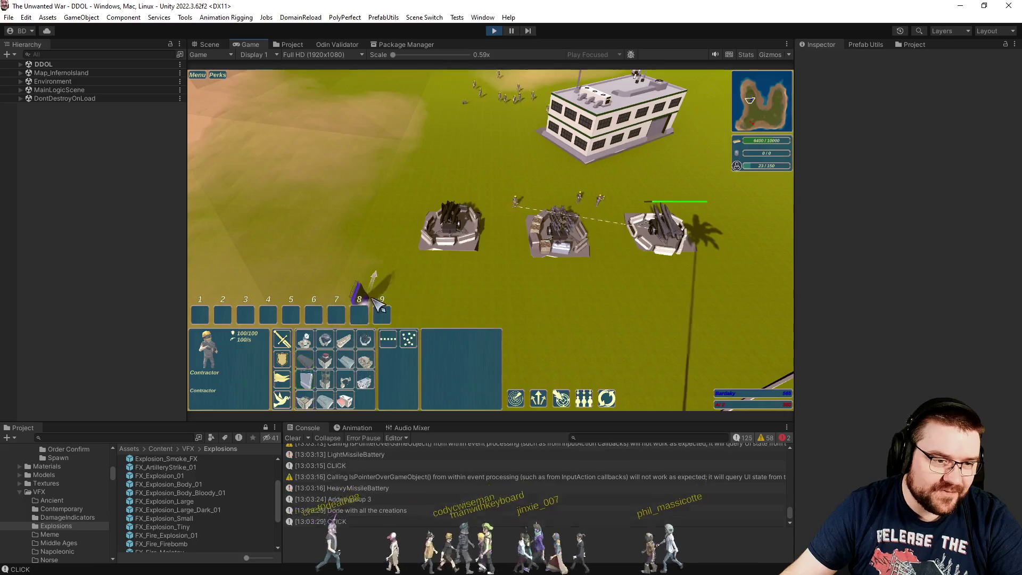
pyautogui.moveTo(518, 320); pyautogui.dragTo(586, 304)
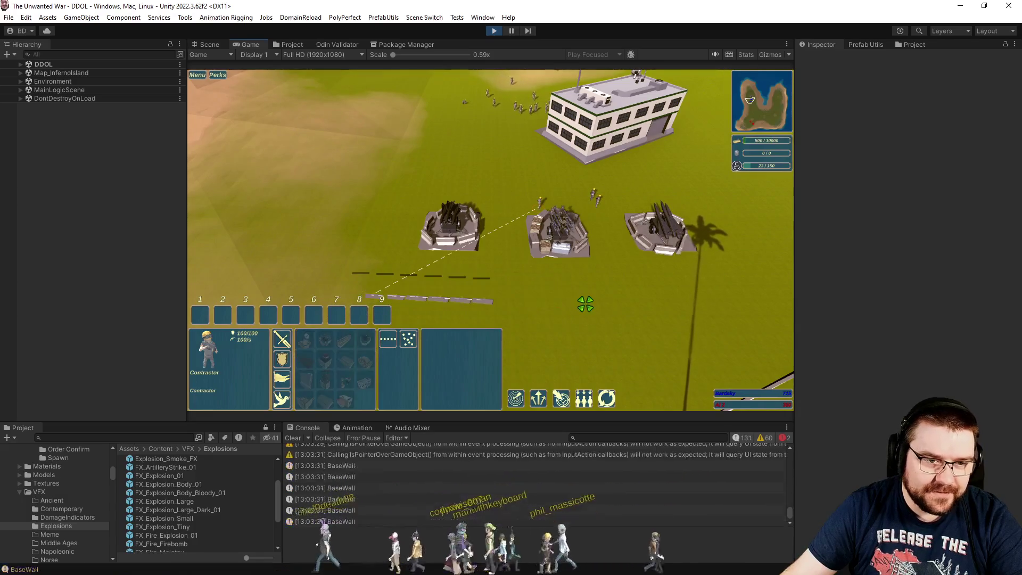
# - Reselect the Contractor and send the chat message 'Bling Bling'
pyautogui.click(512, 278)
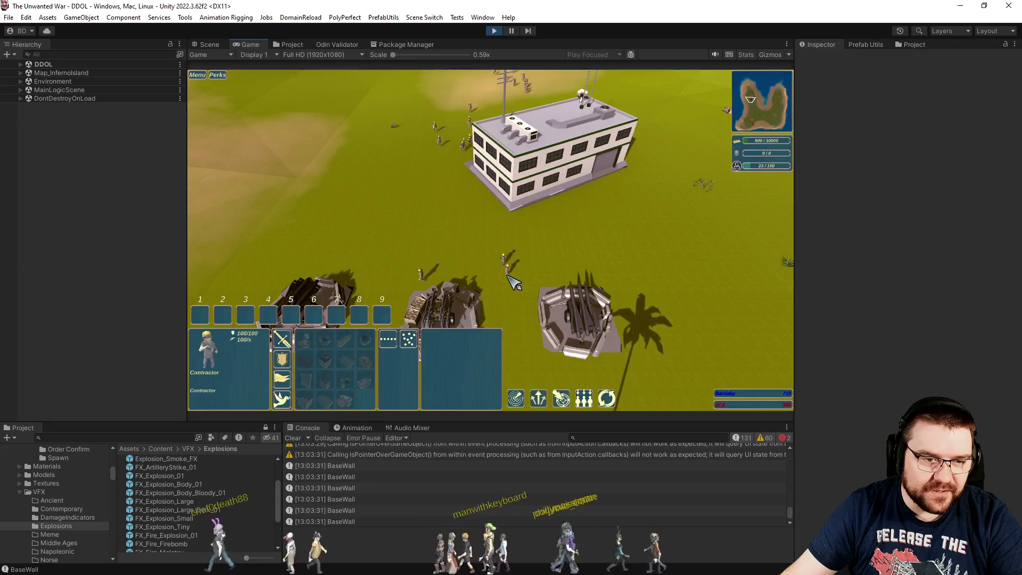
pyautogui.press('a')
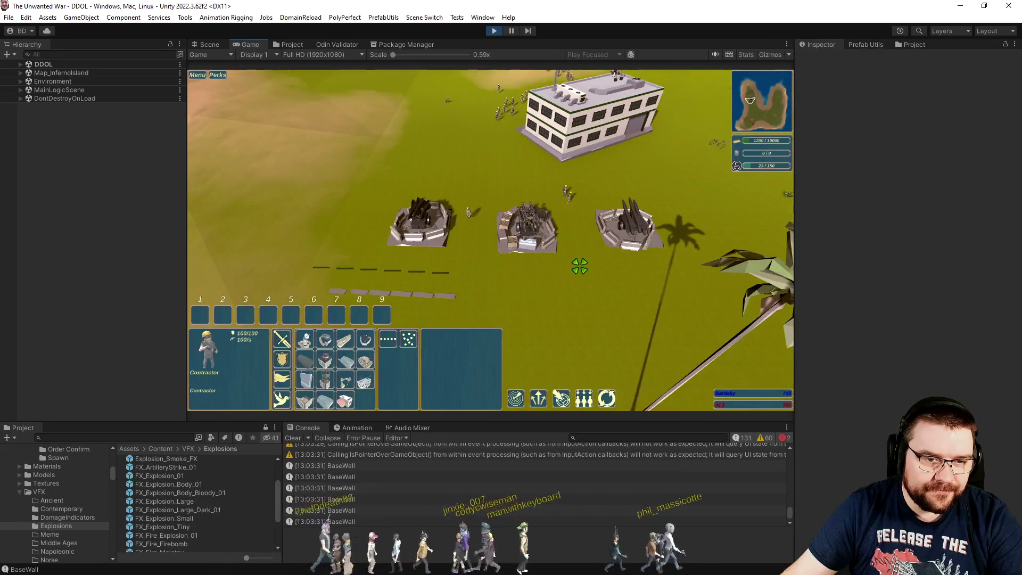
pyautogui.press('Return')
pyautogui.write('Bling Bling')
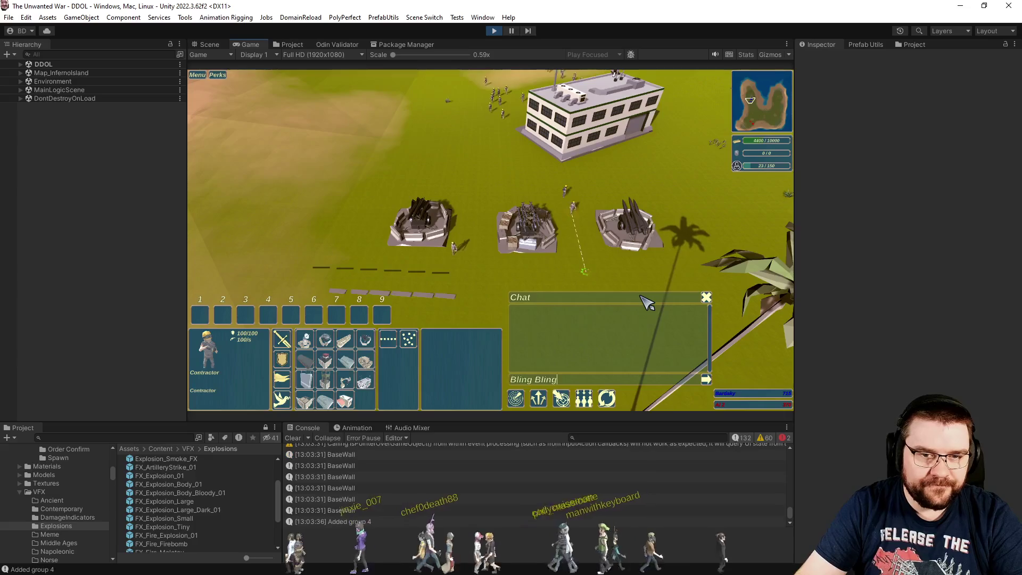
pyautogui.press('Return')
pyautogui.press('Escape')
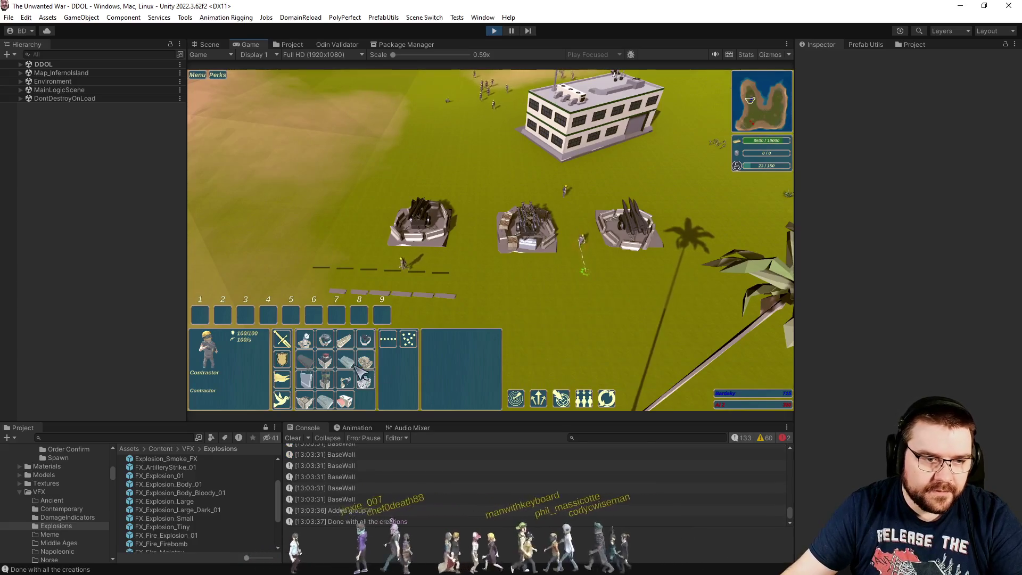
# - Extend the wall line to the right and place another previewed wall segment
pyautogui.click(309, 376)
pyautogui.moveTo(473, 307); pyautogui.dragTo(687, 301)
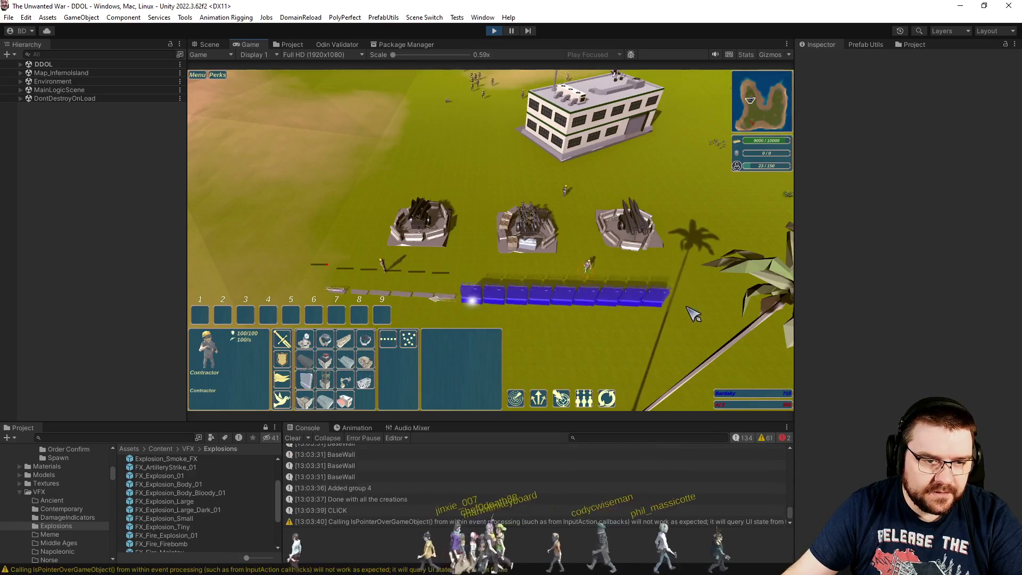
pyautogui.press('d')
pyautogui.moveTo(407, 179); pyautogui.dragTo(467, 228)
pyautogui.press('d')
pyautogui.press('Return')
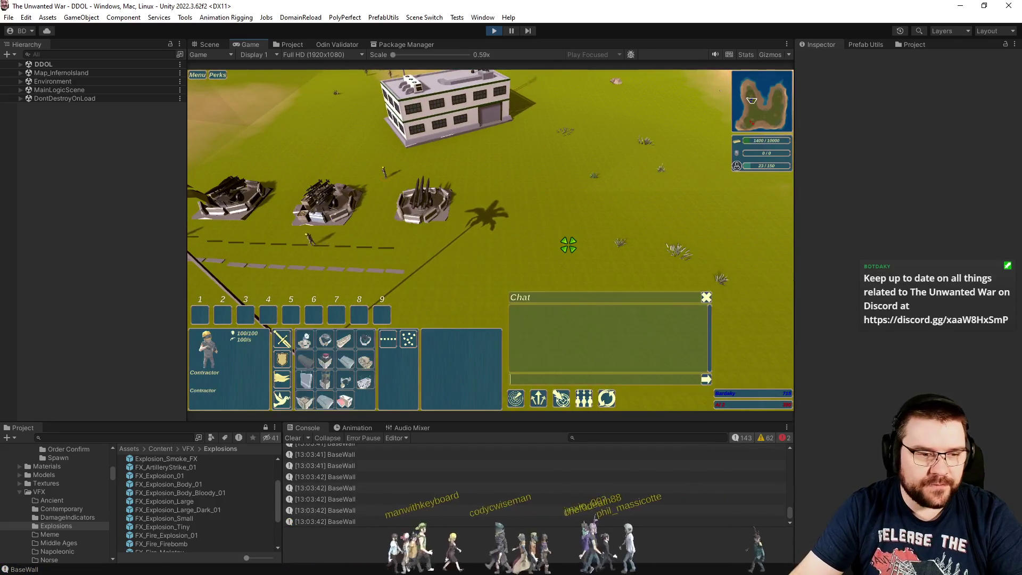
pyautogui.press('Escape')
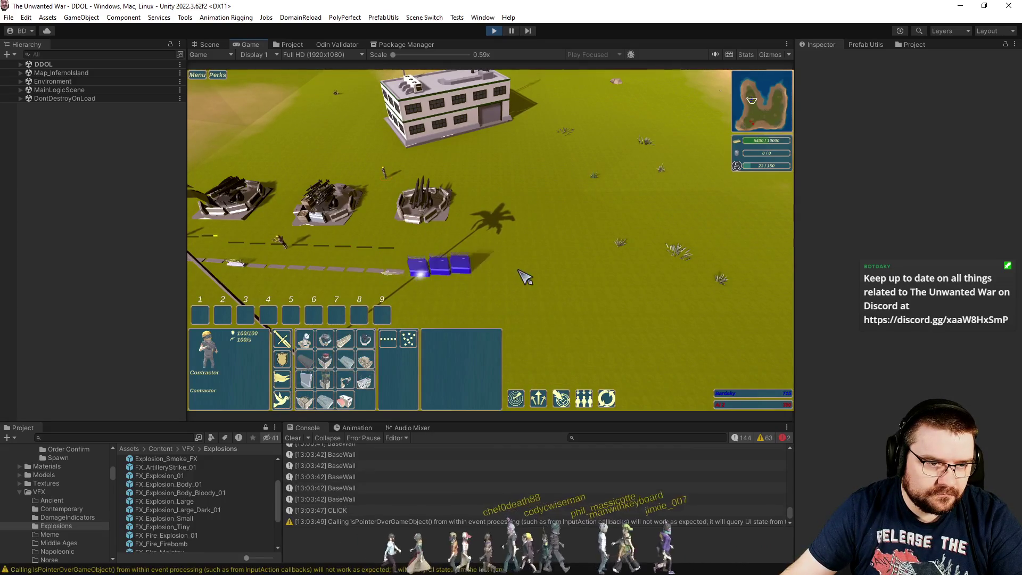
pyautogui.click(615, 282)
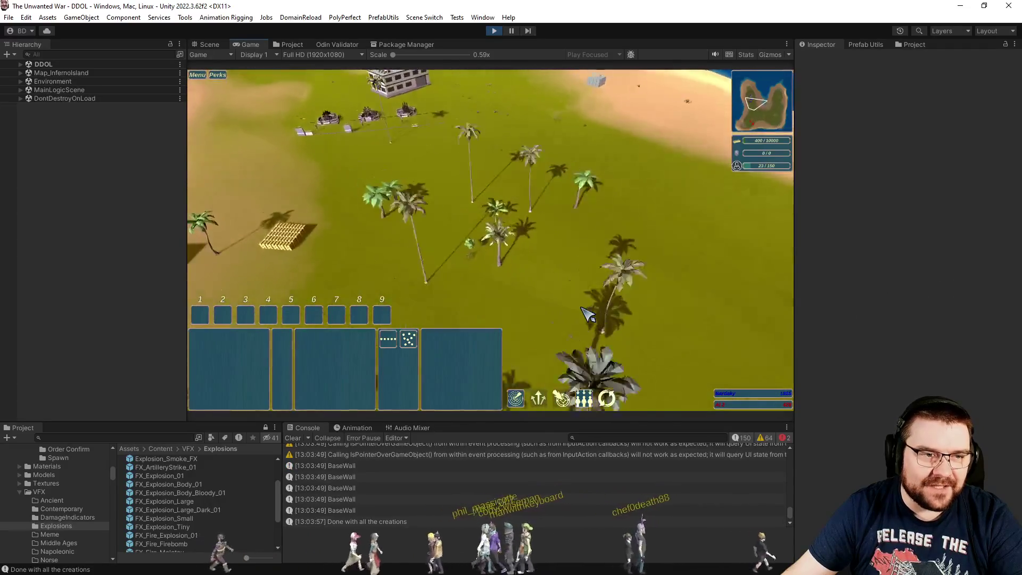
# - Select and deselect the Contractor, and set the game speed to 1x
pyautogui.click(598, 323)
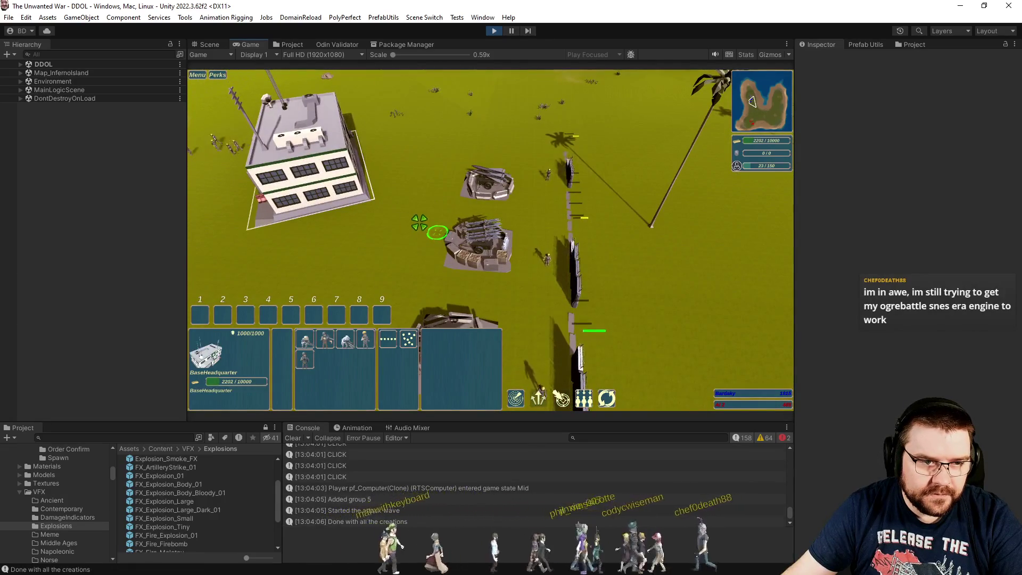
pyautogui.click(564, 224)
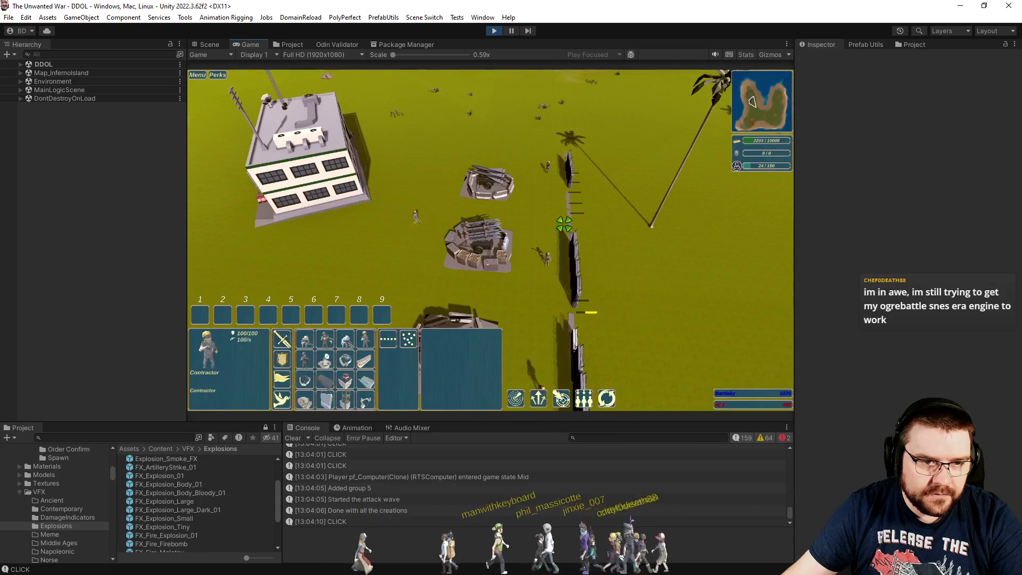
pyautogui.press('Escape')
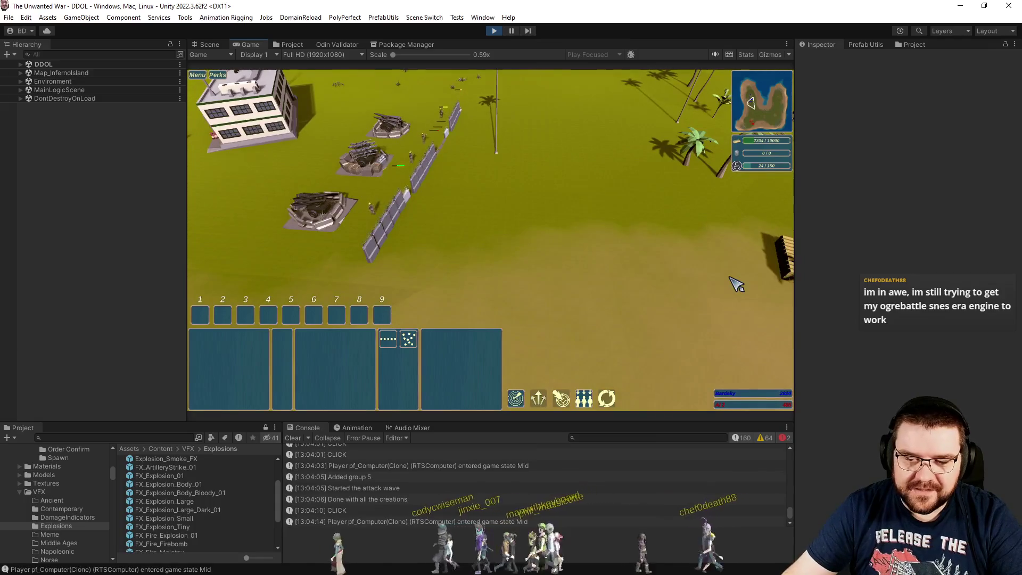
pyautogui.press('+')
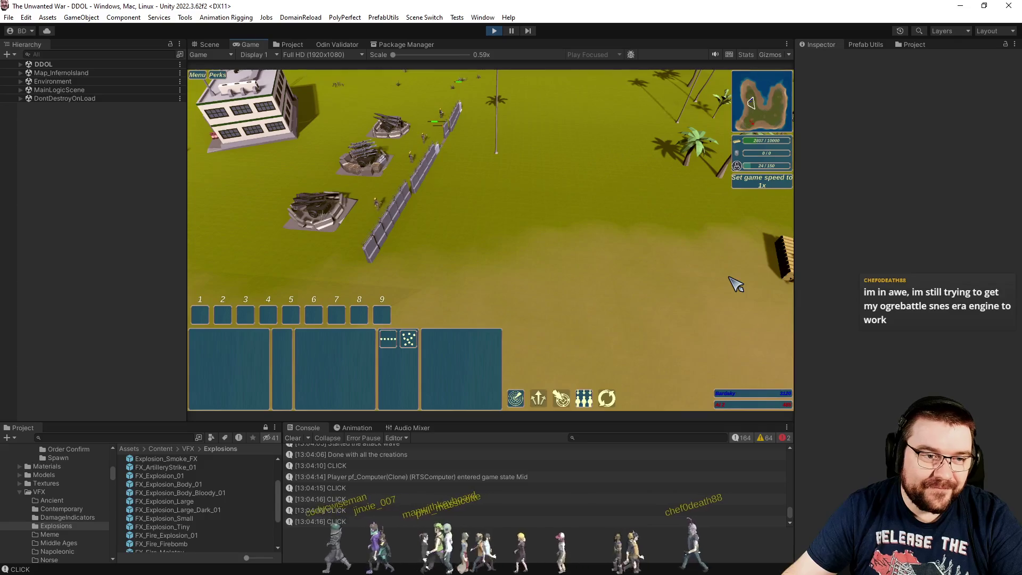
# - Zoom over the base, deselect the building, and turn the camera toward the beach and back
pyautogui.scroll(3, 737, 285)
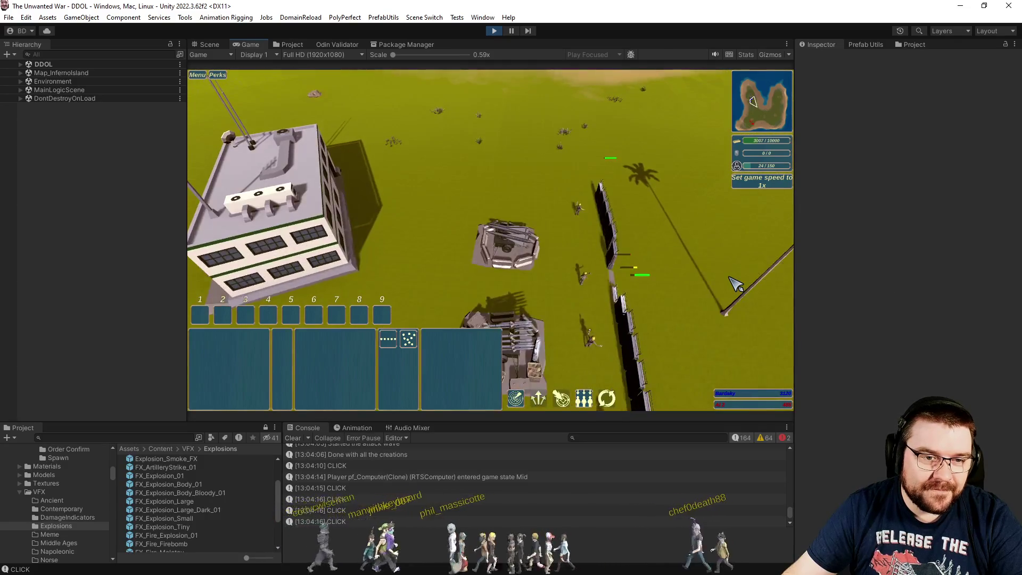
pyautogui.scroll(5, 736, 285)
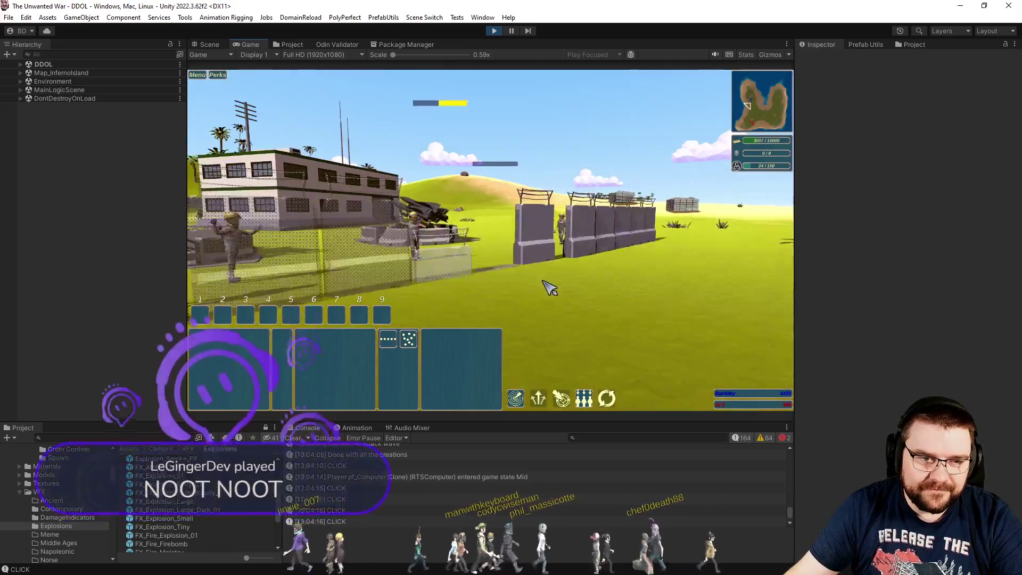
pyautogui.scroll(3, 547, 287)
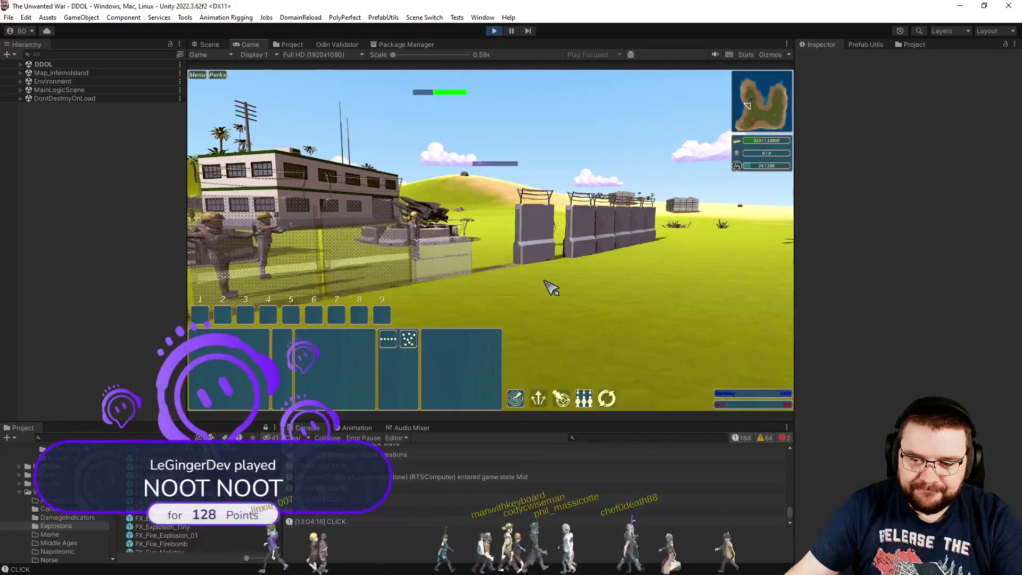
pyautogui.scroll(-5, 545, 303)
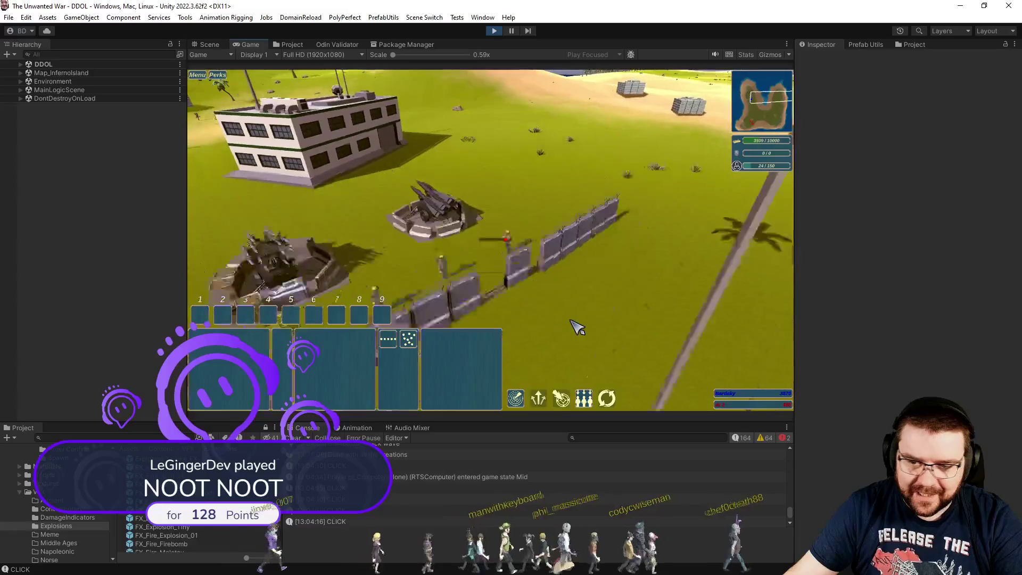
pyautogui.scroll(-2, 545, 297)
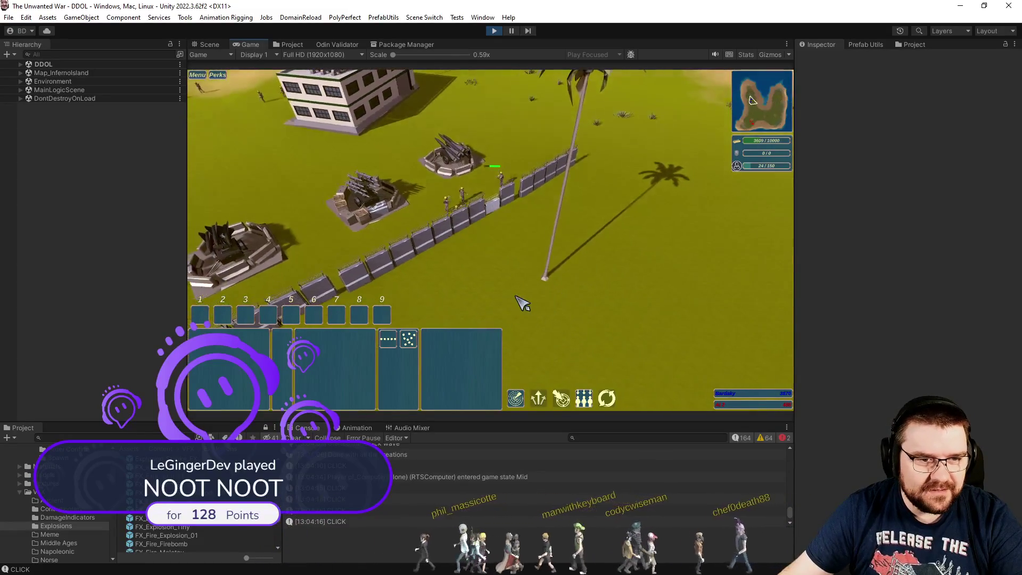
pyautogui.scroll(-3, 589, 303)
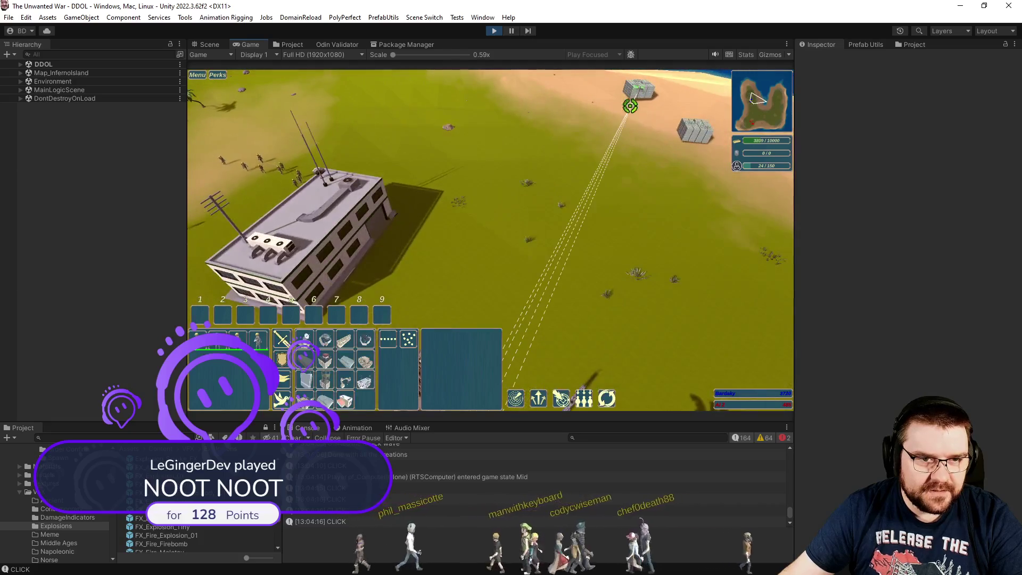
pyautogui.click(631, 313)
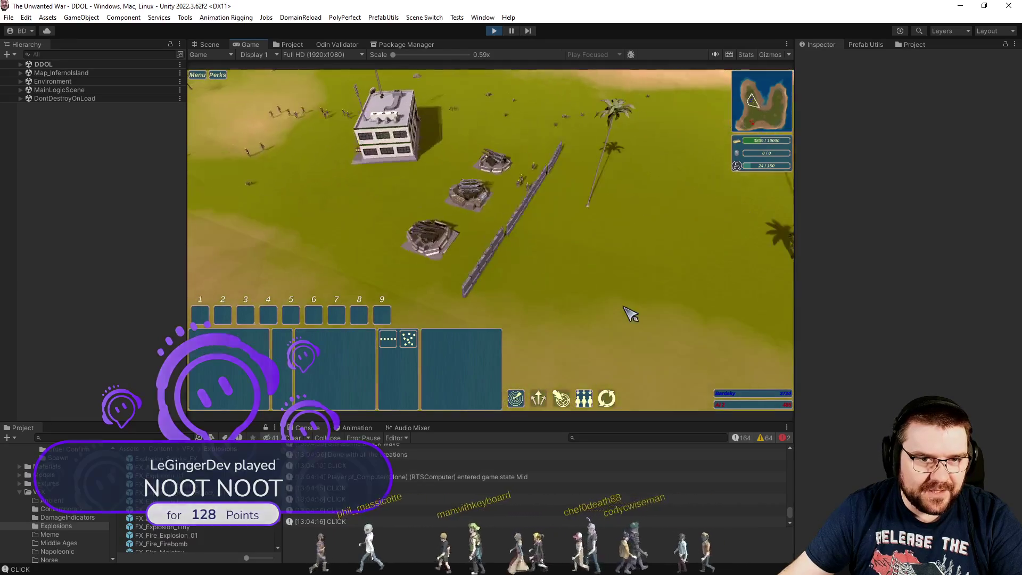
pyautogui.press('e')
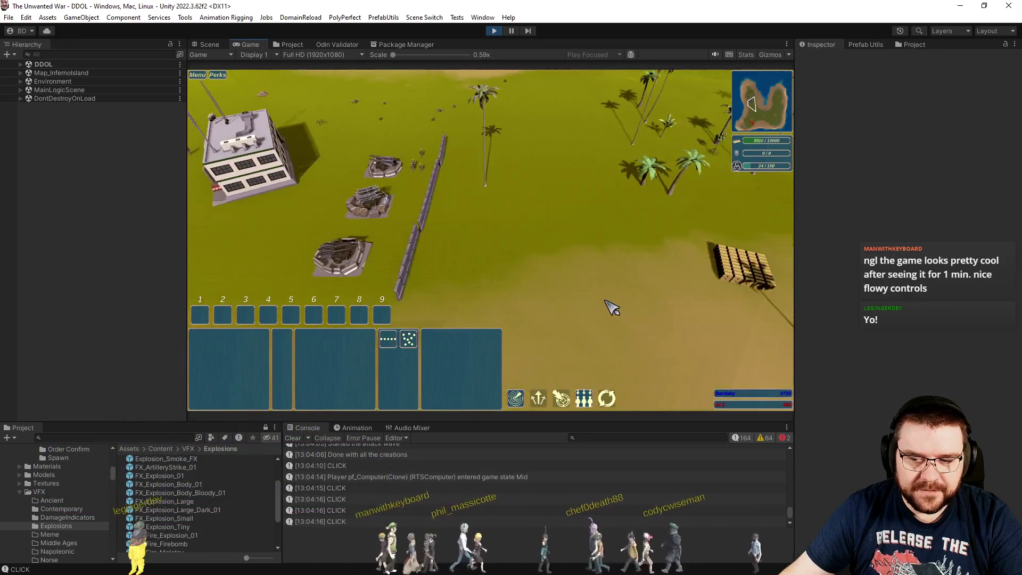
pyautogui.press('q')
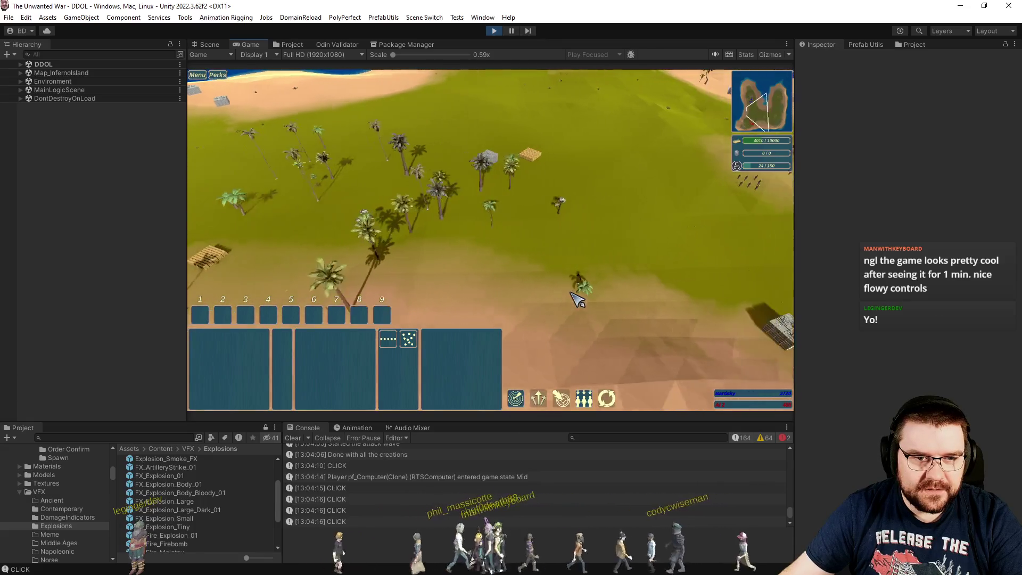
# - Speed the game up to 4x, then return it to 1x
pyautogui.press('+')
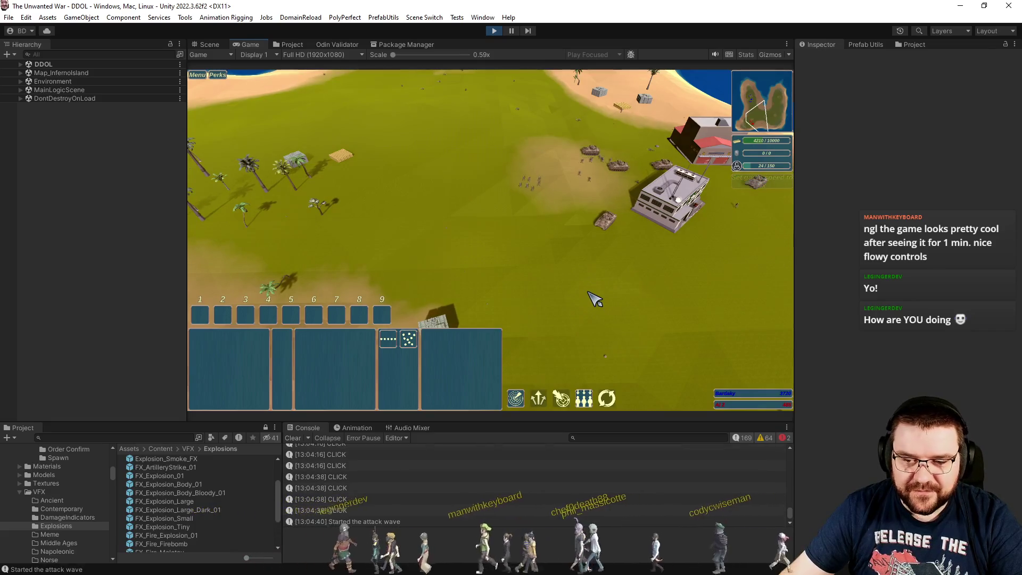
pyautogui.press('e')
pyautogui.press('-')
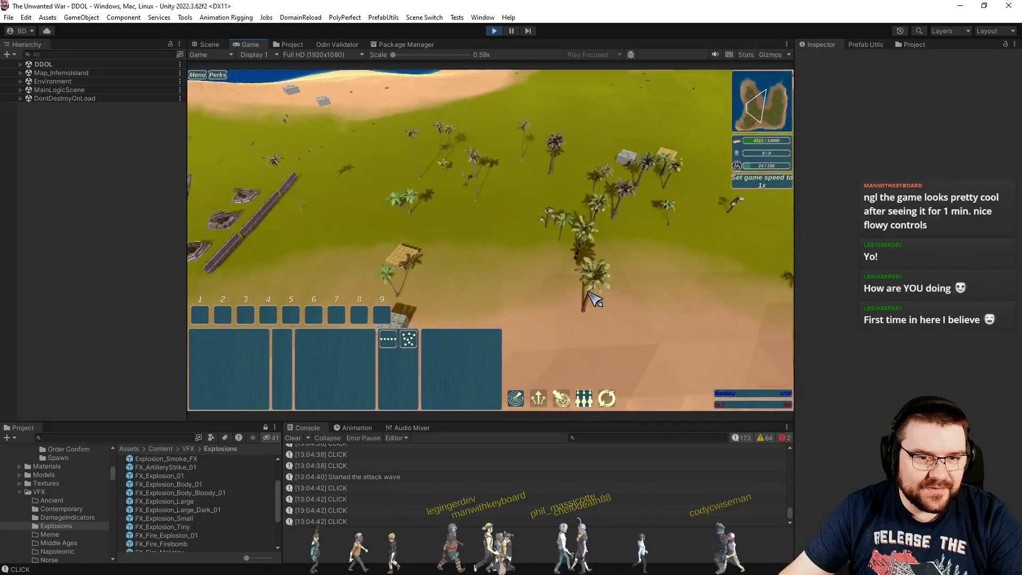
# - Orbit the camera across the beach and base, and hide the HUD and minimap
pyautogui.press('e')
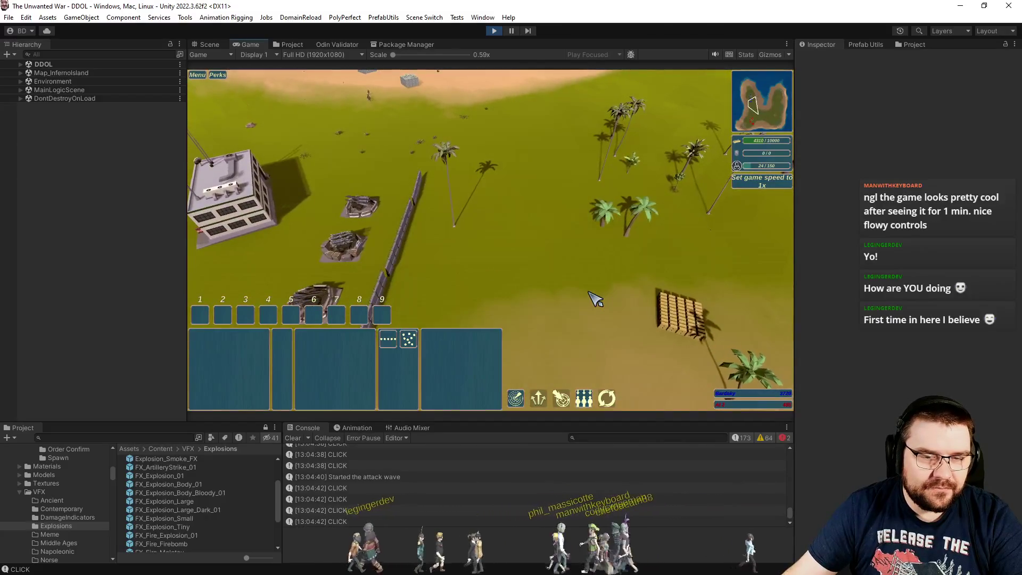
pyautogui.press('e')
pyautogui.press('q')
pyautogui.press('q')
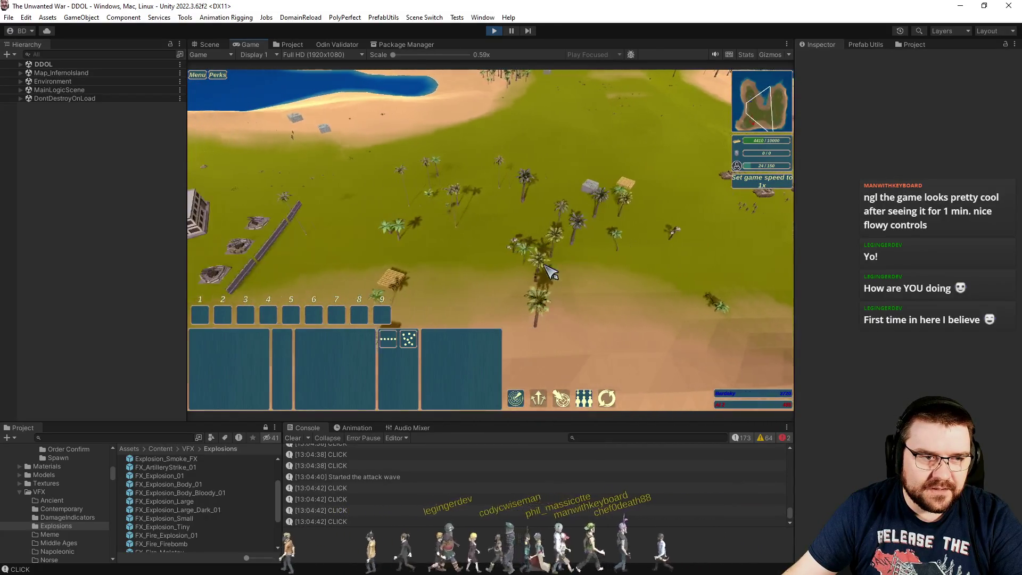
pyautogui.press('q')
pyautogui.press('q')
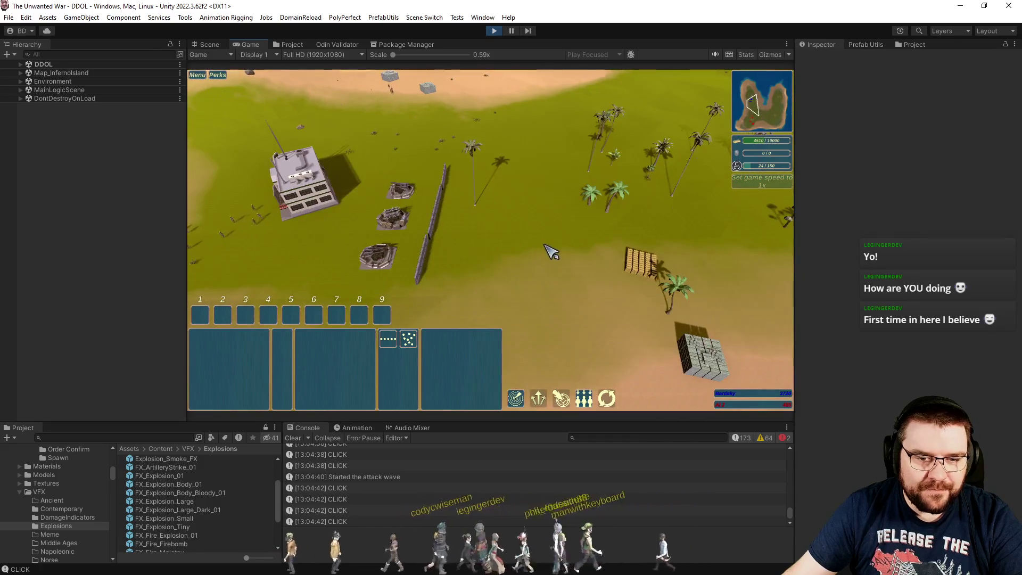
pyautogui.press('q')
pyautogui.press('h')
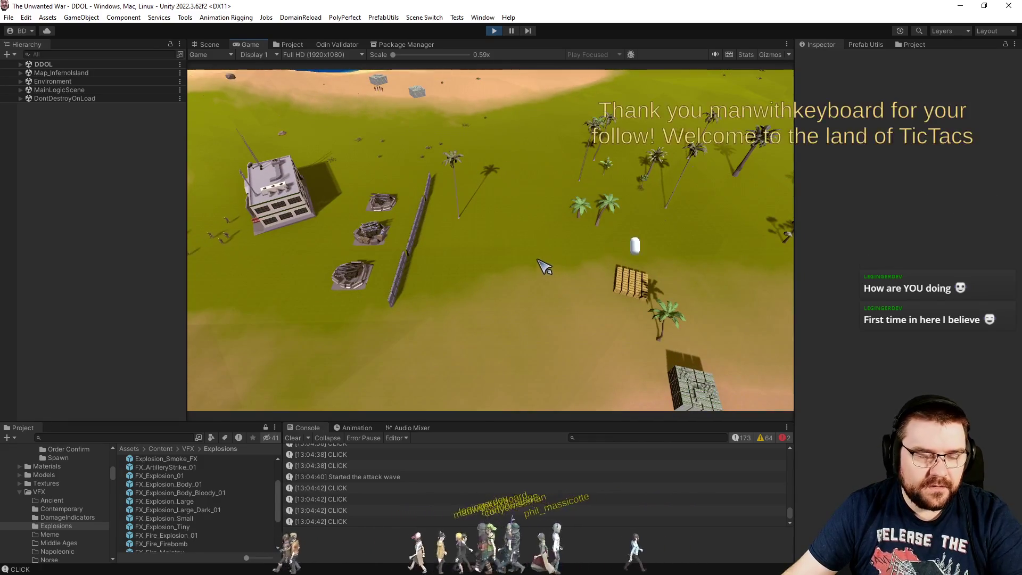
pyautogui.press('q')
pyautogui.press('q')
pyautogui.press('q')
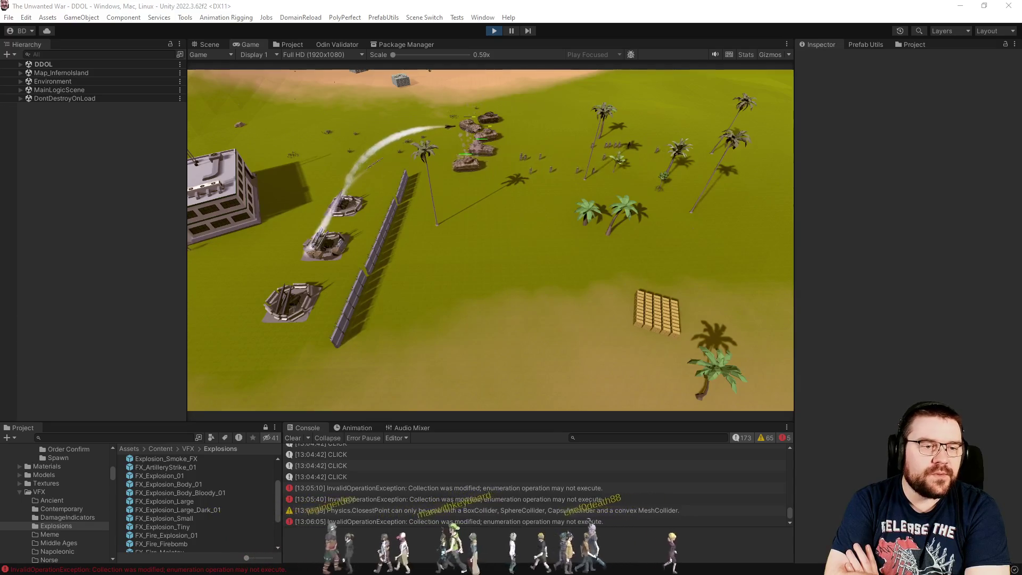
# - Watch the attack wave, inspect the newest console warning, and stop the game
pyautogui.hotkey('ctrl', '6')
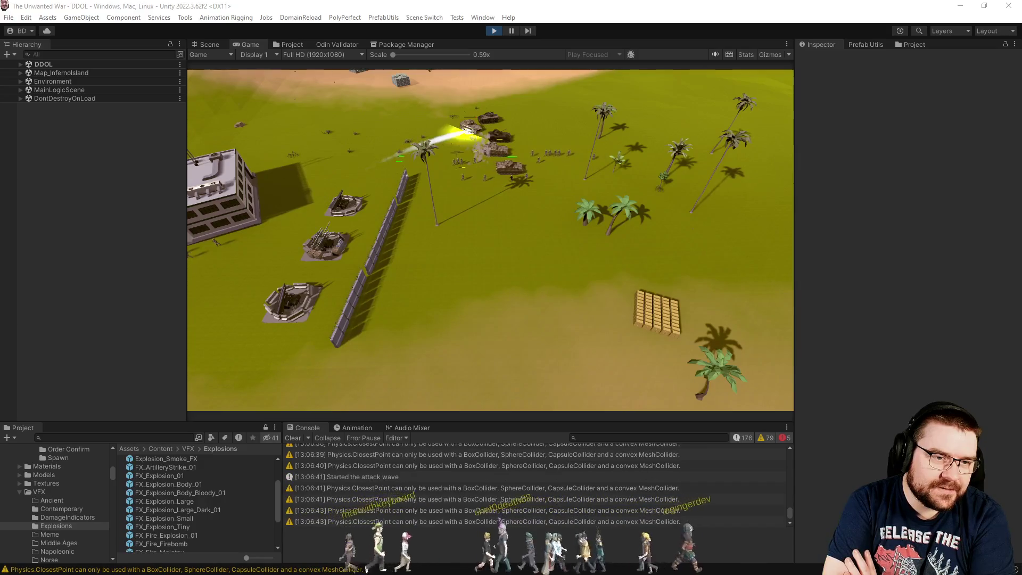
pyautogui.click(479, 521)
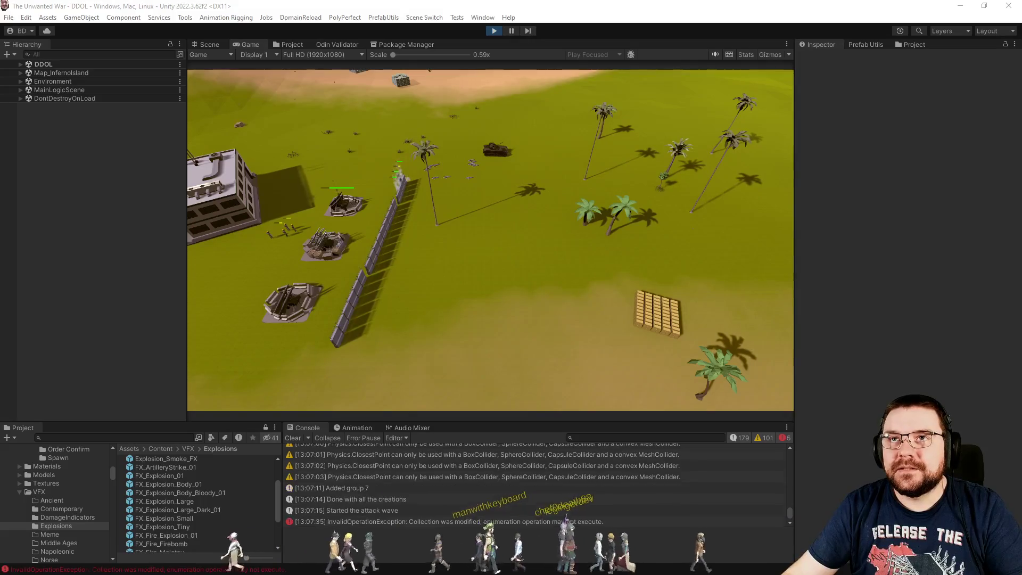
pyautogui.click(493, 32)
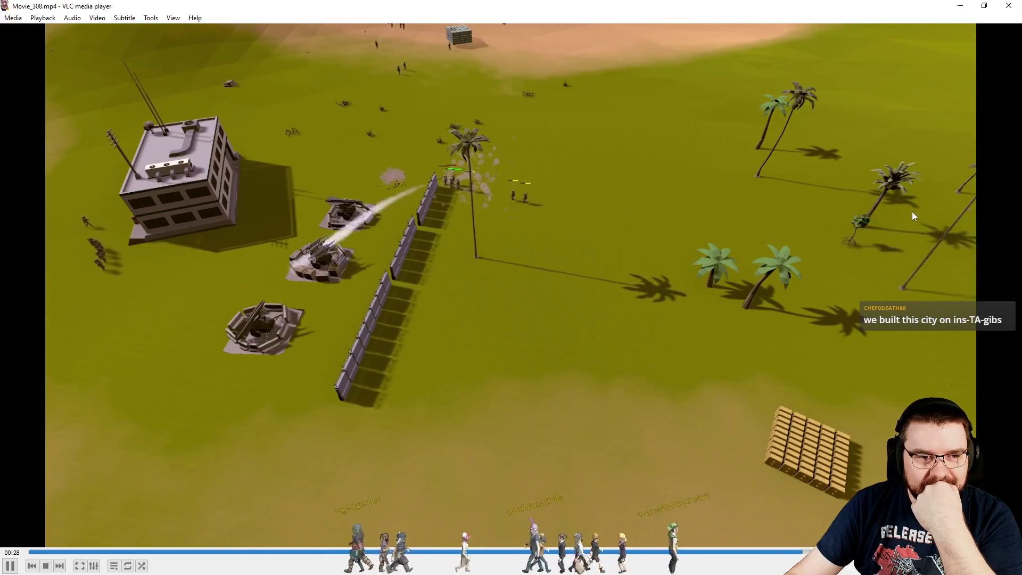
# - Watch Movie_308.mp4 play in VLC to the 30-second mark
pyautogui.click(1008, 6)
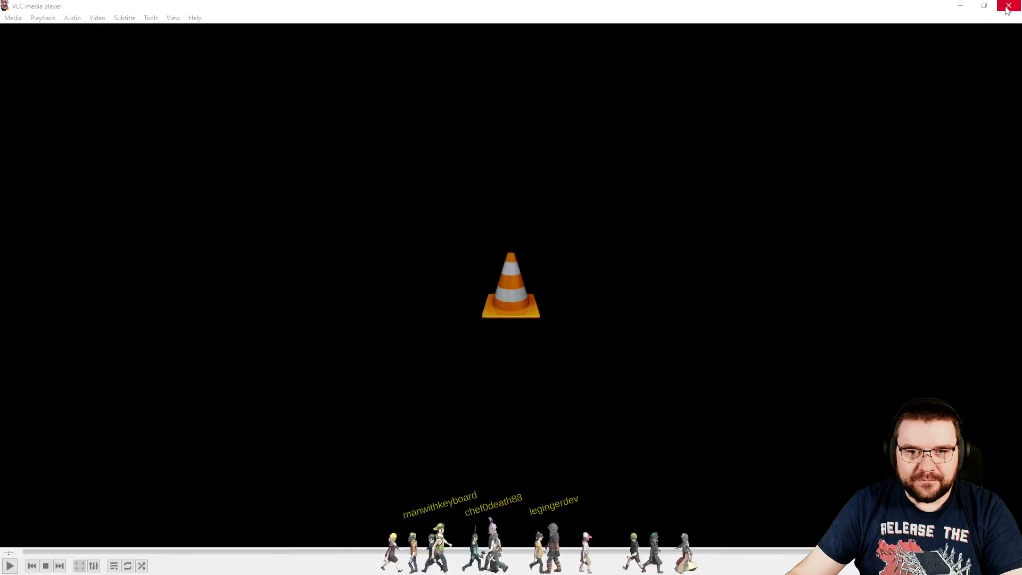
# - Close VLC, clear the Unity console, enter Play mode, then open MapNature.cs in Visual Studio
pyautogui.click(1006, 7)
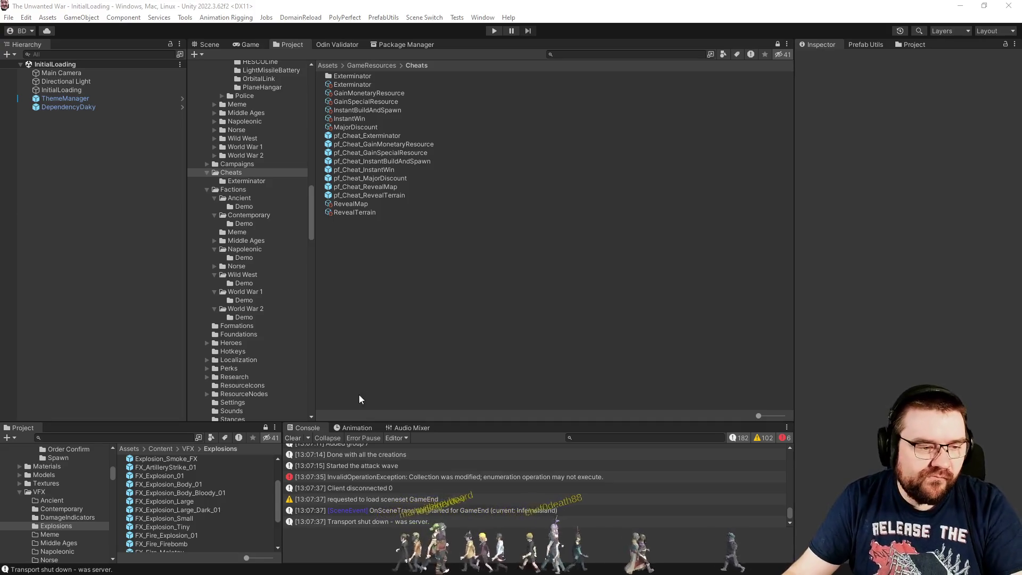
pyautogui.click(294, 437)
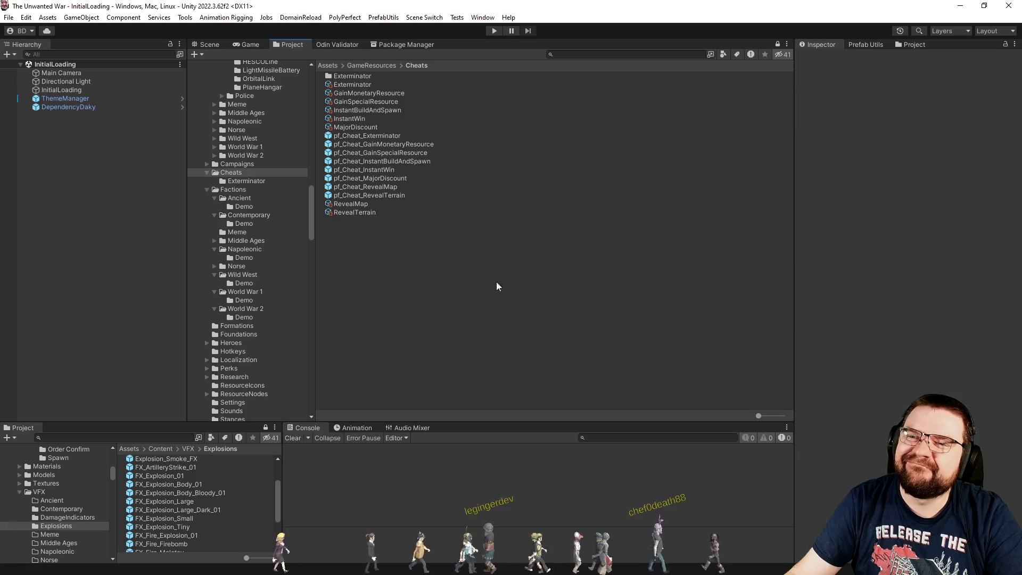
pyautogui.click(492, 31)
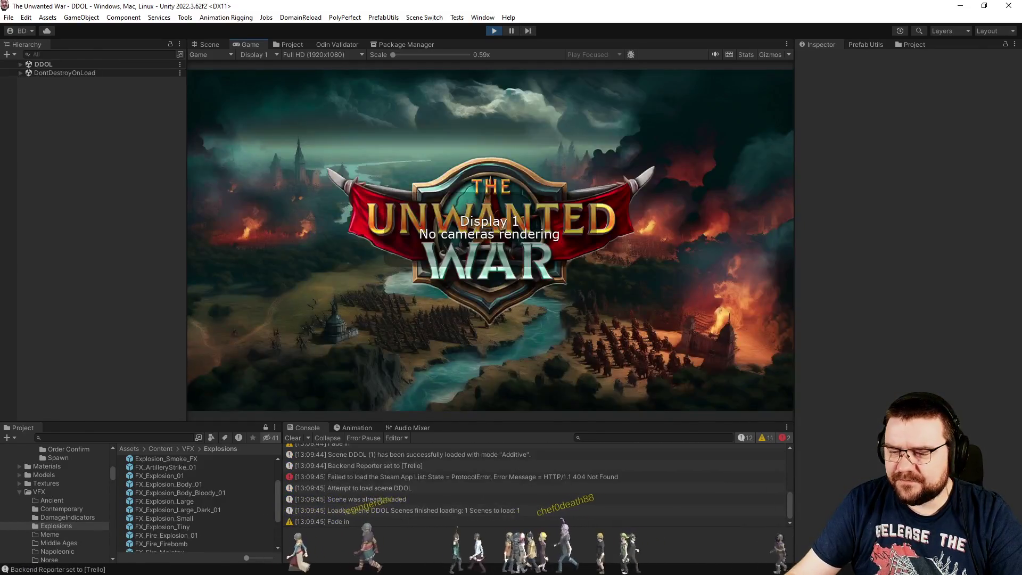
pyautogui.hotkey('alt', 'Tab')
pyautogui.click(405, 358)
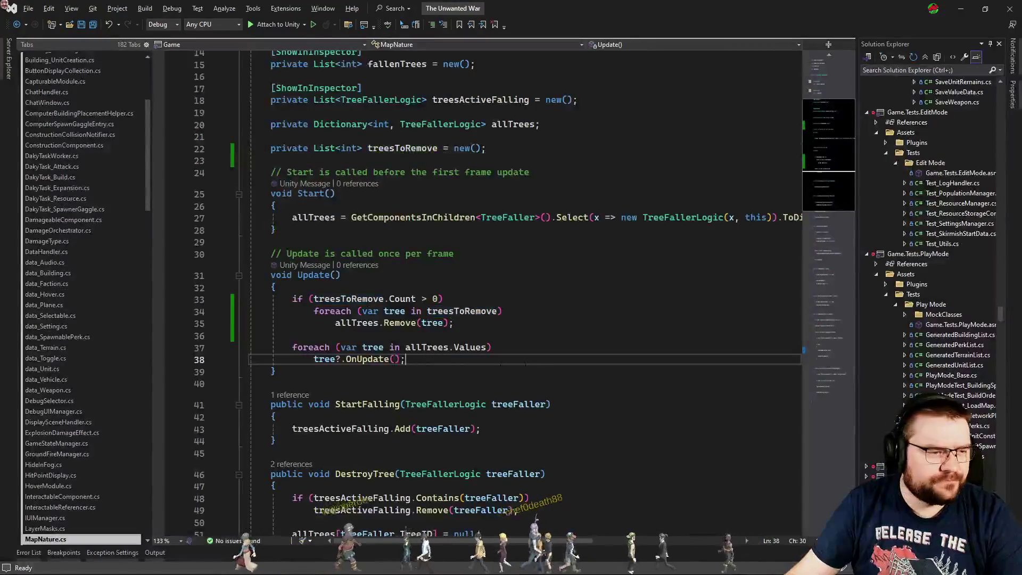
# - Open DakyTask_Attack.cs and read the OrderBy targeting code around line 27
pyautogui.scroll(2, 81, 317)
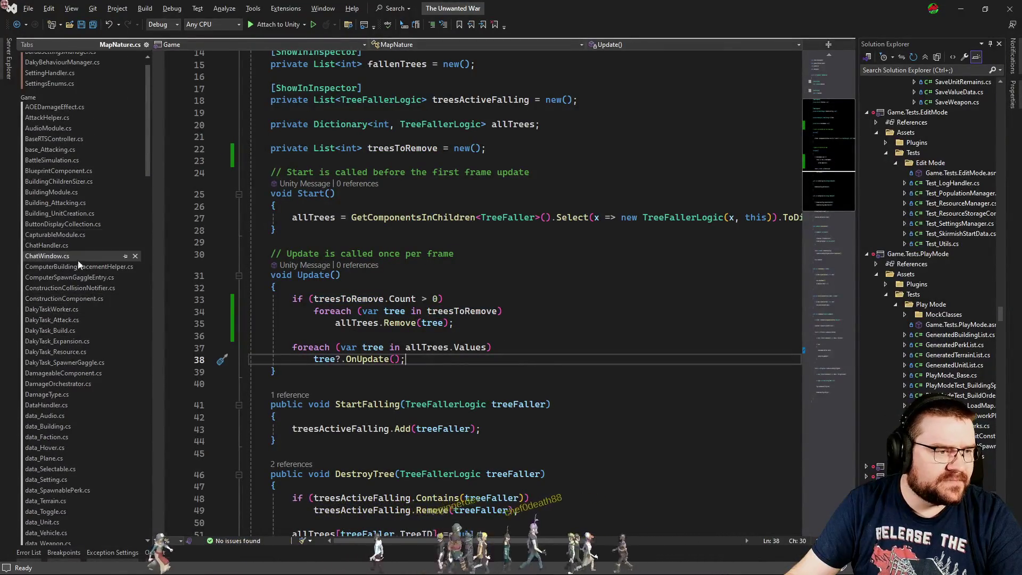
pyautogui.scroll(2, 78, 276)
pyautogui.click(77, 297)
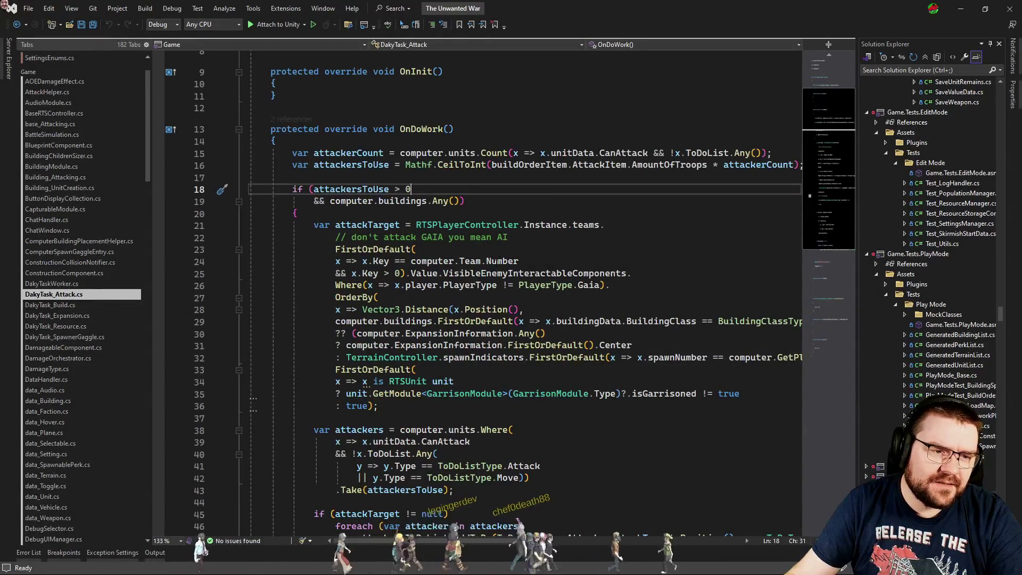
pyautogui.click(426, 297)
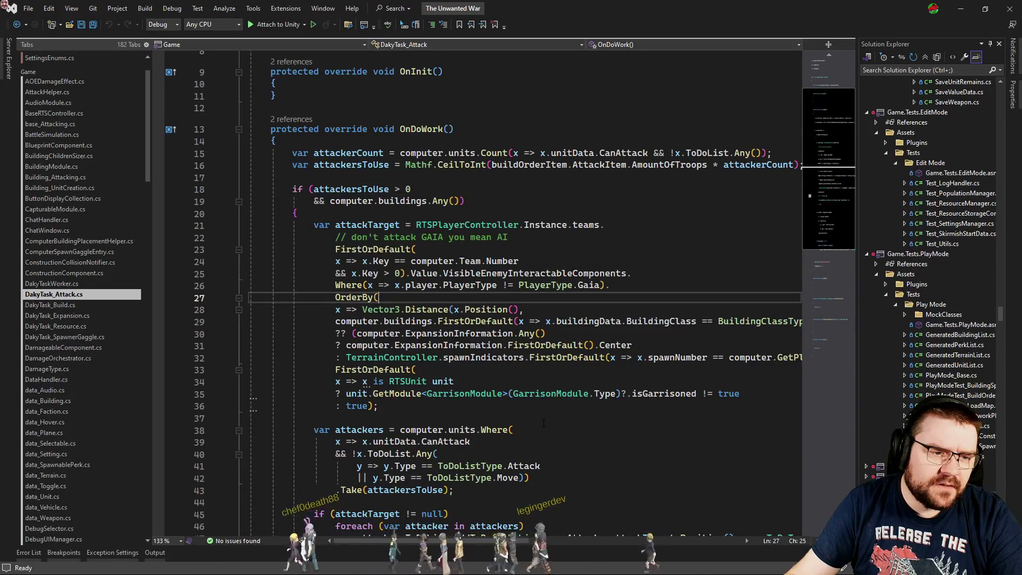
pyautogui.hscroll(5, 566, 550)
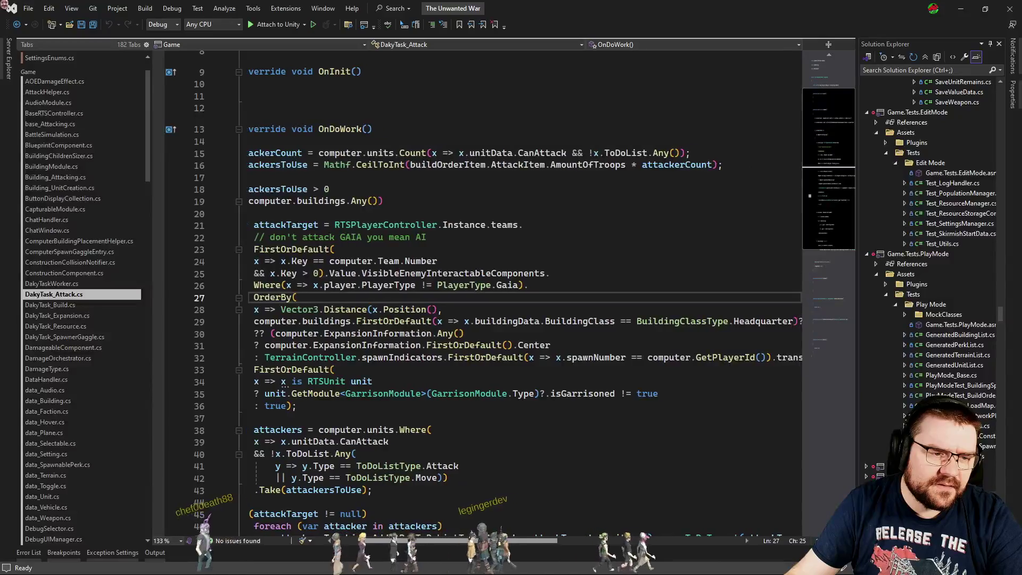
pyautogui.moveTo(565, 551); pyautogui.dragTo(458, 550)
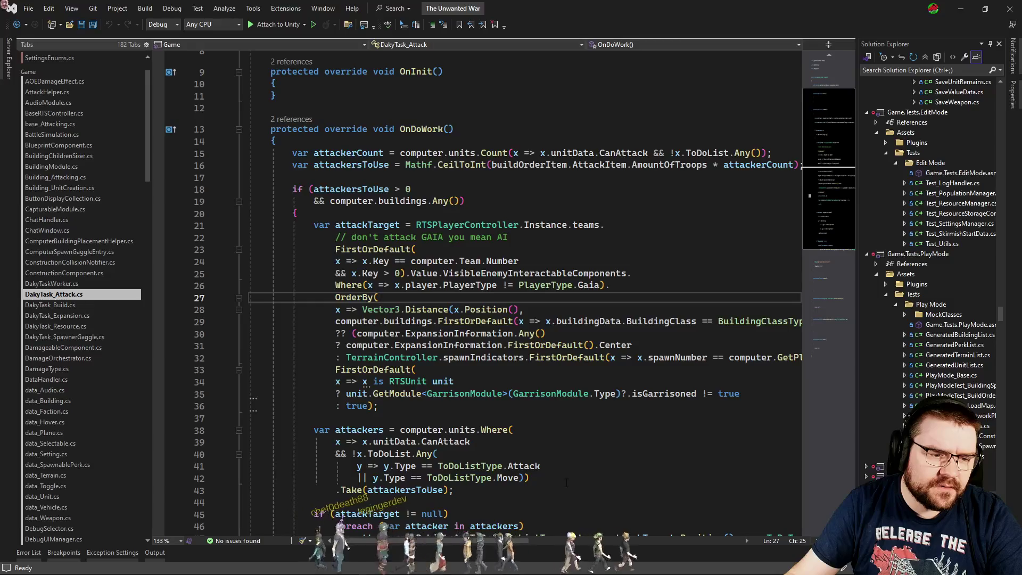
pyautogui.scroll(-5, 567, 482)
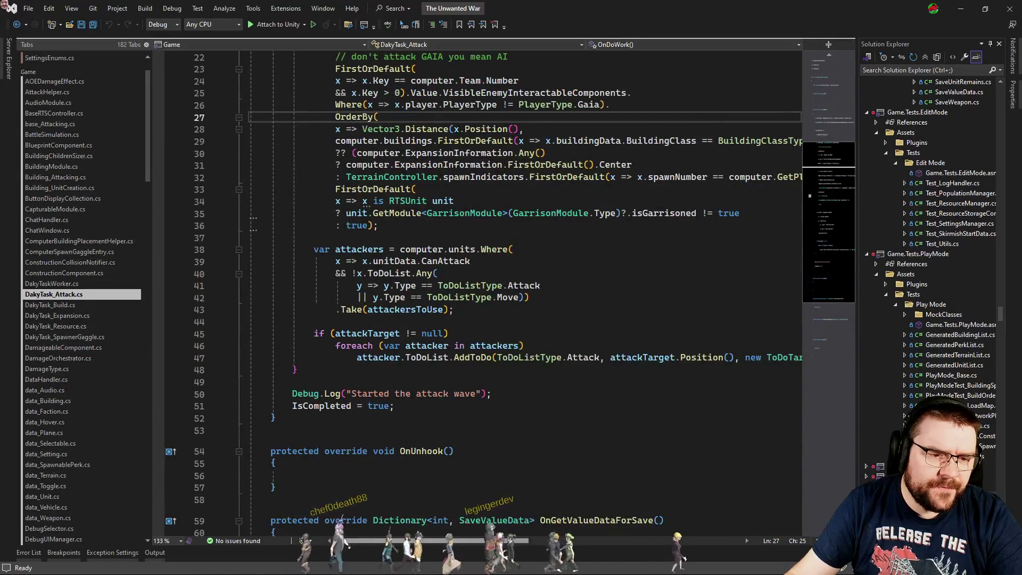
pyautogui.scroll(1, 549, 444)
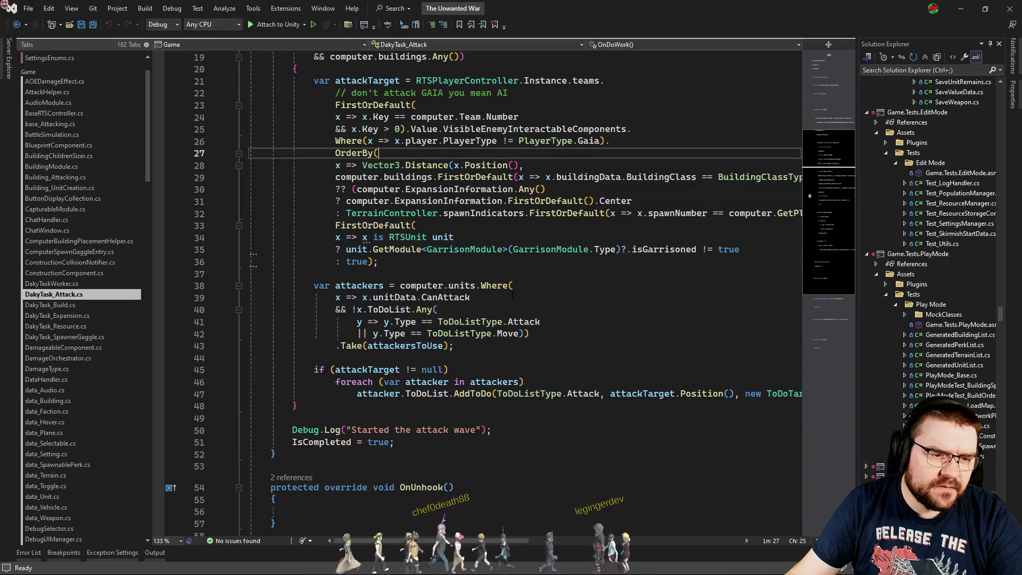
# - Inspect CanAttack on line 39 and attackTarget on line 45, then return to Unity
pyautogui.click(485, 298)
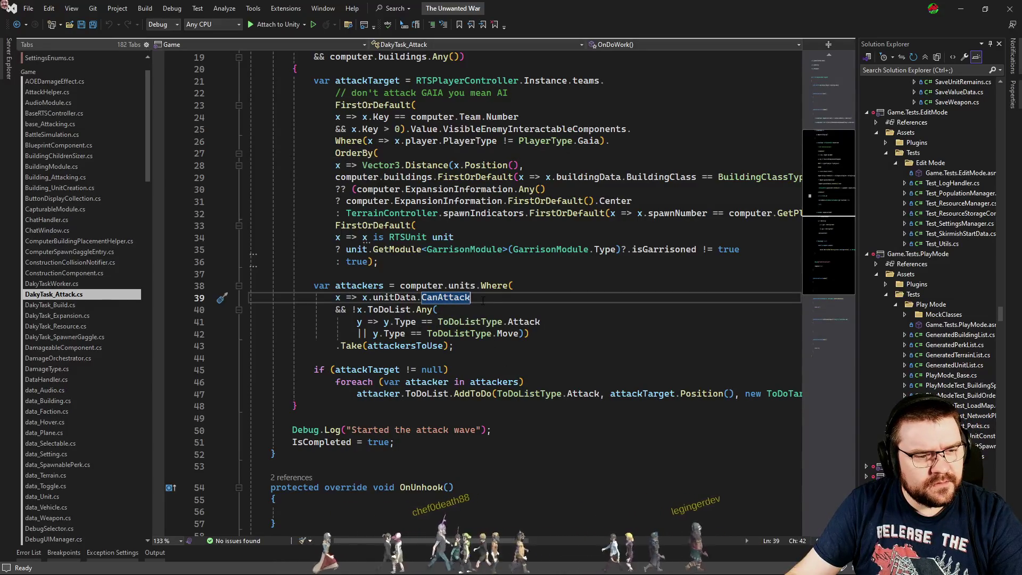
pyautogui.hscroll(3, 524, 287)
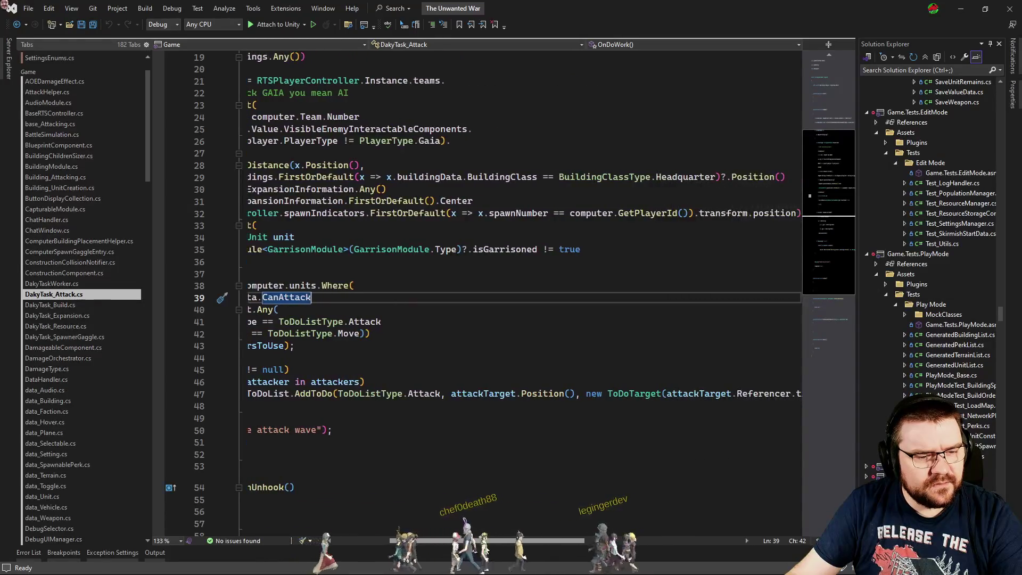
pyautogui.hscroll(-3, 485, 548)
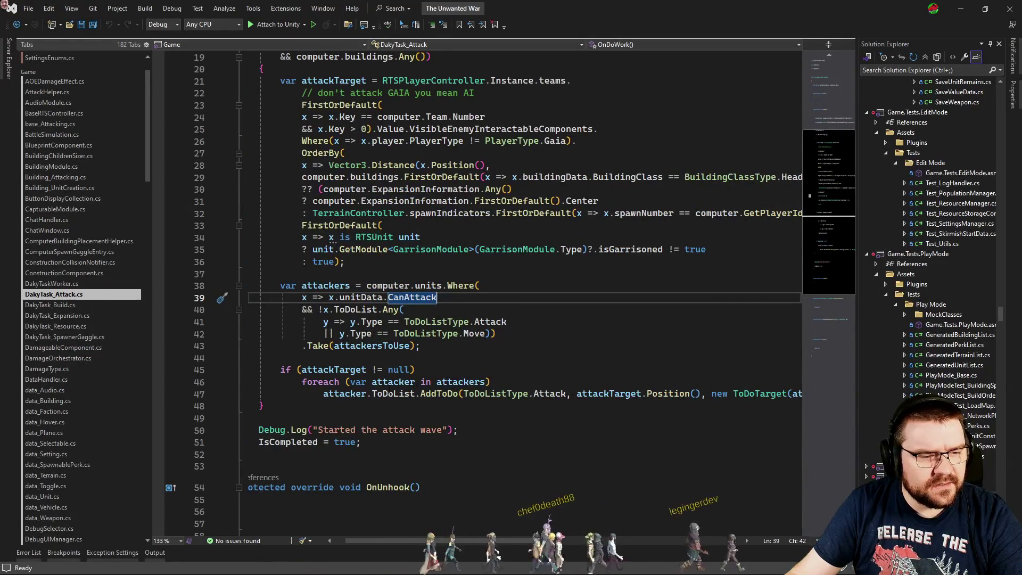
pyautogui.doubleClick(336, 370)
pyautogui.scroll(3, 487, 388)
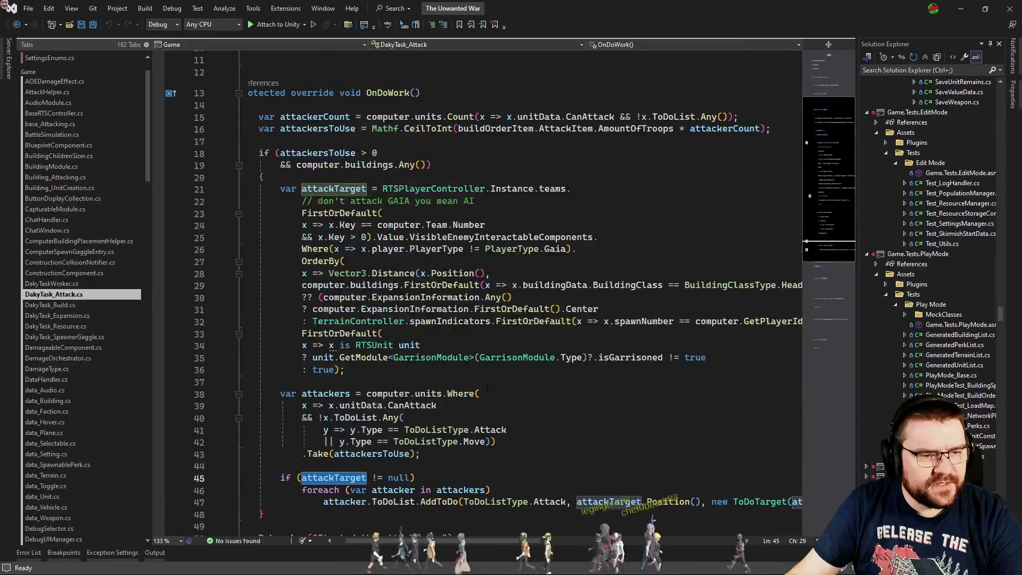
pyautogui.scroll(-1, 501, 385)
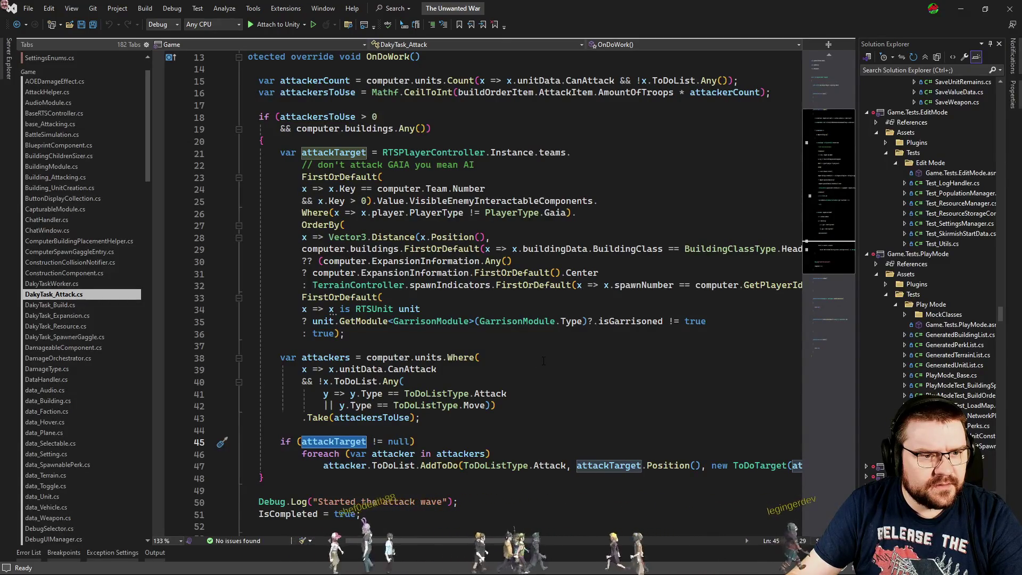
pyautogui.moveTo(457, 540)
pyautogui.mouseDown()
pyautogui.moveTo(519, 544)
pyautogui.moveTo(463, 546)
pyautogui.mouseUp()
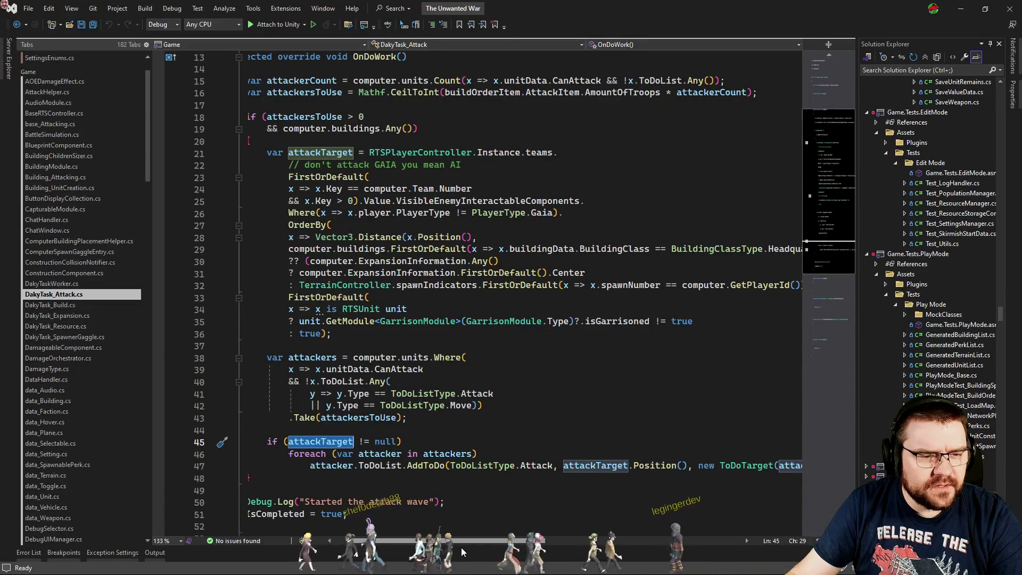
pyautogui.moveTo(462, 546)
pyautogui.mouseDown()
pyautogui.moveTo(548, 547)
pyautogui.moveTo(455, 547)
pyautogui.mouseUp()
pyautogui.hscroll(-2, 644, 419)
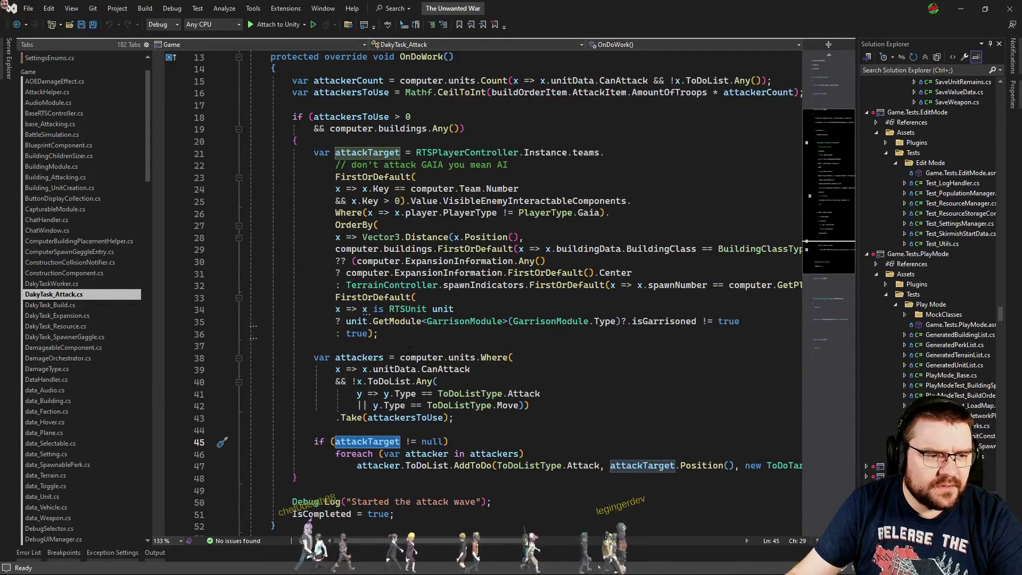
pyautogui.click(410, 347)
pyautogui.hotkey('alt', 'Tab')
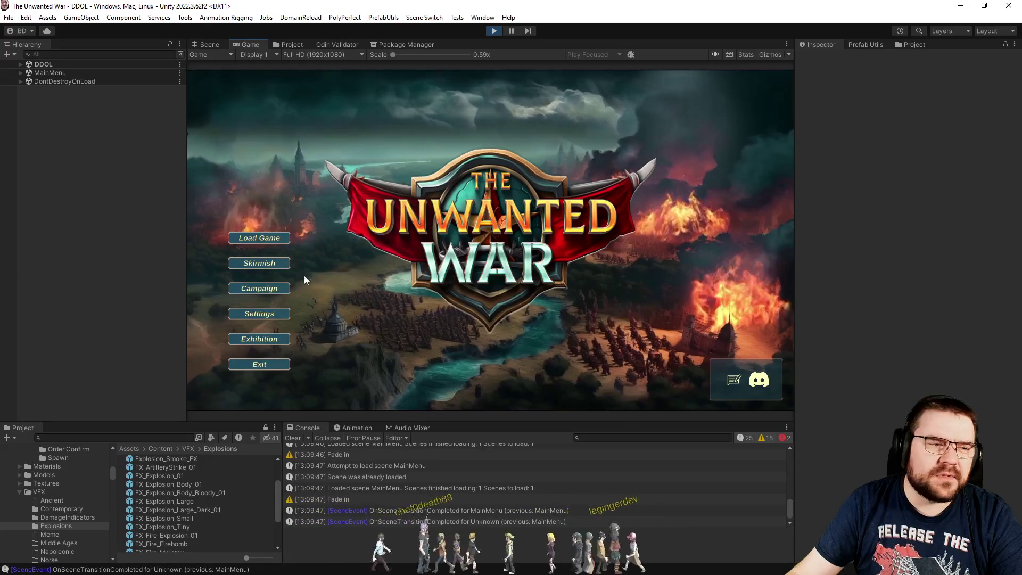
# - Start a skirmish with a PC - Effortless player 2, Map Explored Full, and population limit 150
pyautogui.click(269, 261)
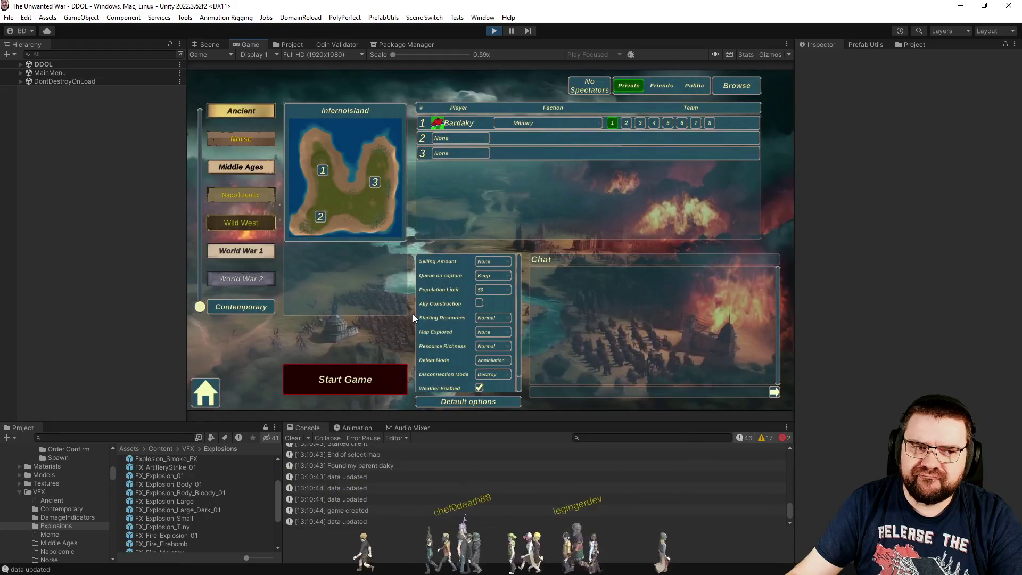
pyautogui.click(469, 152)
pyautogui.click(462, 180)
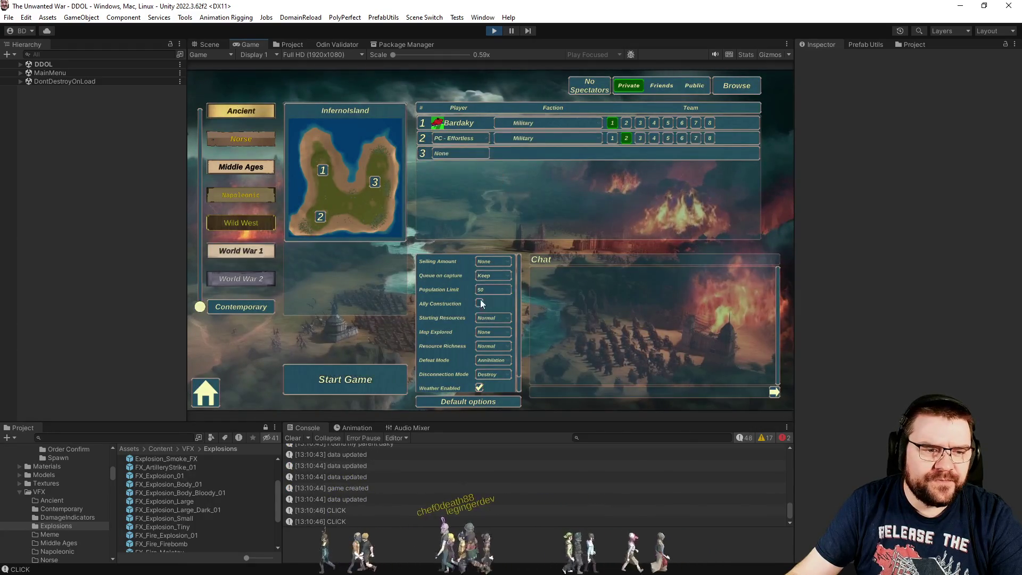
pyautogui.click(480, 330)
pyautogui.click(487, 372)
pyautogui.click(475, 391)
pyautogui.click(497, 291)
pyautogui.click(496, 328)
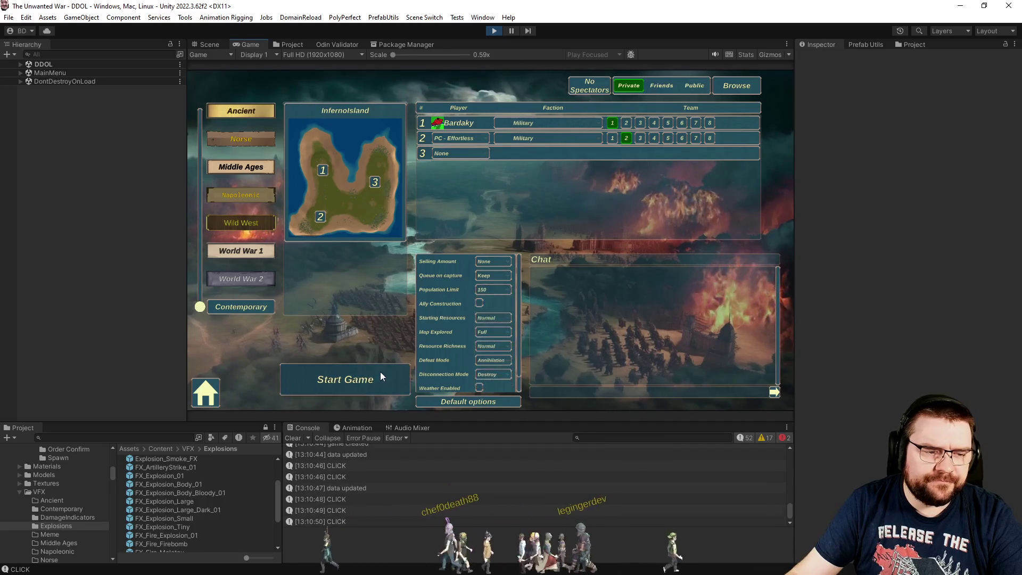
pyautogui.click(380, 372)
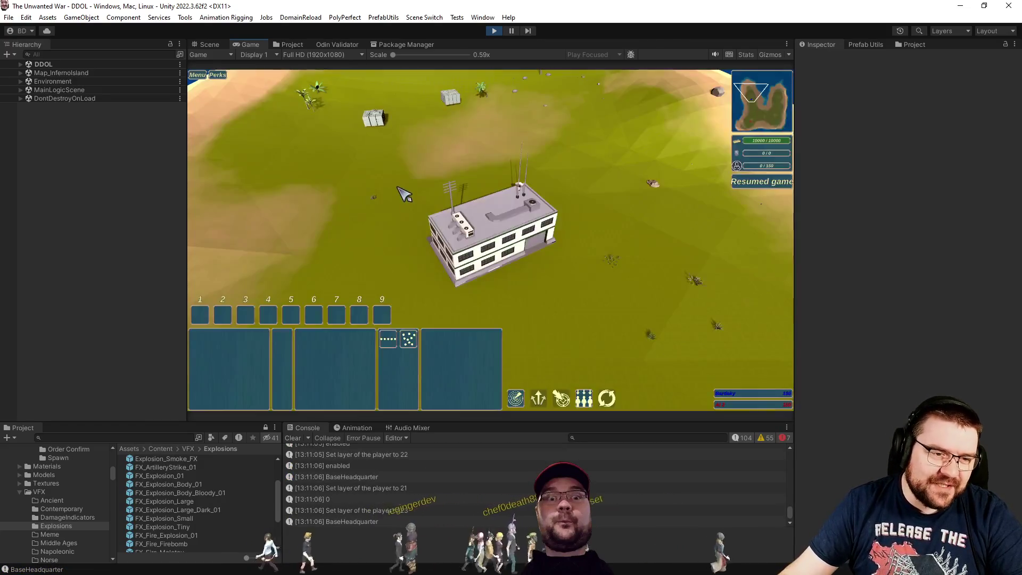
# - Select the headquarters and queue several soldiers for training
pyautogui.moveTo(403, 182); pyautogui.dragTo(572, 301)
pyautogui.click(365, 339)
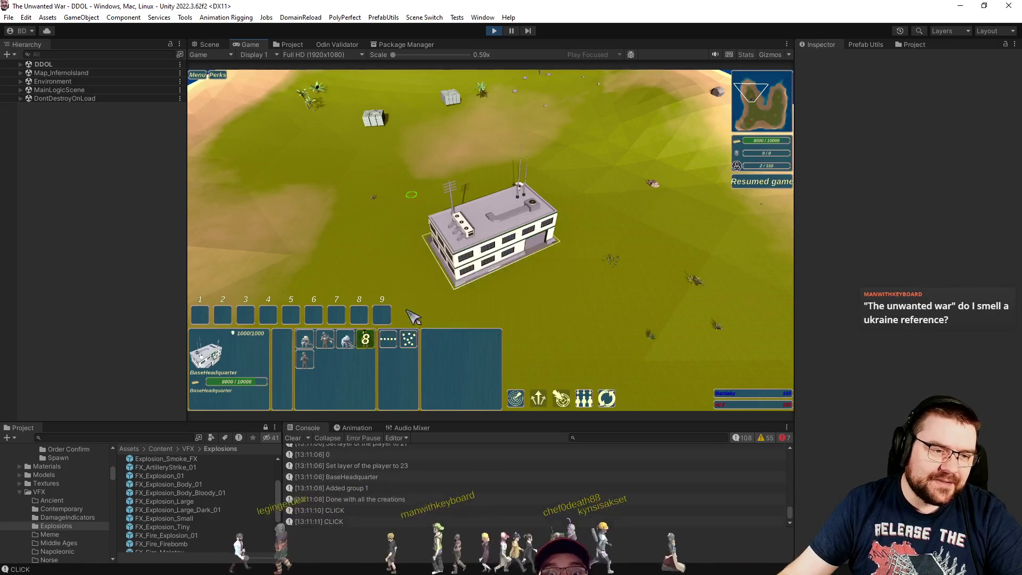
pyautogui.scroll(3, 528, 263)
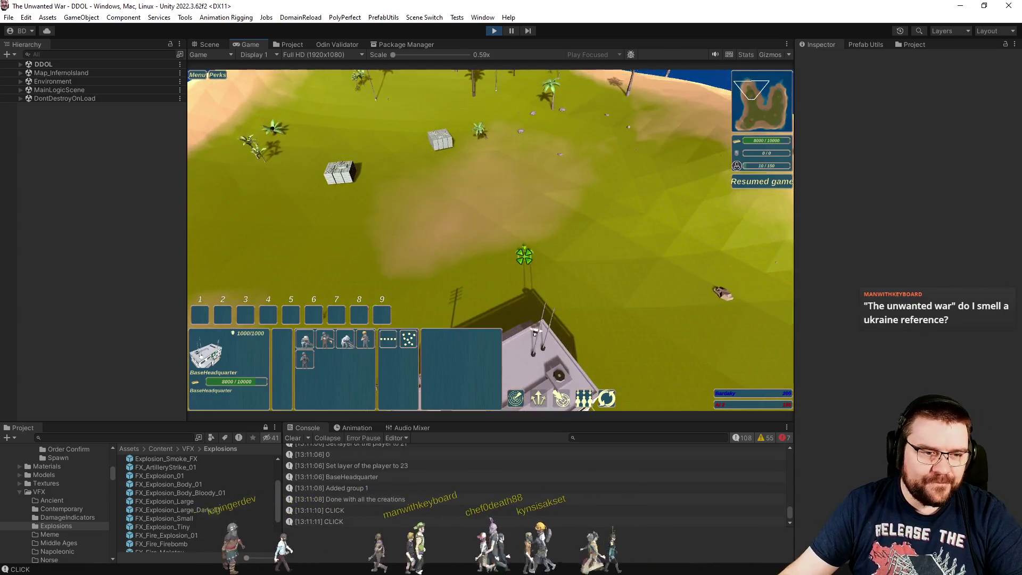
pyautogui.keyDown('shift'); pyautogui.click(365, 338); pyautogui.keyUp('shift')
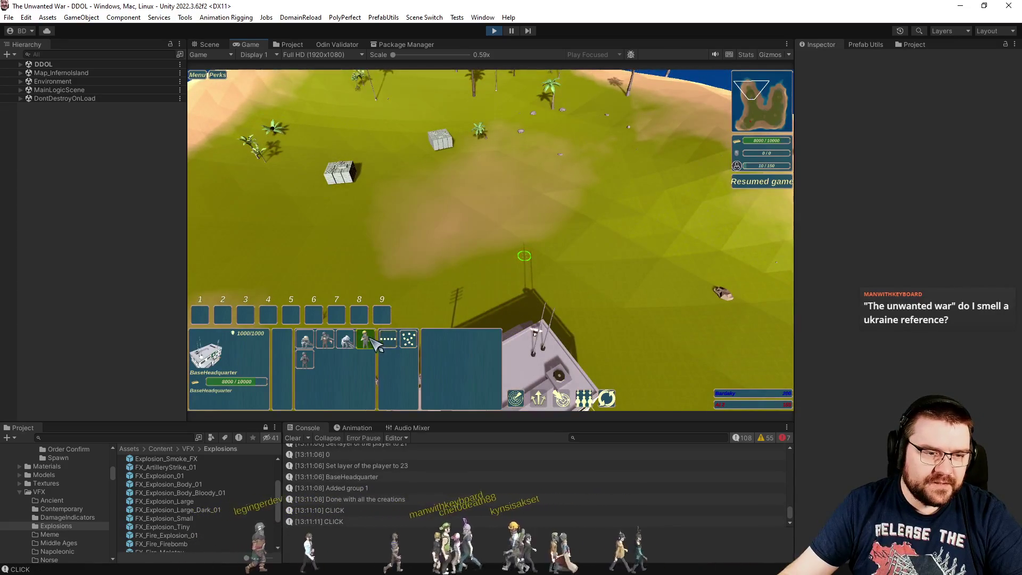
pyautogui.scroll(-3, 532, 336)
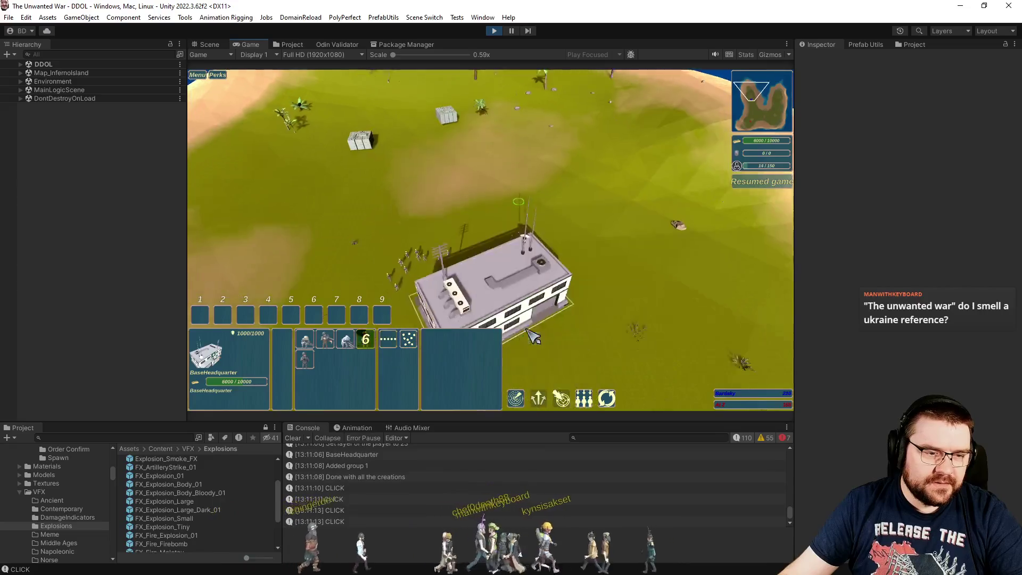
pyautogui.scroll(-2, 532, 335)
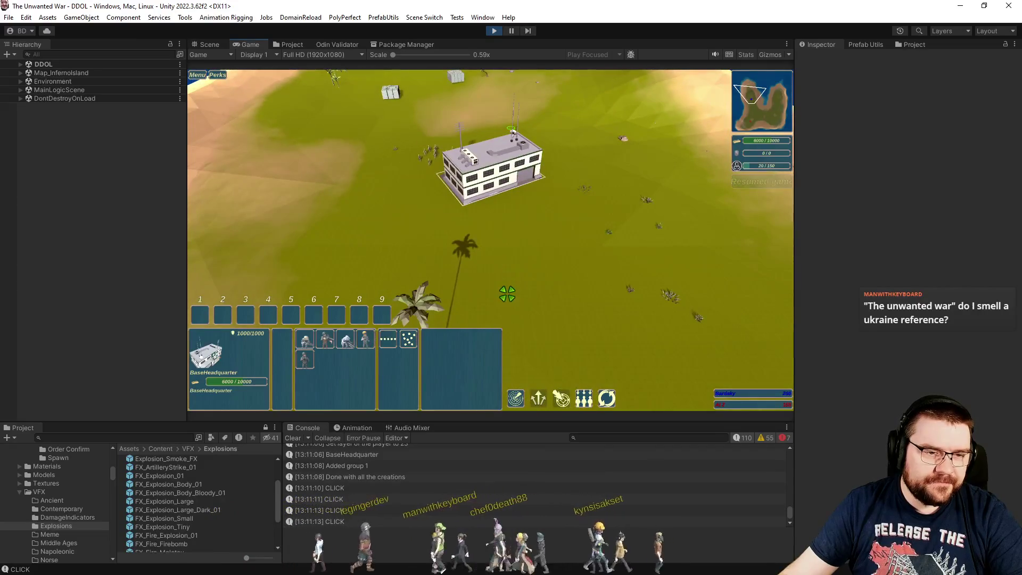
# - Send the newly trained group toward the small factory, then clear the selection
pyautogui.click(360, 352)
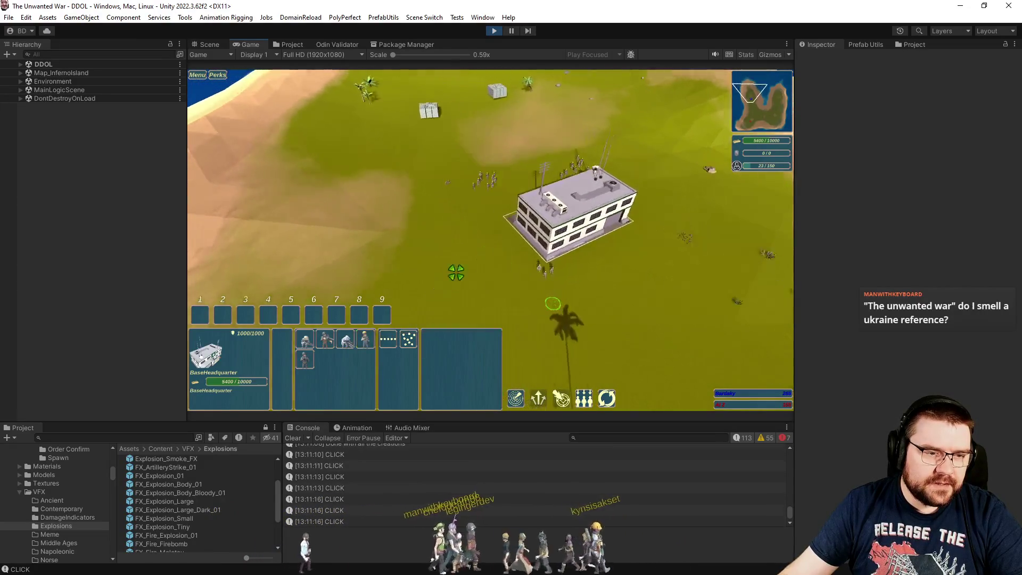
pyautogui.rightClick(372, 169)
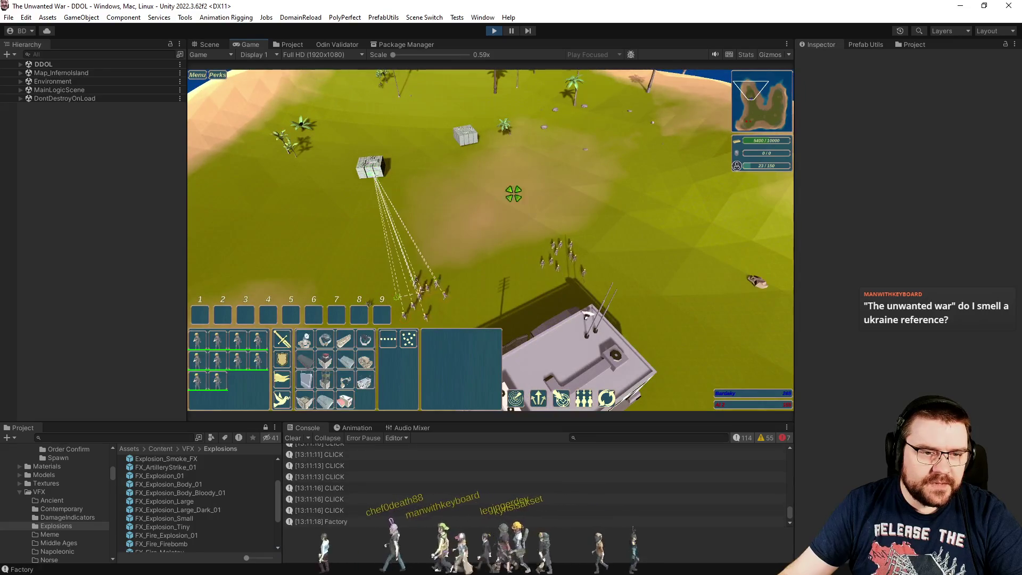
pyautogui.click(473, 213)
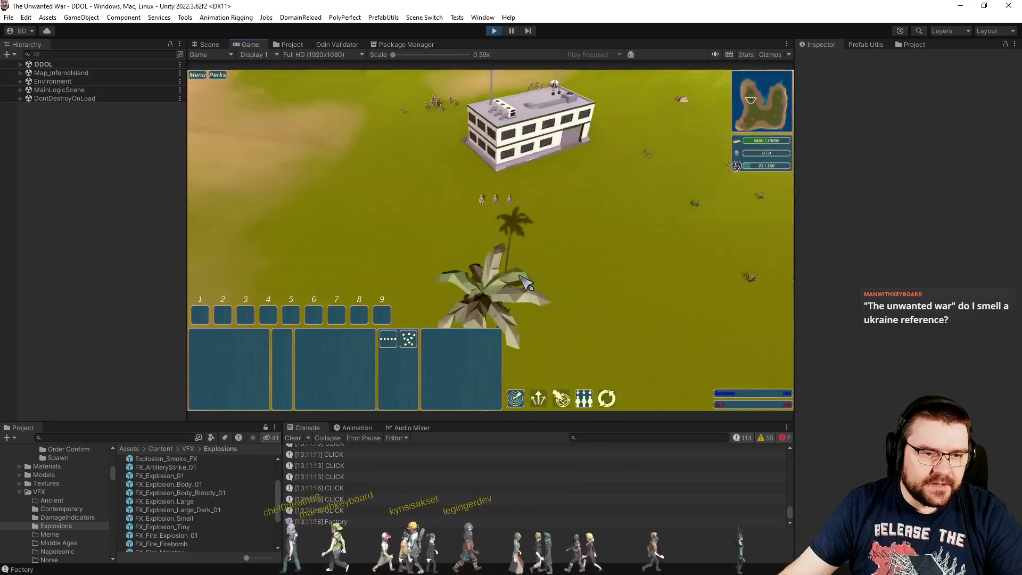
# - Have a Contractor place a Heavy Missile Battery in front of the headquarters
pyautogui.click(476, 192)
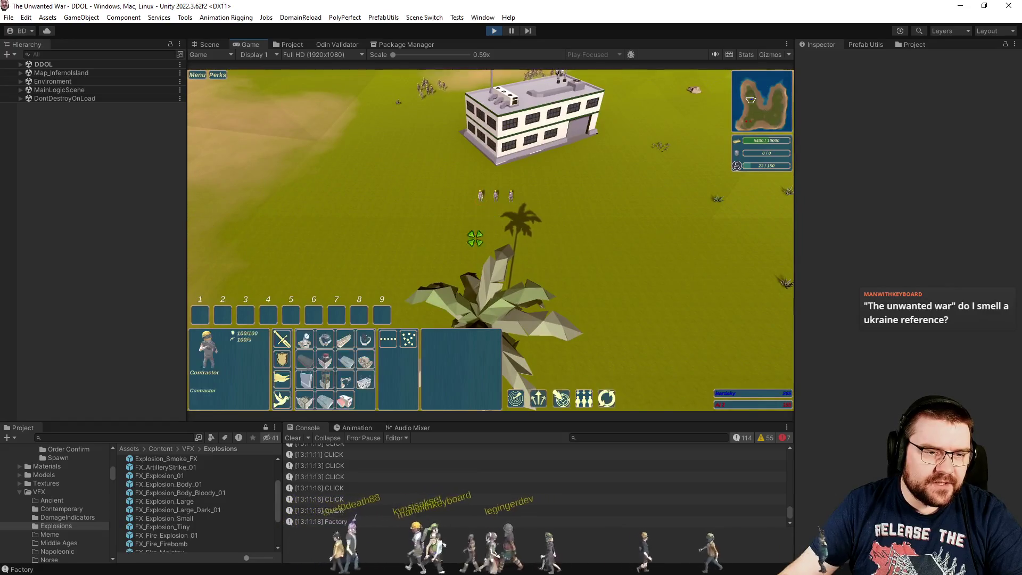
pyautogui.click(468, 226)
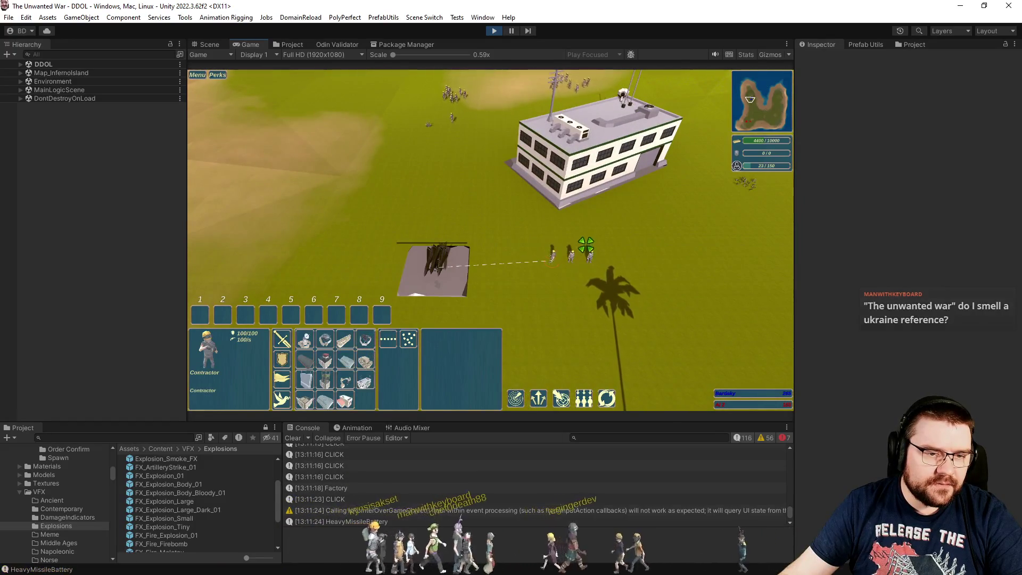
pyautogui.click(365, 339)
pyautogui.click(617, 255)
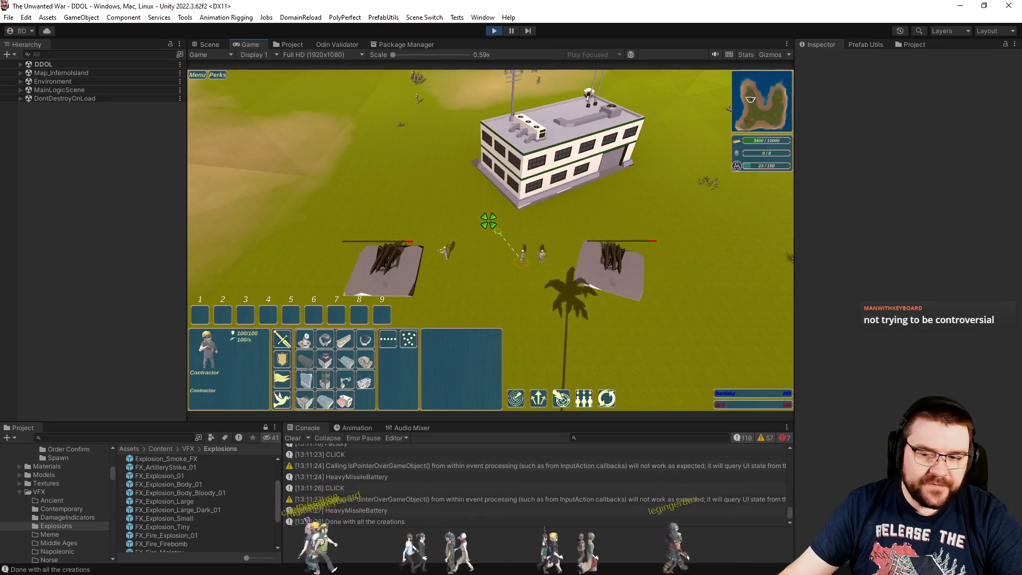
# - Place another missile battery between the other two in front of the headquarters
pyautogui.press('a')
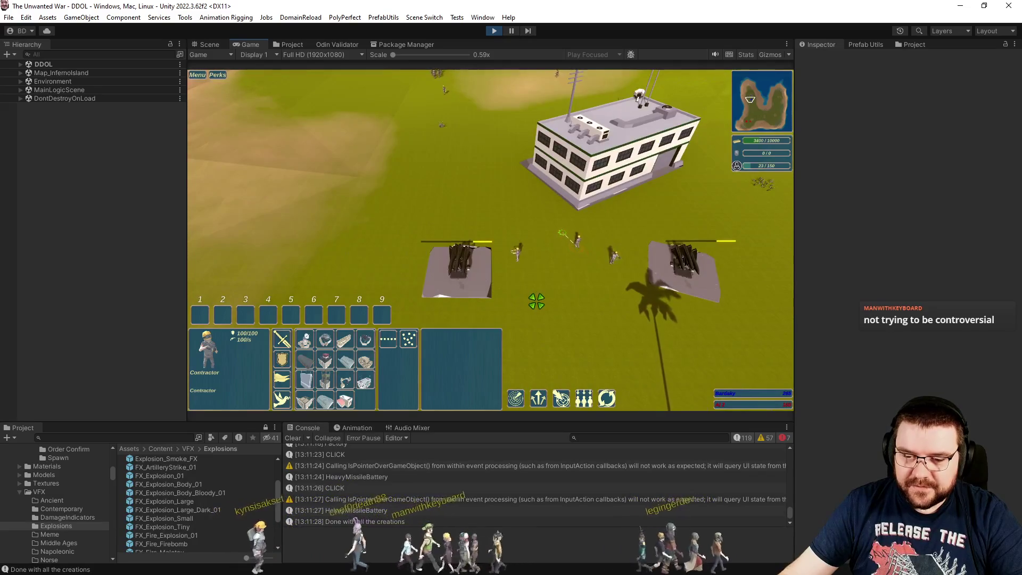
pyautogui.press('s')
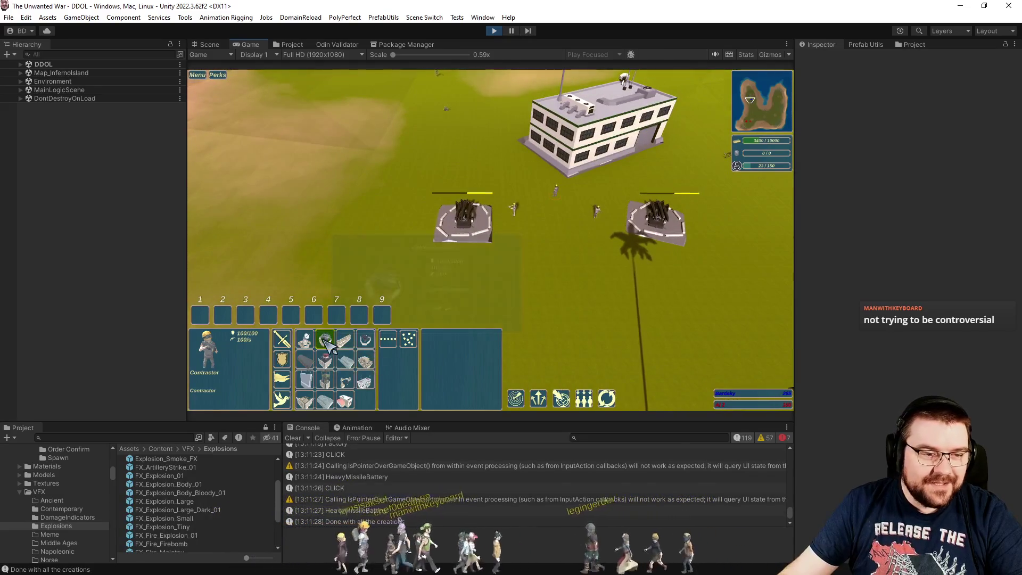
pyautogui.click(326, 341)
pyautogui.click(557, 218)
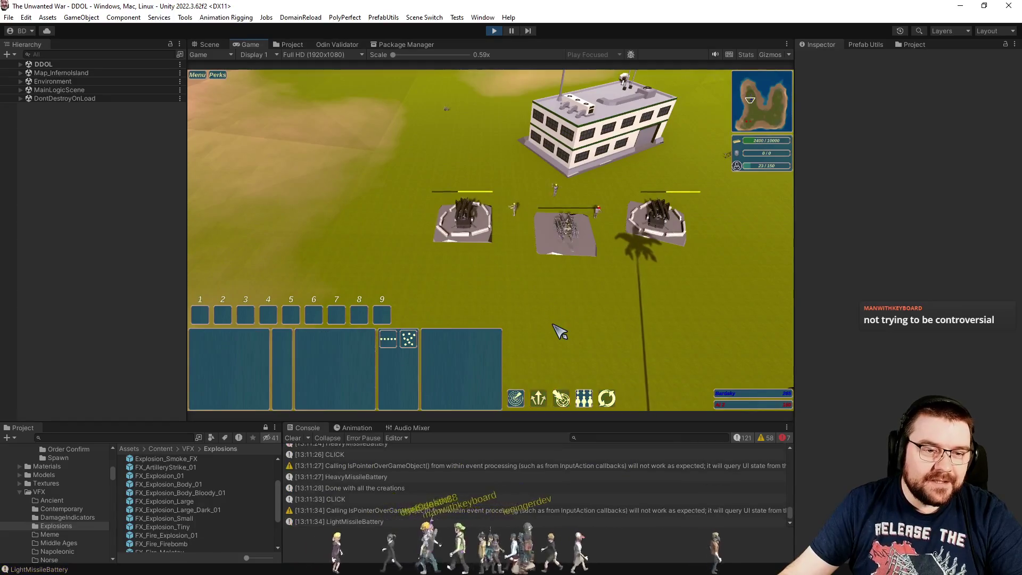
pyautogui.press('d')
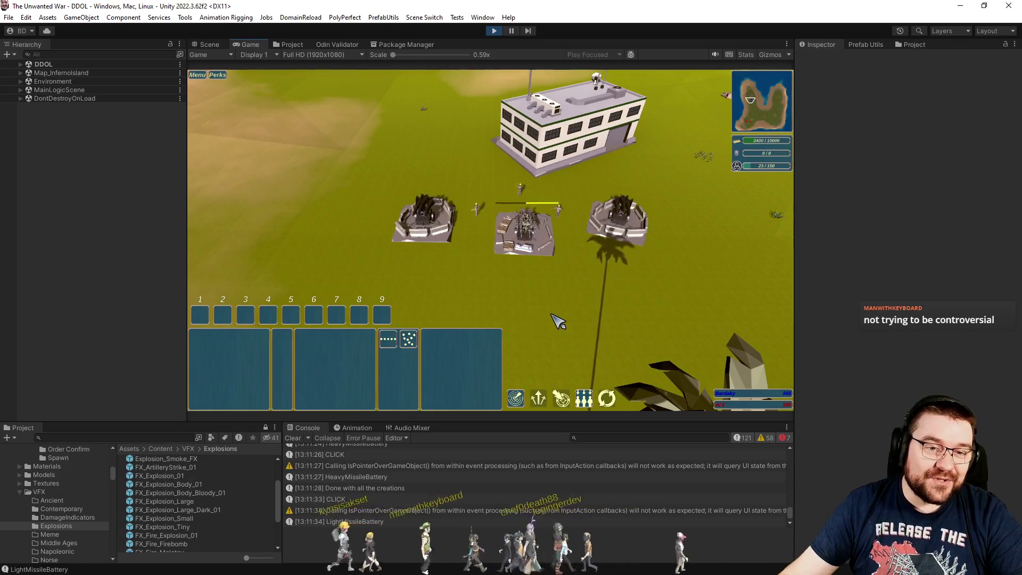
pyautogui.press('Return')
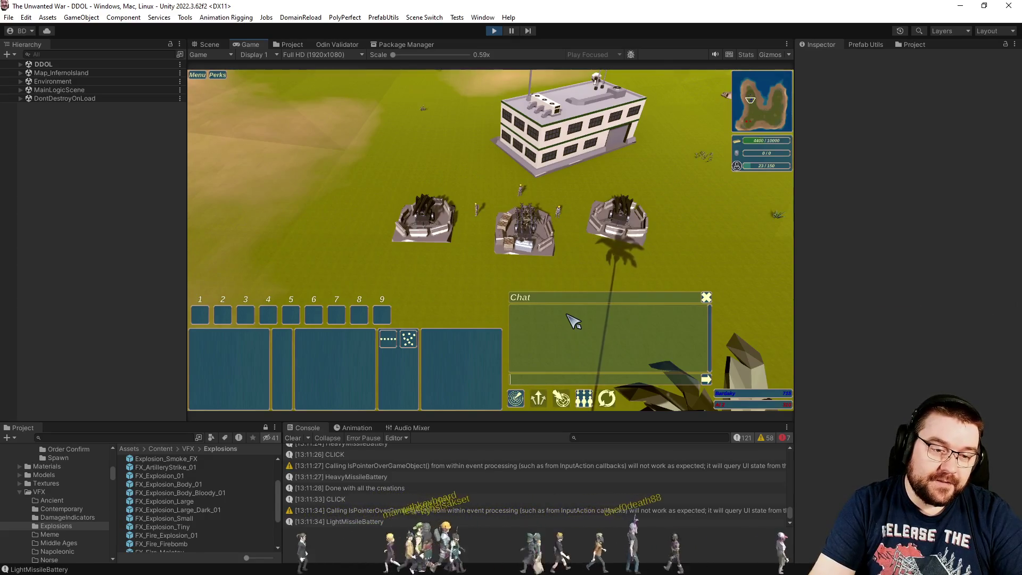
# - Have a contractor lay a first line of walls across the ground
pyautogui.press('Escape')
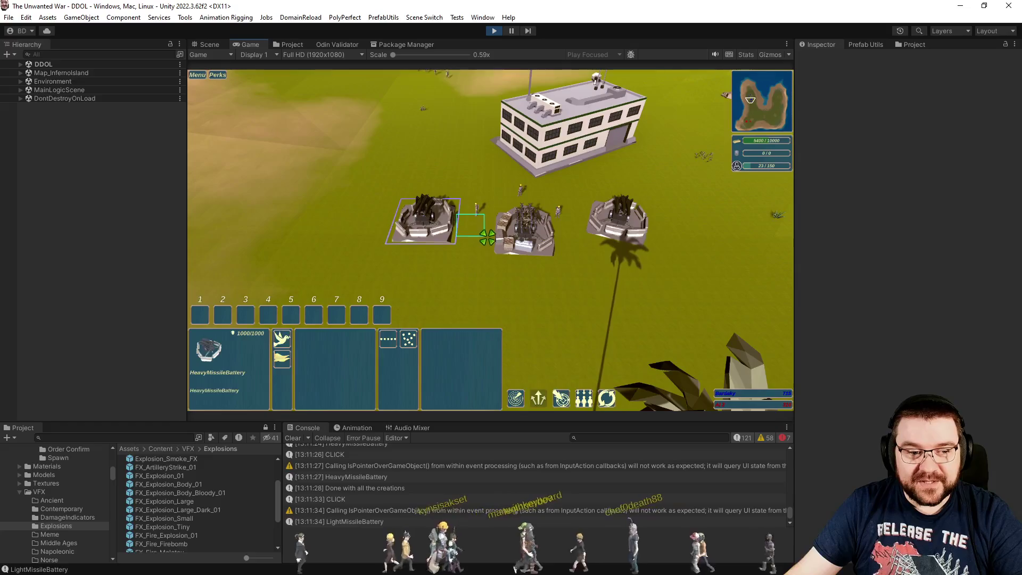
pyautogui.click(486, 236)
pyautogui.moveTo(342, 274)
pyautogui.mouseDown()
pyautogui.moveTo(545, 319)
pyautogui.moveTo(543, 310)
pyautogui.mouseUp()
# - Have another contractor lay out a second row of walls
pyautogui.press('Return')
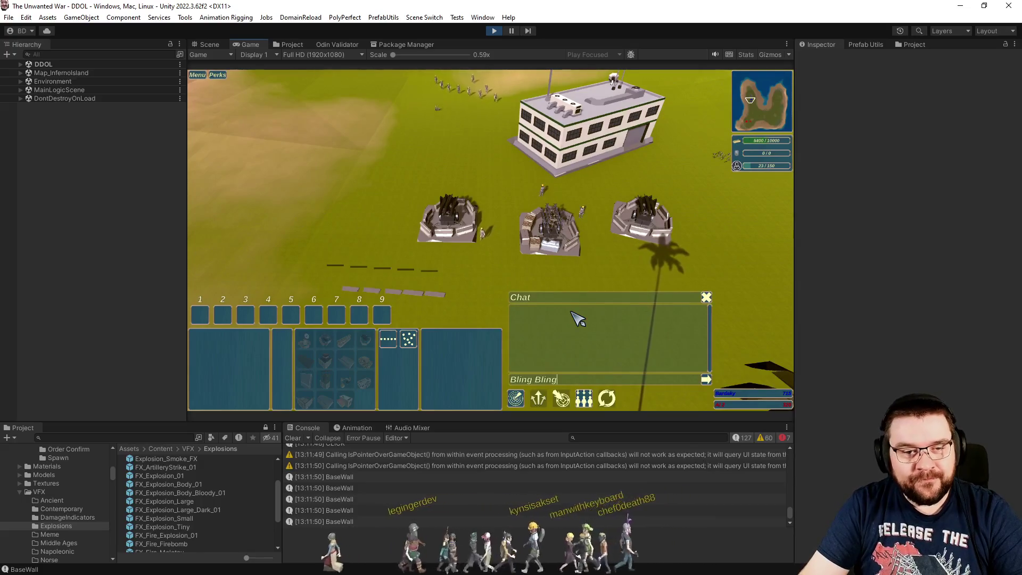
pyautogui.press('Return')
pyautogui.click(548, 218)
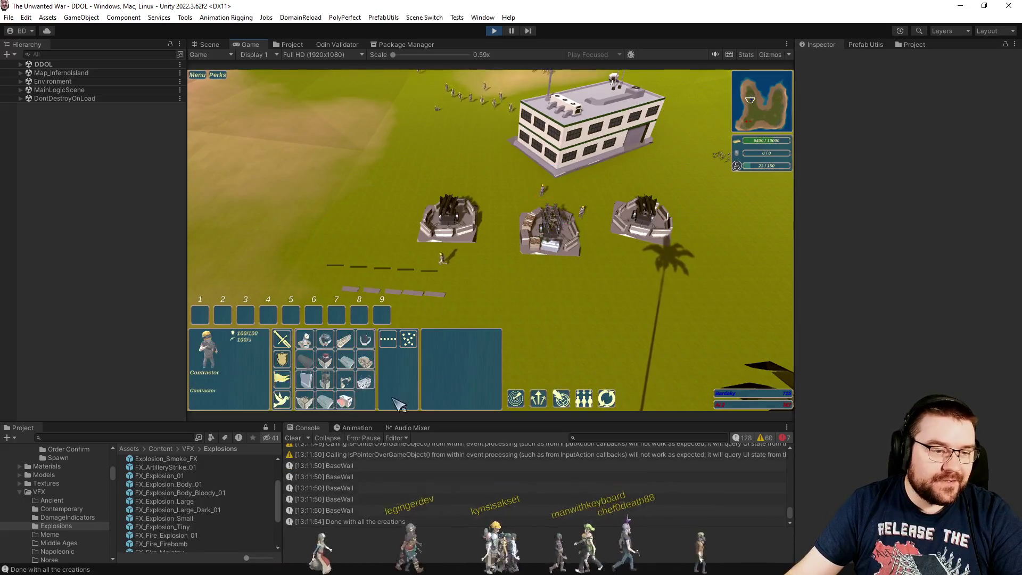
pyautogui.click(303, 382)
pyautogui.moveTo(468, 280); pyautogui.dragTo(628, 290)
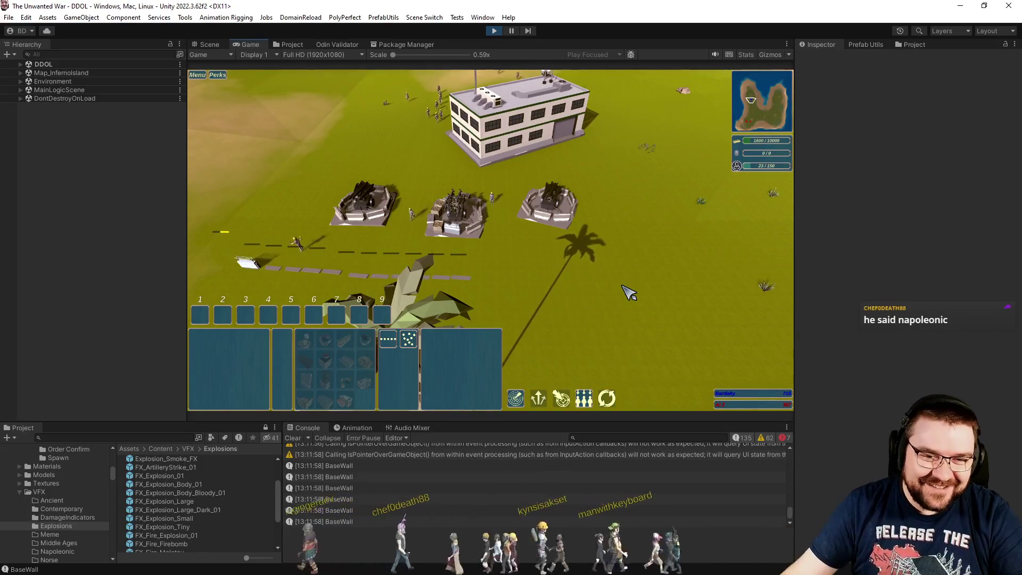
# - Build a long wall on the grass in front of the middle battery, then rotate to view it
pyautogui.press('Return')
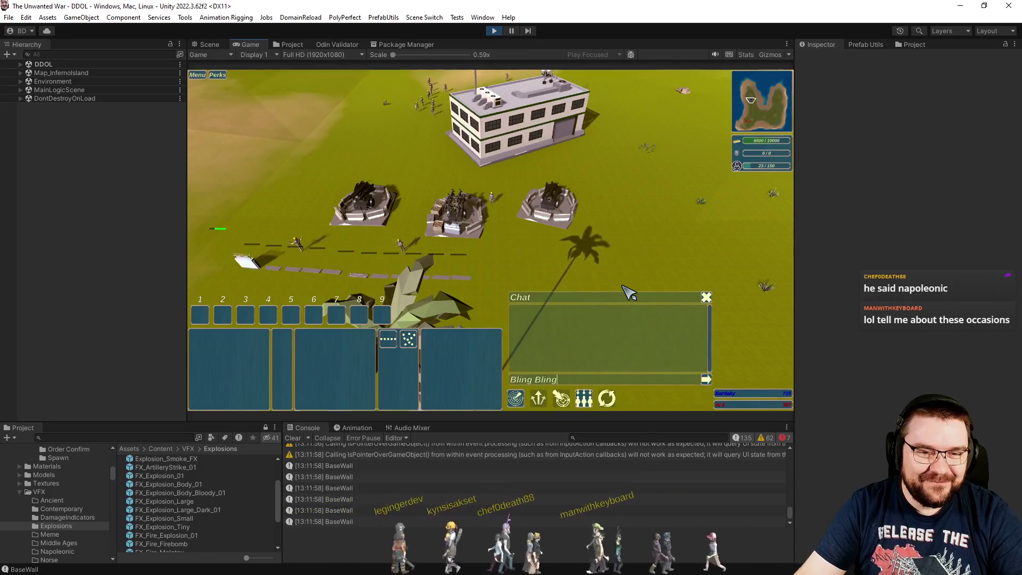
pyautogui.press('Return')
pyautogui.click(452, 178)
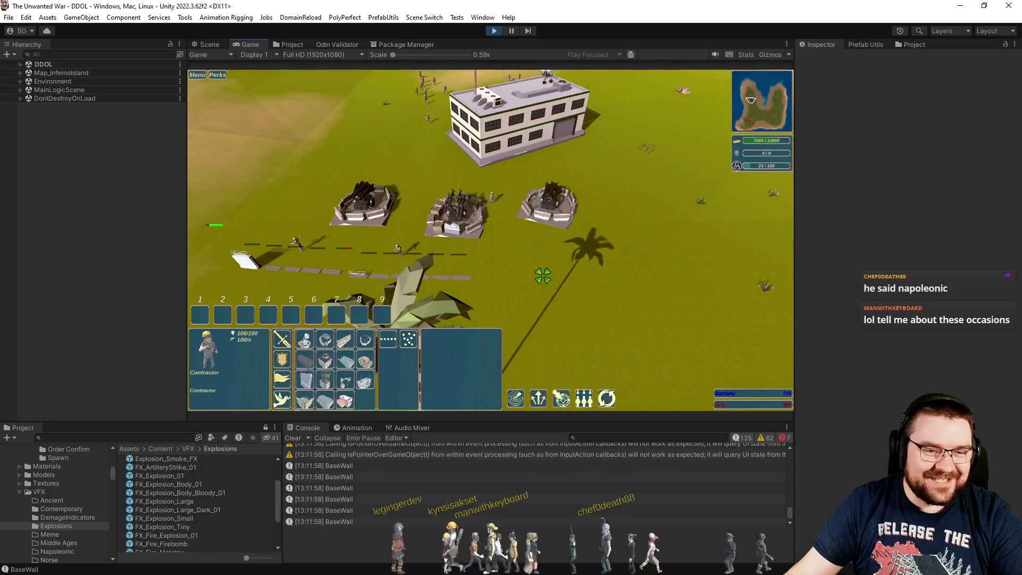
pyautogui.click(281, 361)
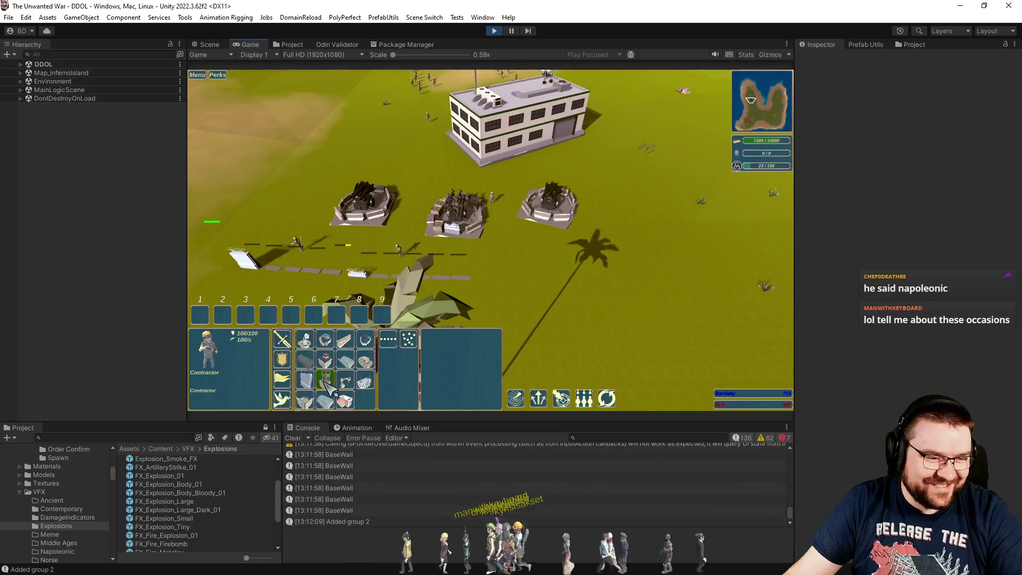
pyautogui.click(489, 281)
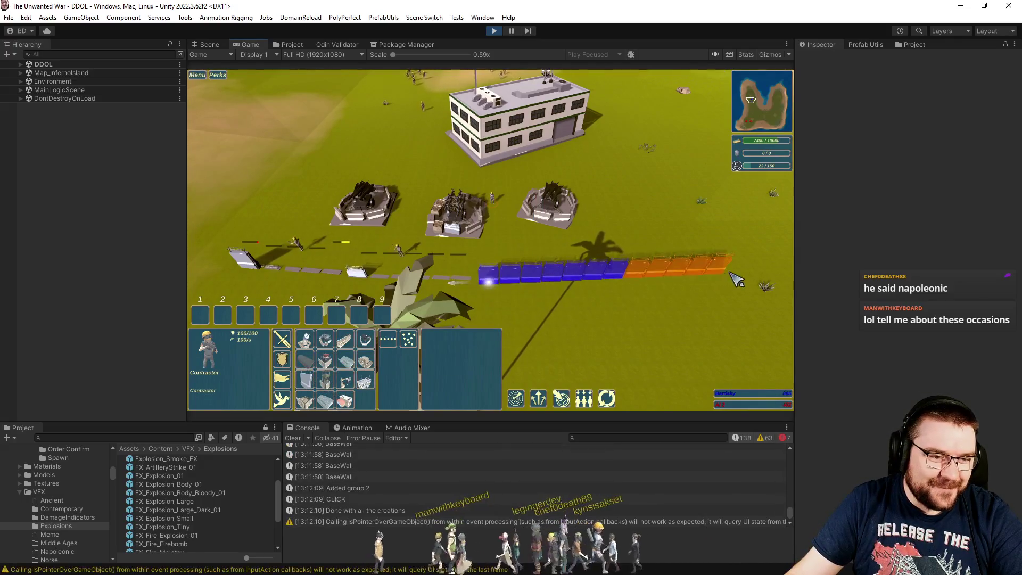
pyautogui.click(733, 290)
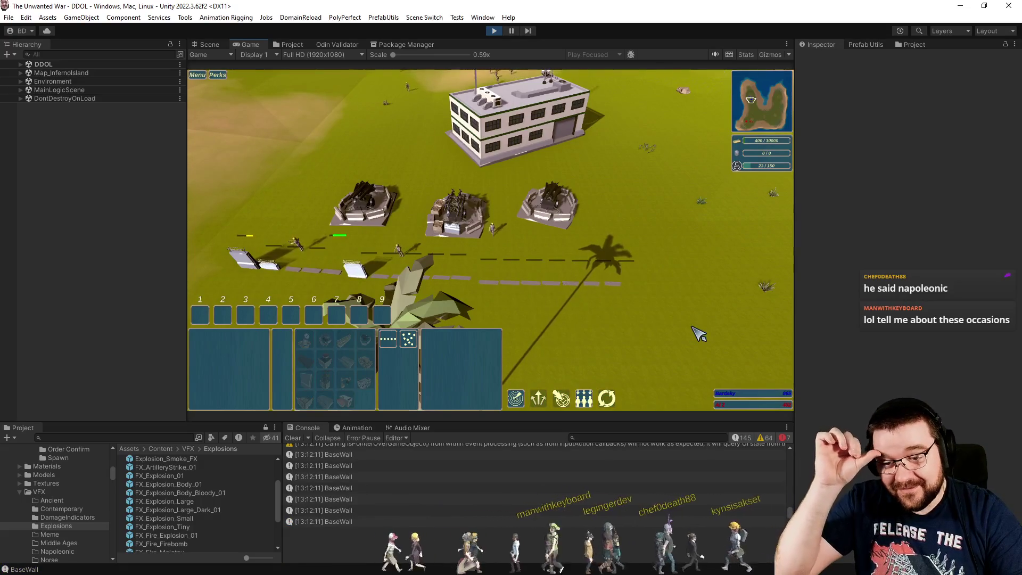
pyautogui.press('e')
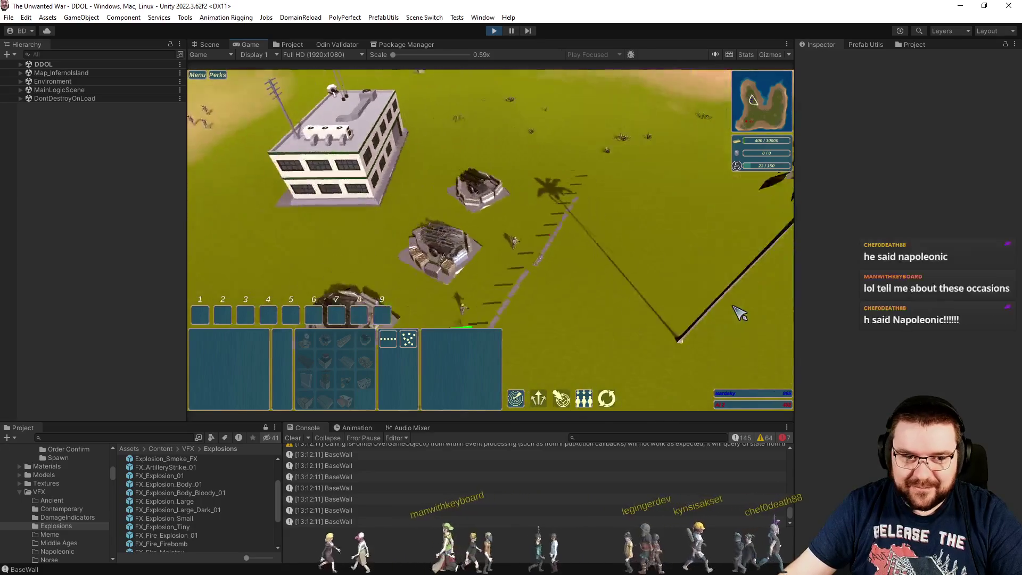
pyautogui.scroll(2, 623, 260)
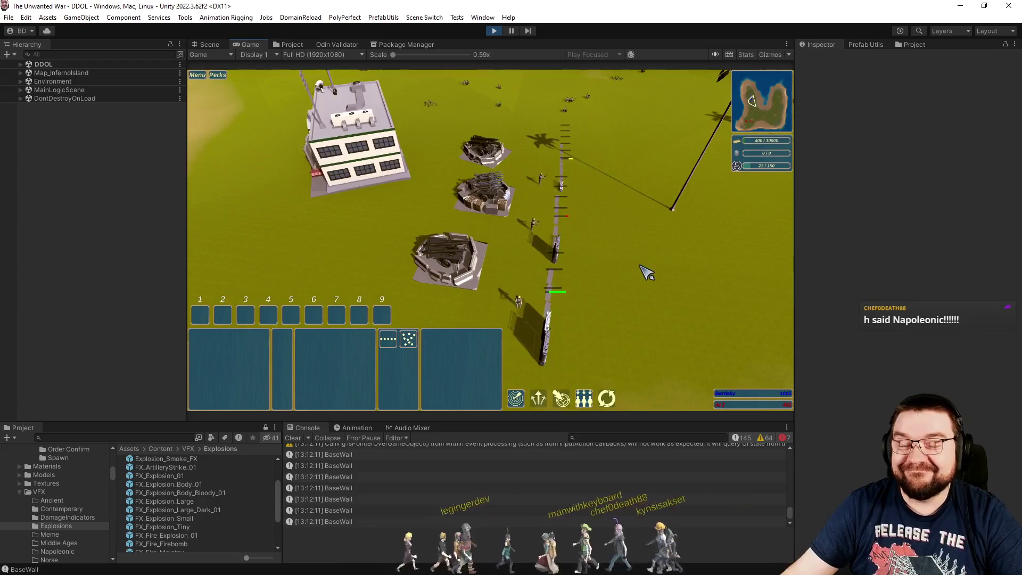
pyautogui.scroll(-2, 638, 271)
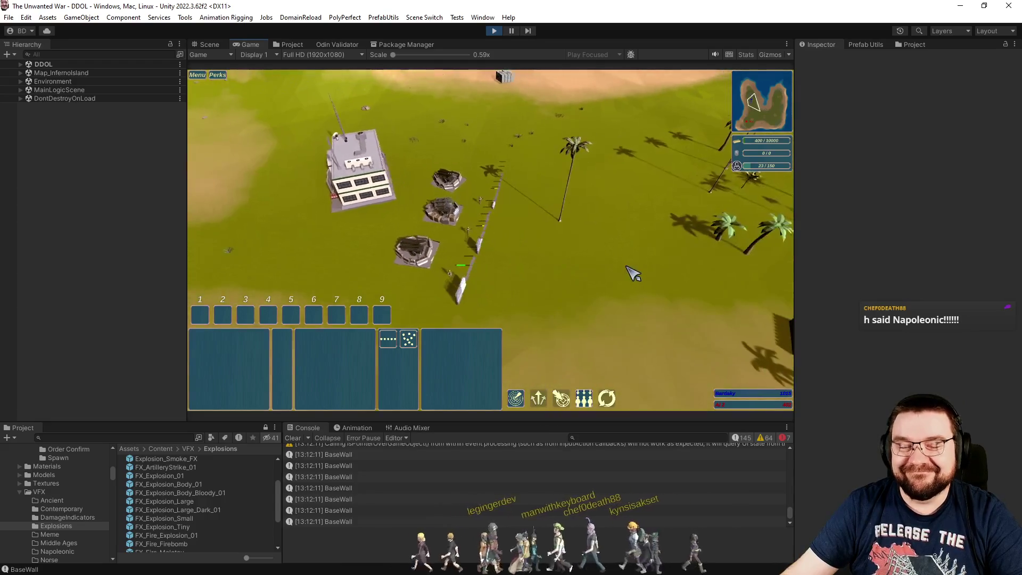
pyautogui.scroll(2, 611, 274)
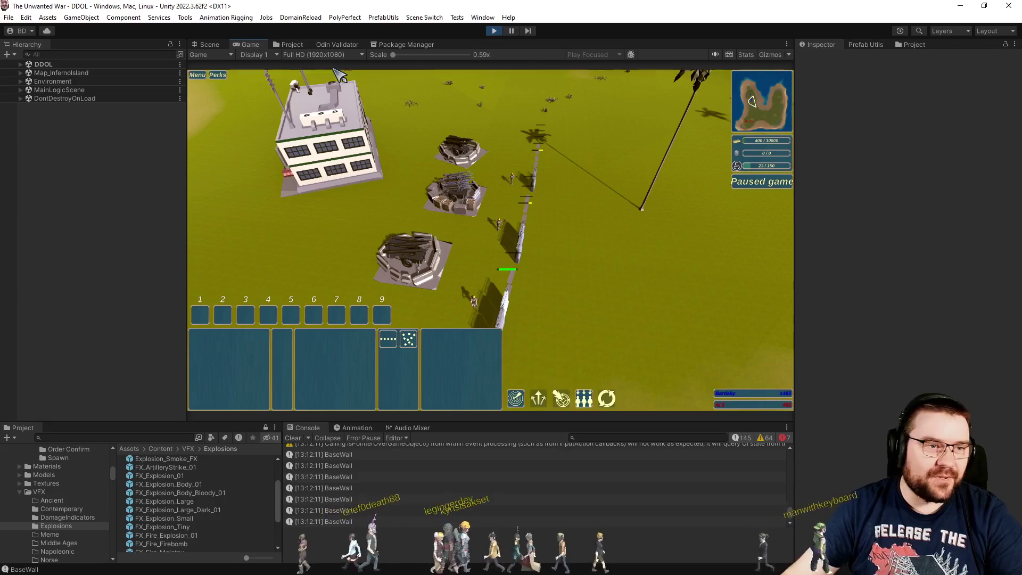
pyautogui.click(298, 46)
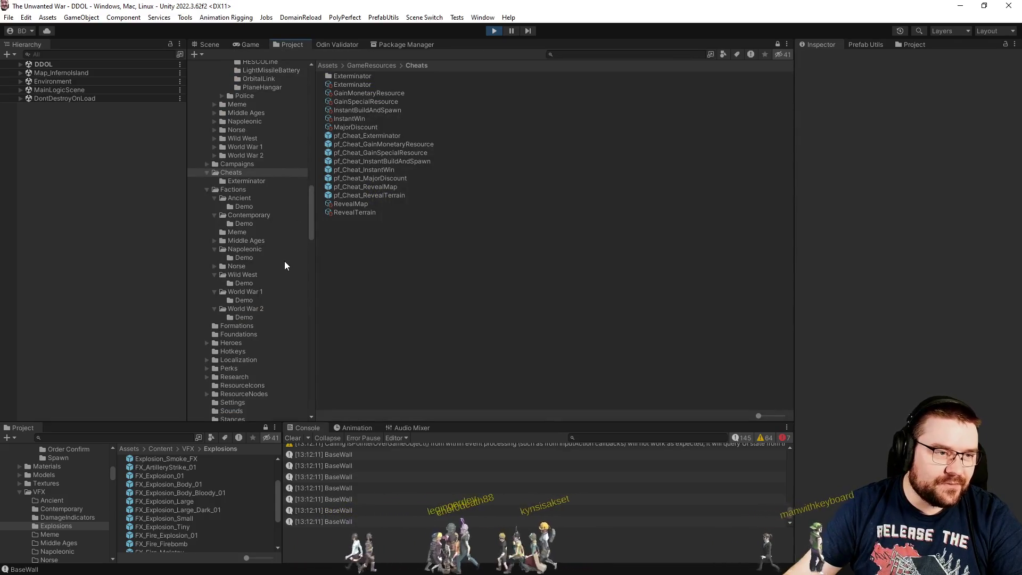
pyautogui.scroll(-10, 284, 261)
pyautogui.click(206, 198)
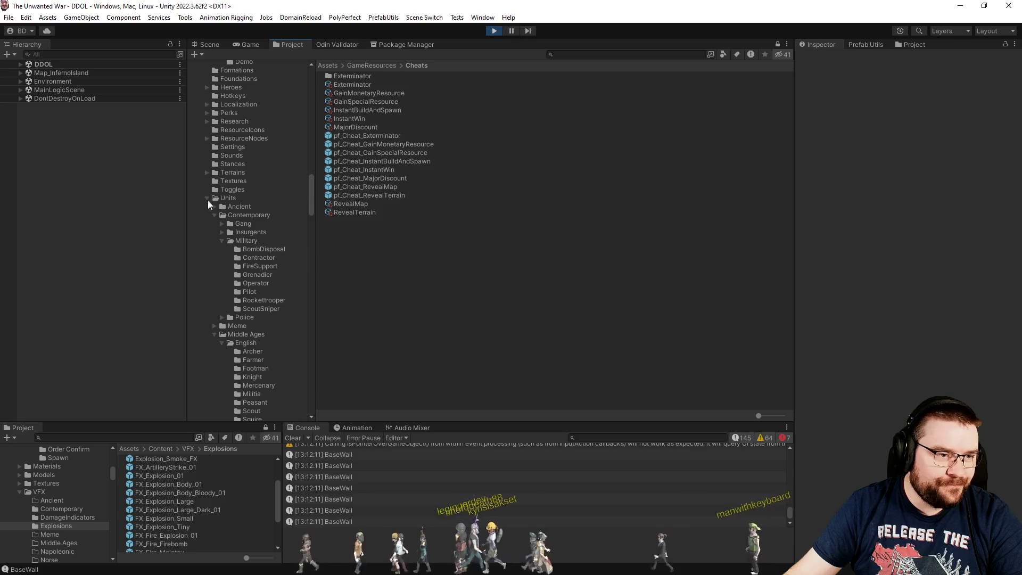
pyautogui.click(215, 215)
pyautogui.click(215, 232)
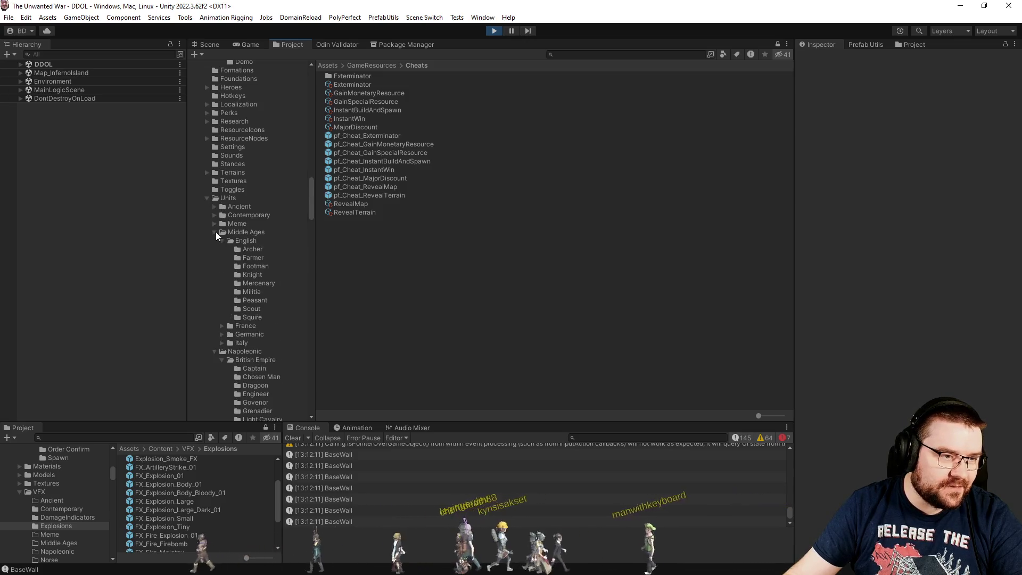
pyautogui.scroll(-3, 272, 306)
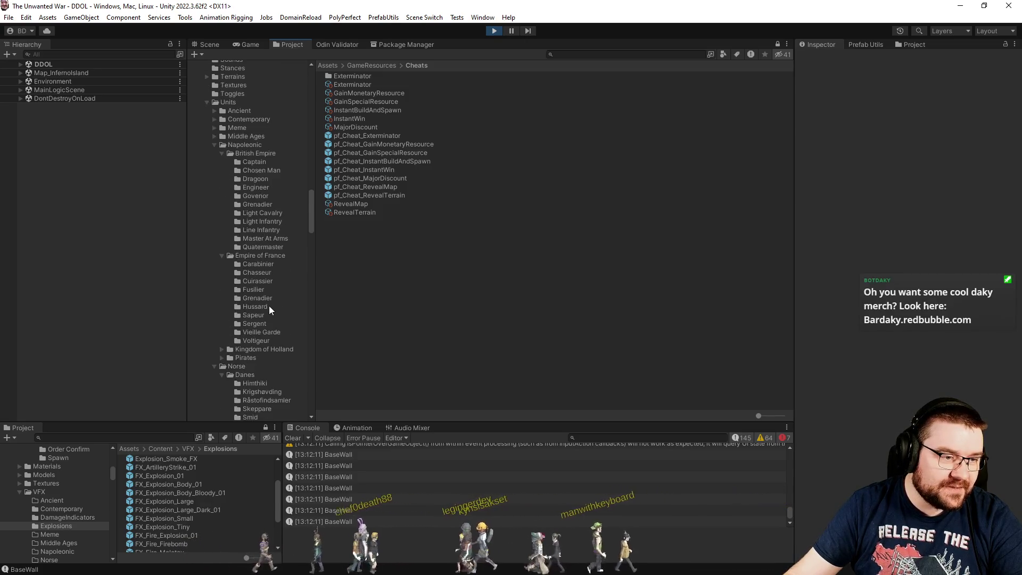
pyautogui.click(274, 331)
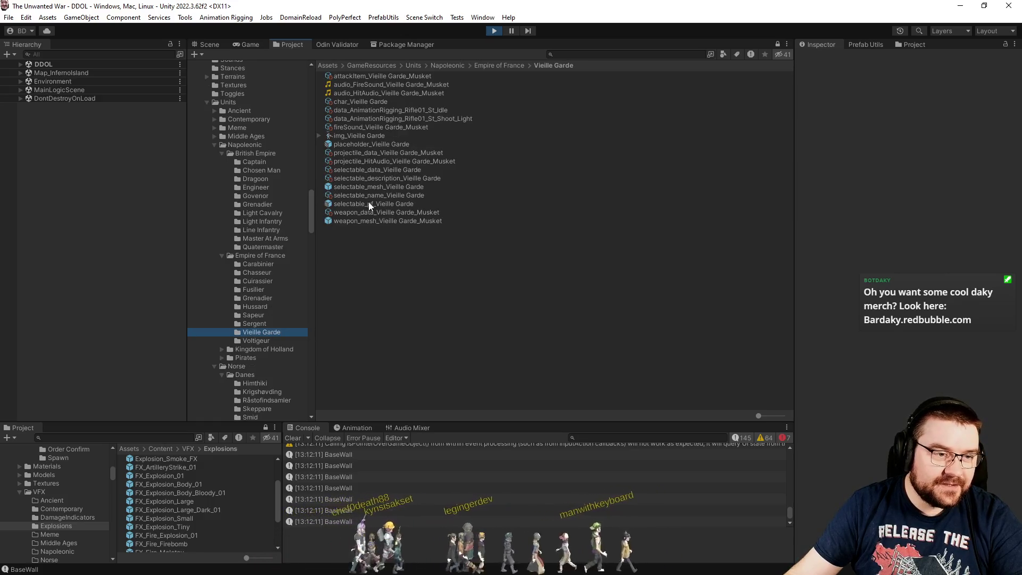
pyautogui.doubleClick(369, 204)
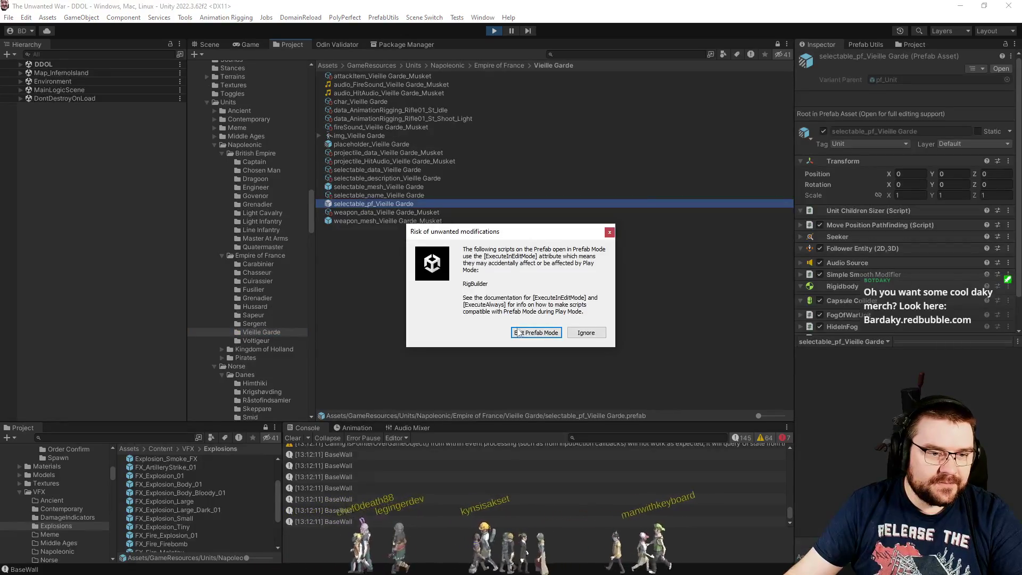
pyautogui.click(586, 332)
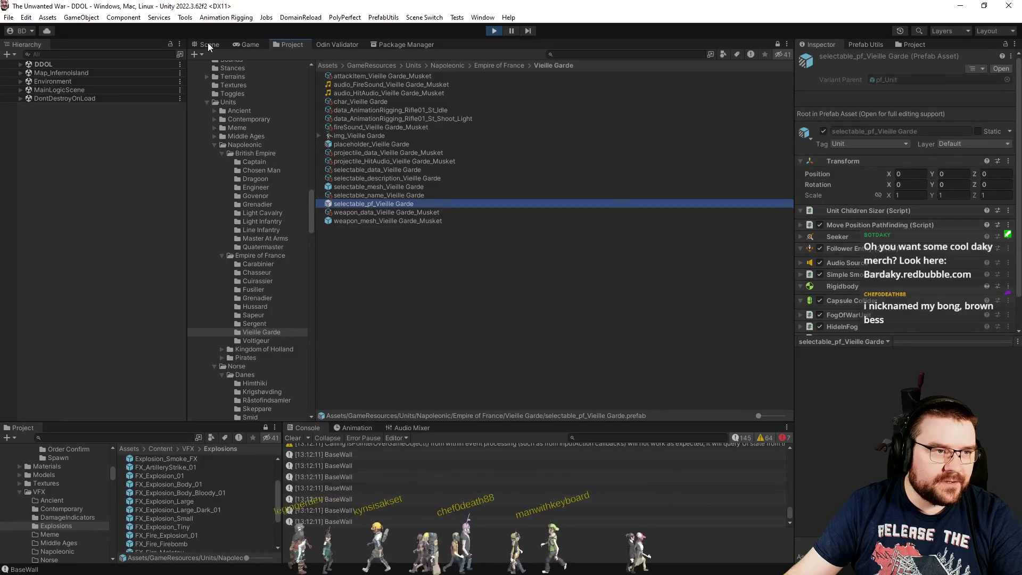
pyautogui.click(210, 45)
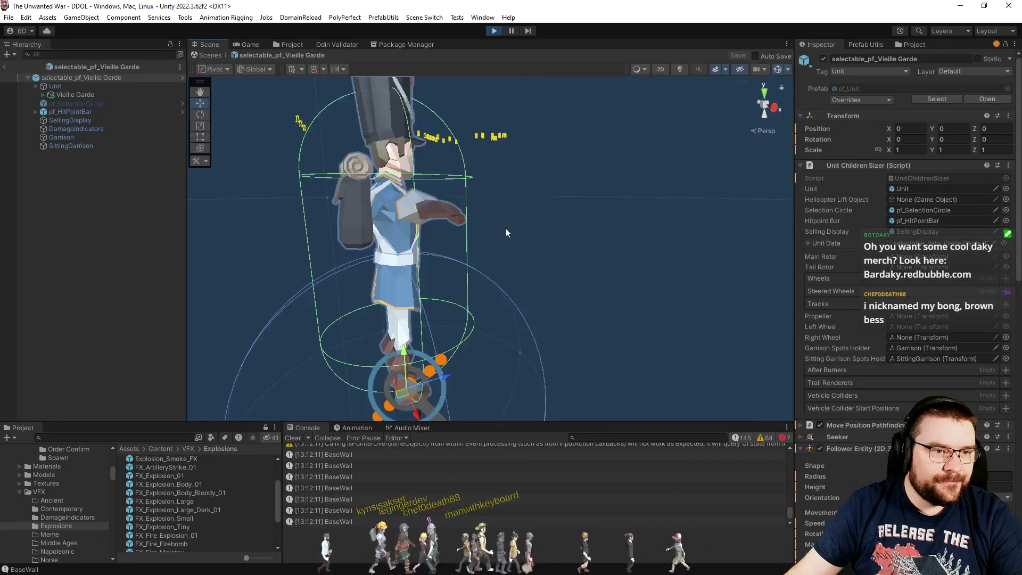
pyautogui.click(651, 263)
pyautogui.moveTo(650, 263)
pyautogui.mouseDown()
pyautogui.moveTo(567, 291)
pyautogui.moveTo(310, 220)
pyautogui.moveTo(251, 217)
pyautogui.moveTo(237, 201)
pyautogui.mouseUp()
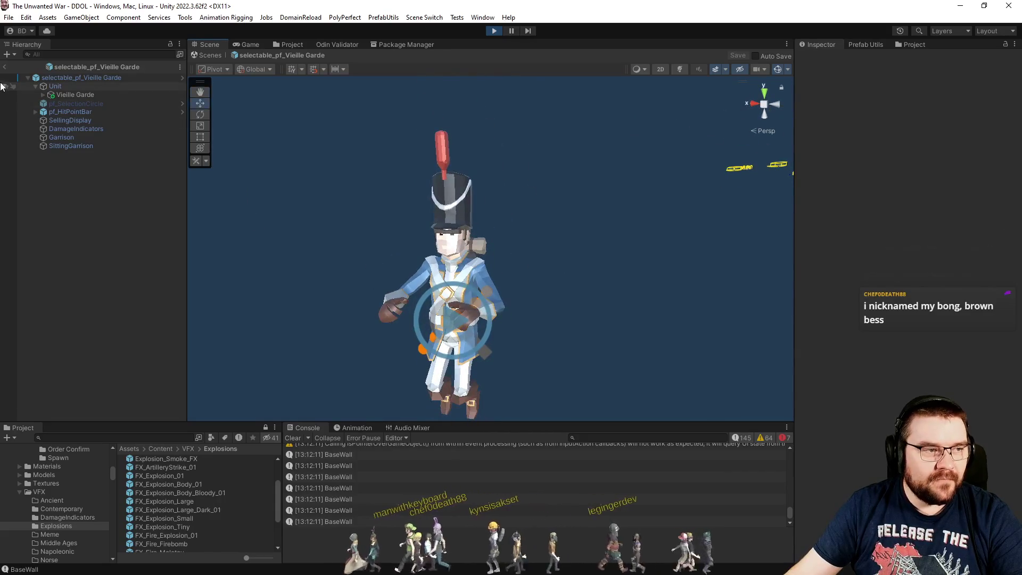
pyautogui.click(4, 66)
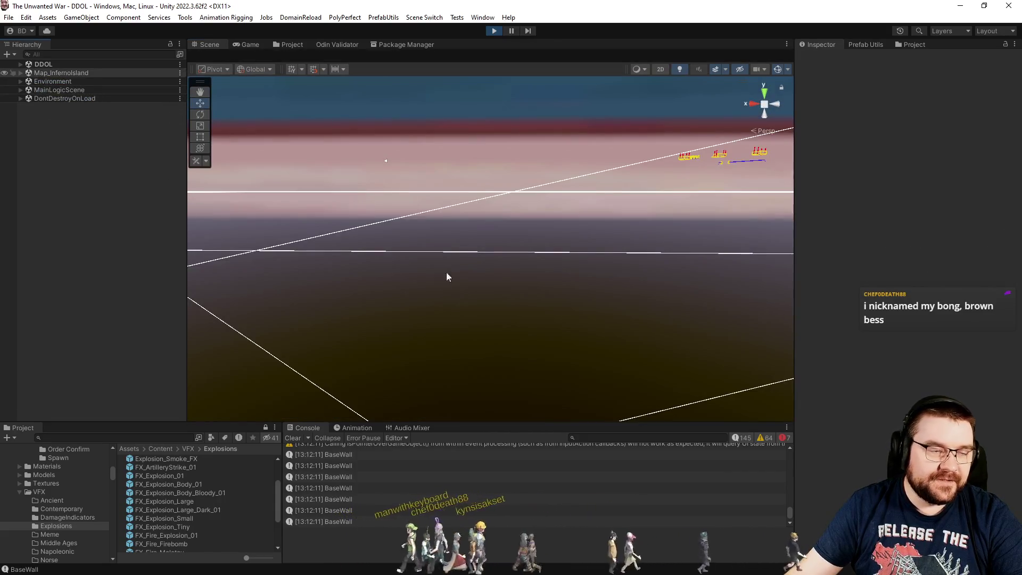
pyautogui.click(284, 45)
pyautogui.click(262, 44)
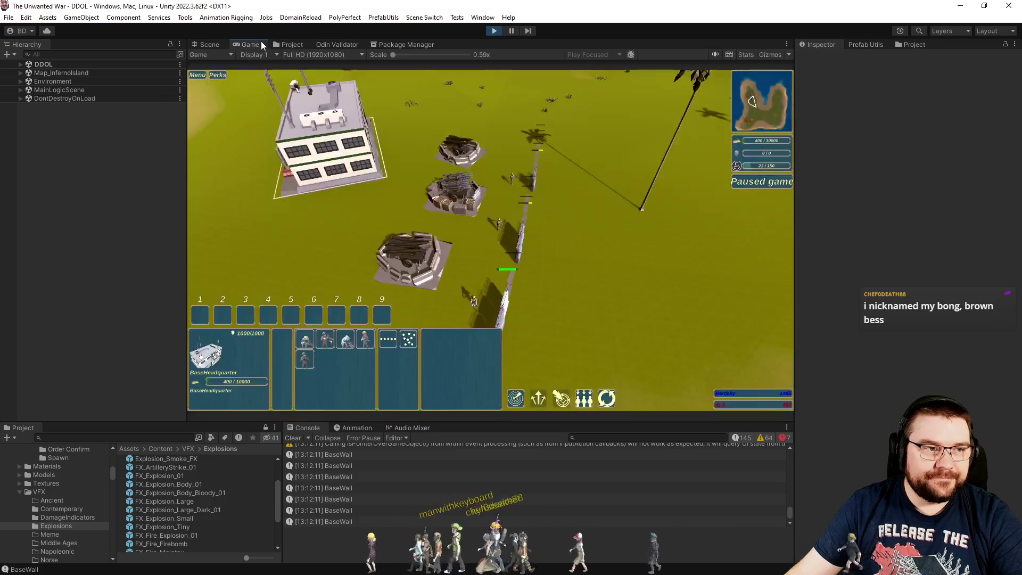
# - Deselect the headquarters and resume the game, zooming the camera in and out
pyautogui.click(595, 262)
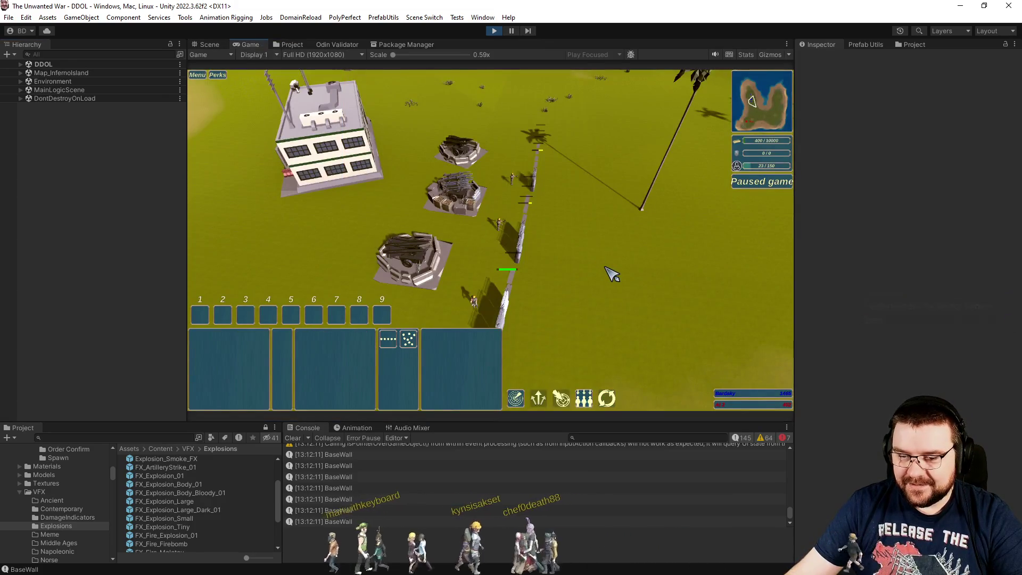
pyautogui.press('p')
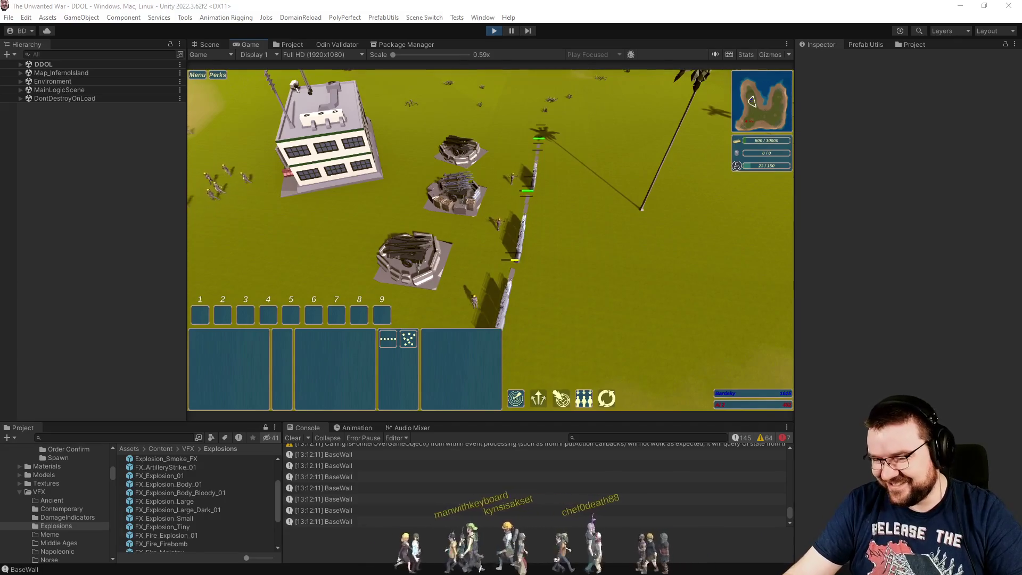
pyautogui.scroll(-3, 605, 282)
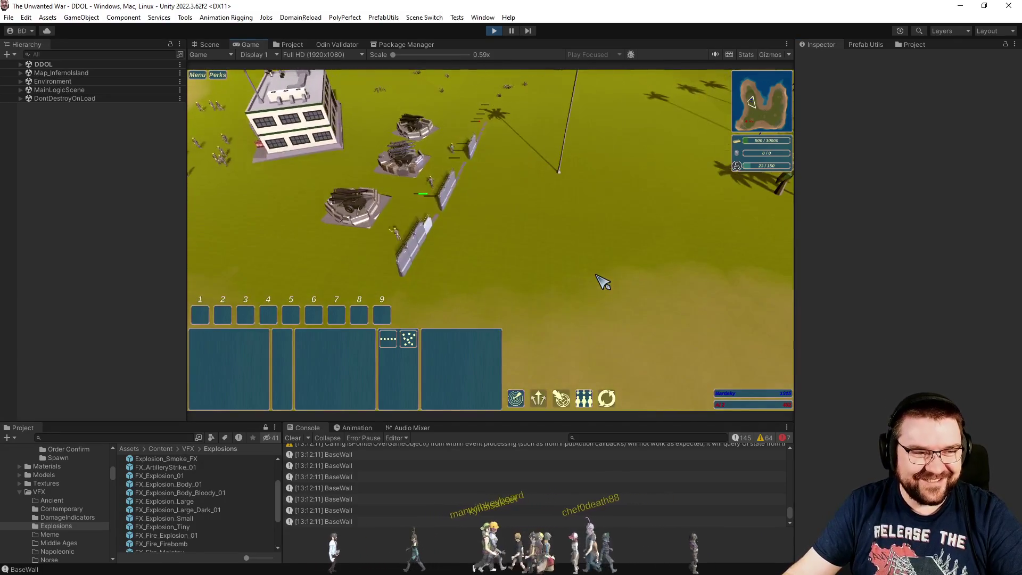
pyautogui.scroll(2, 603, 282)
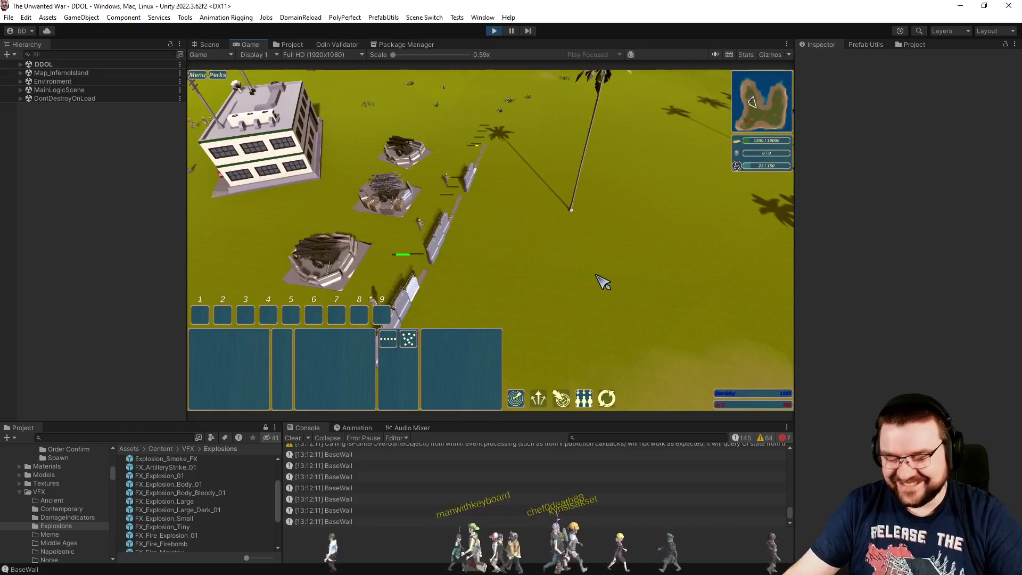
pyautogui.scroll(-1, 603, 282)
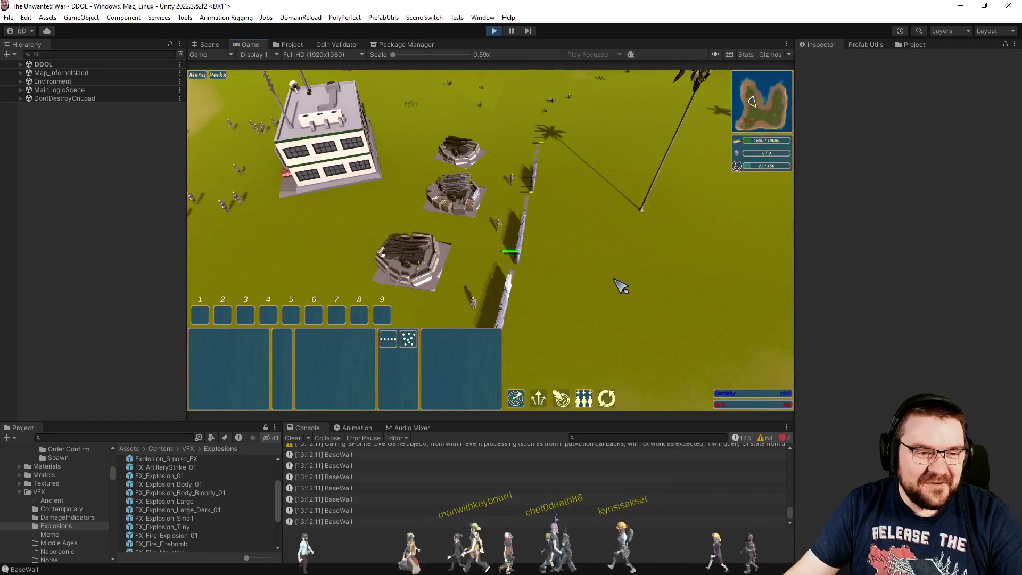
pyautogui.scroll(-1, 613, 278)
pyautogui.scroll(1, 608, 276)
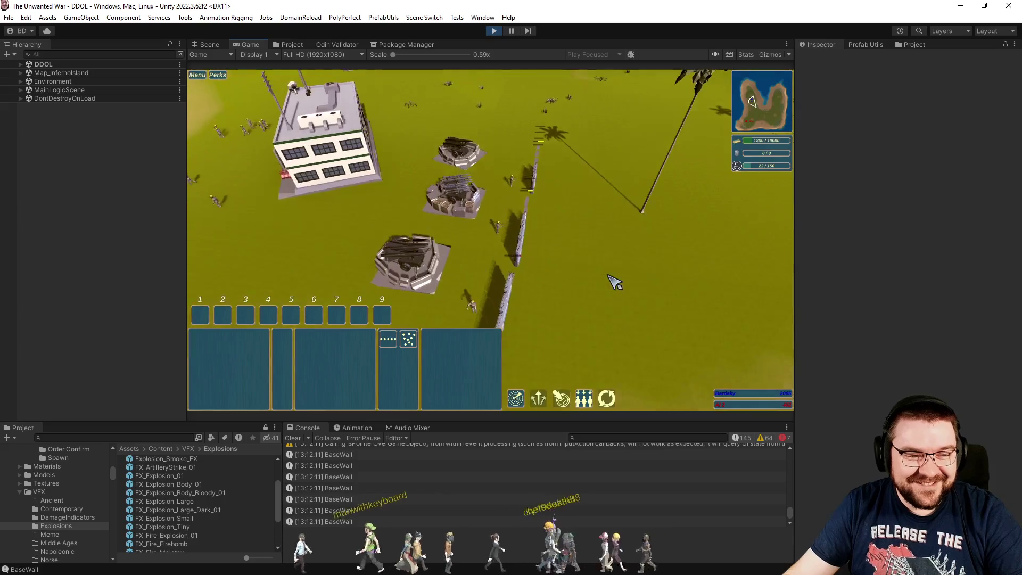
pyautogui.scroll(-2, 612, 282)
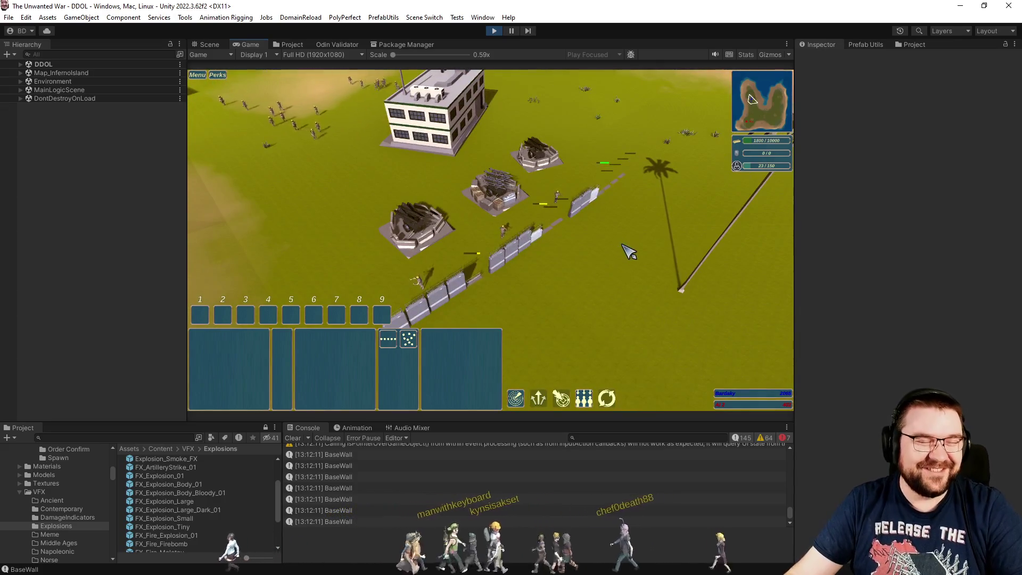
pyautogui.scroll(-4, 636, 261)
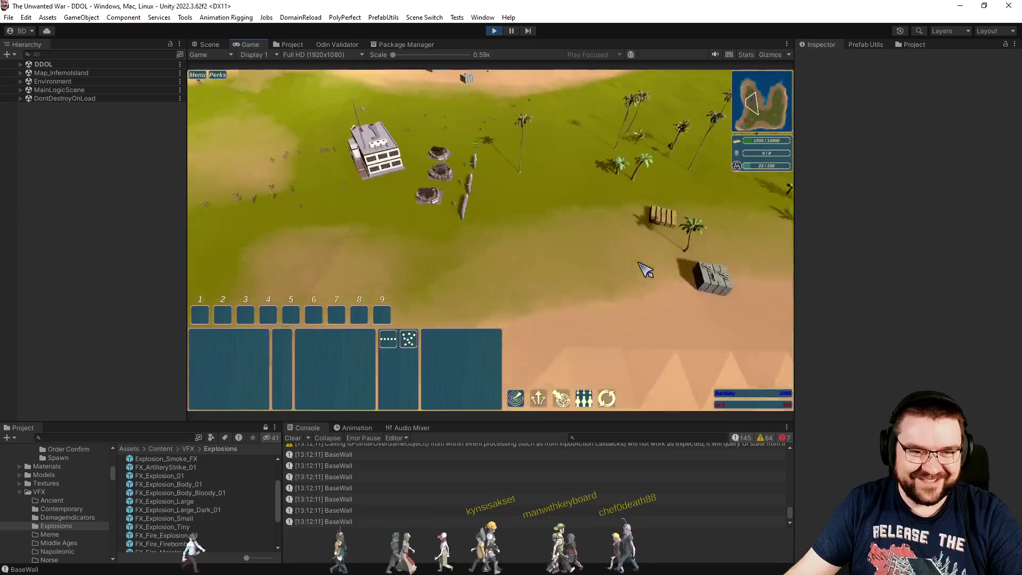
# - Pan the camera across the island, pause the game, and return to the project assets
pyautogui.press('a')
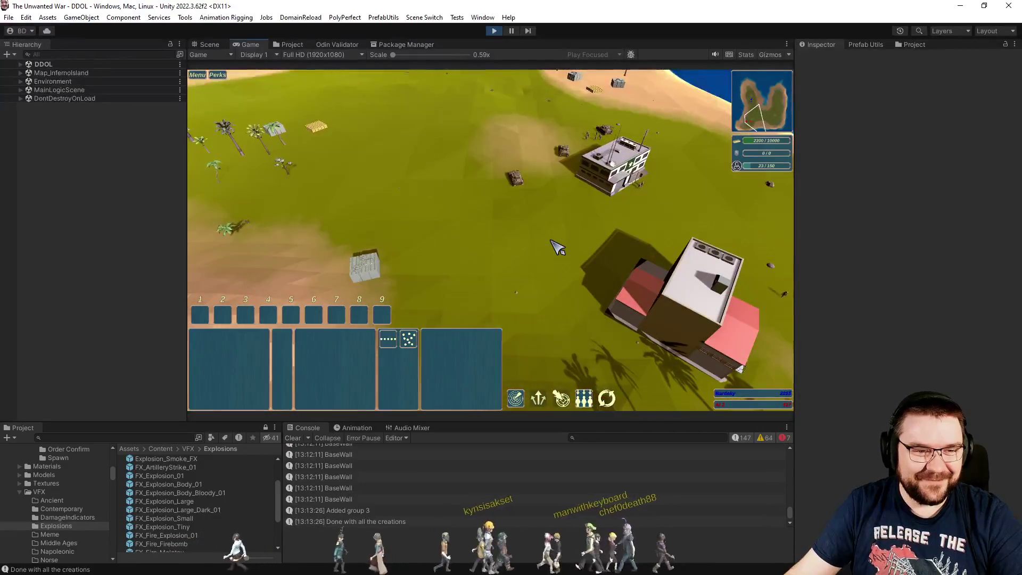
pyautogui.press('e')
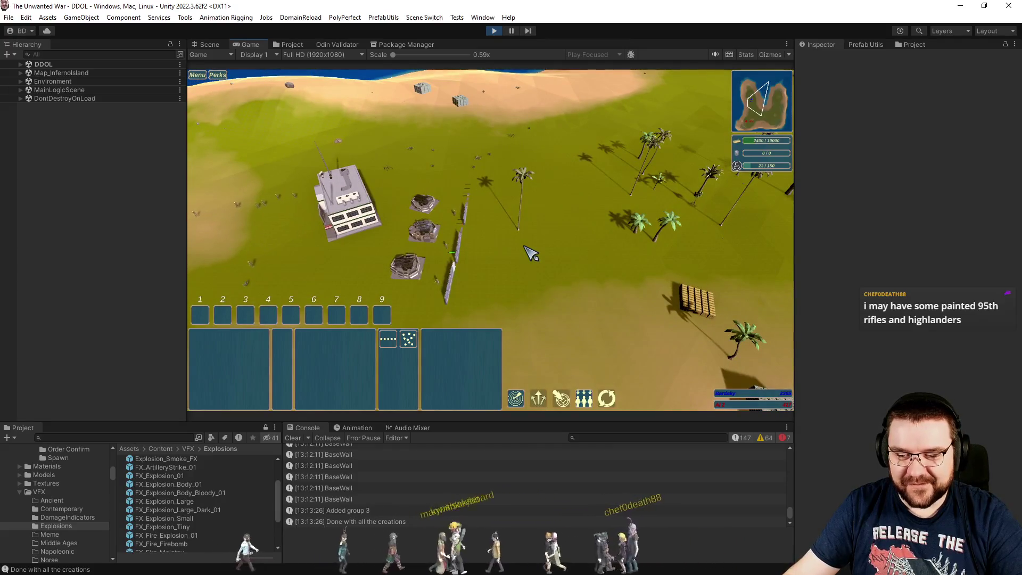
pyautogui.press('a')
pyautogui.press('p')
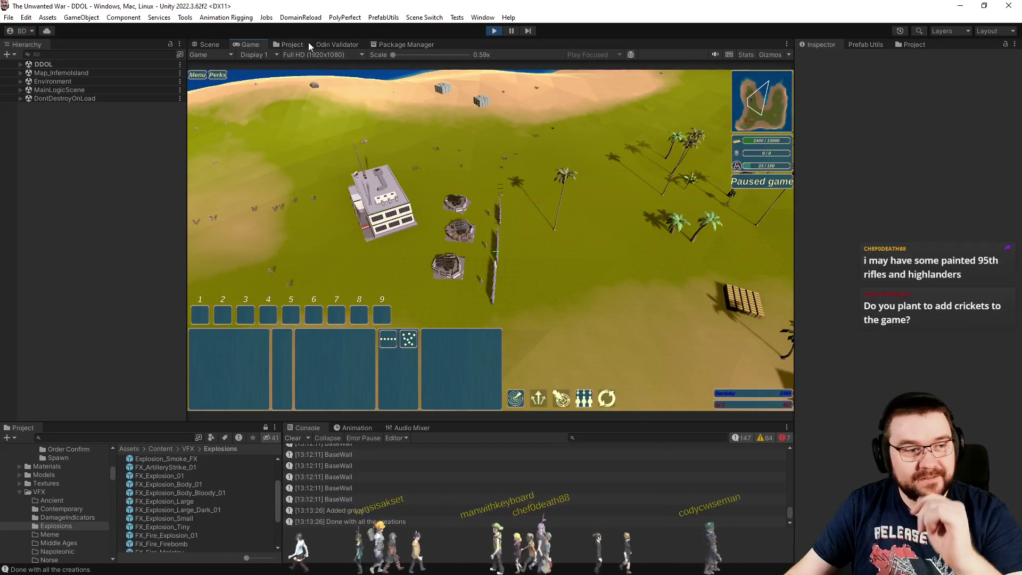
pyautogui.click(299, 43)
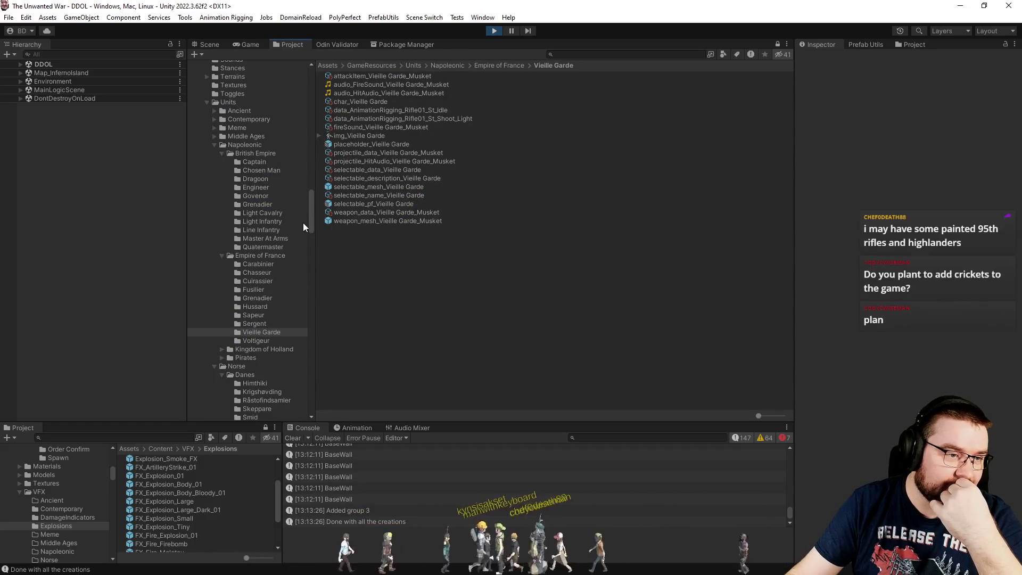
pyautogui.click(266, 171)
pyautogui.doubleClick(386, 195)
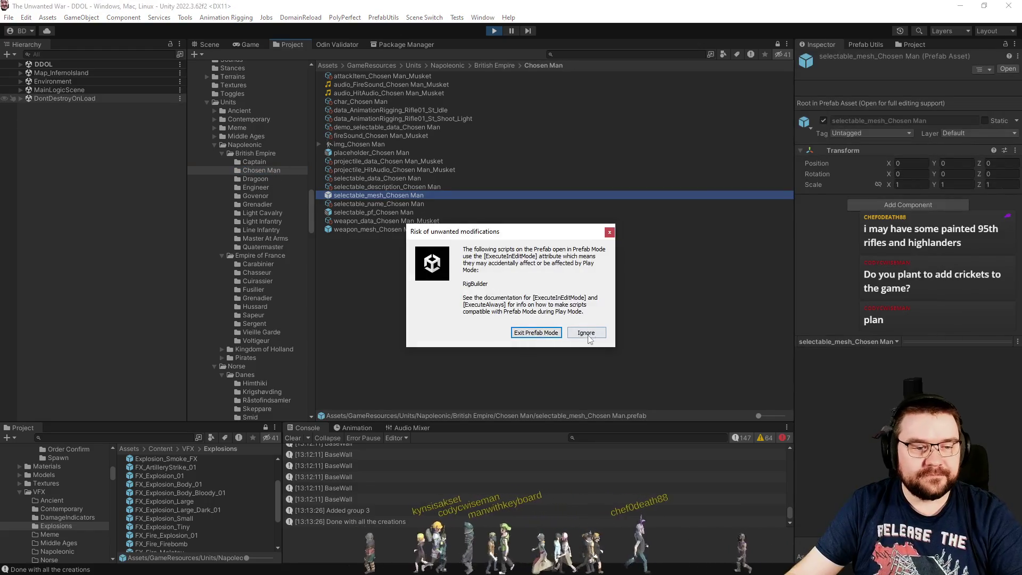
pyautogui.click(586, 332)
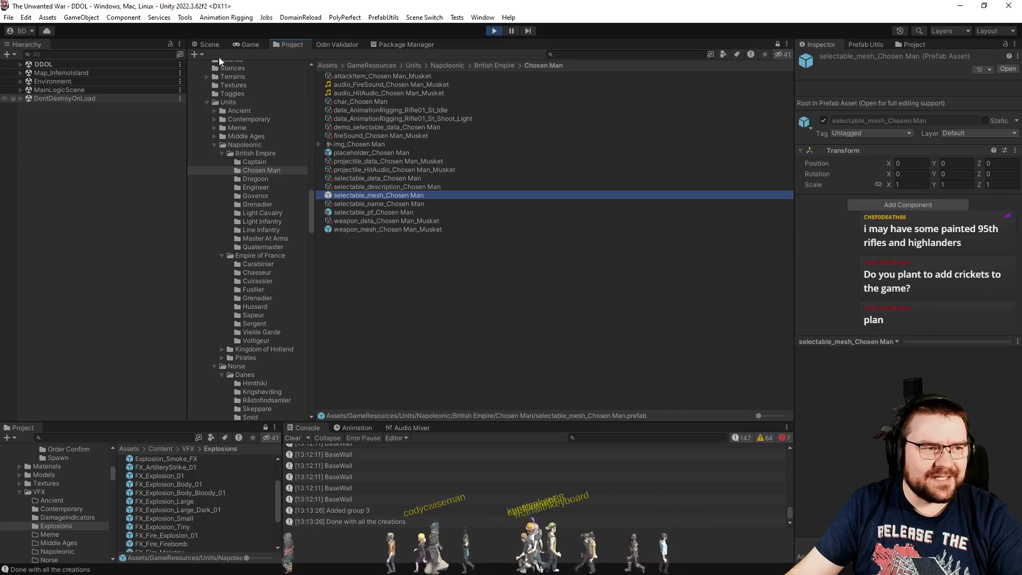
pyautogui.click(211, 44)
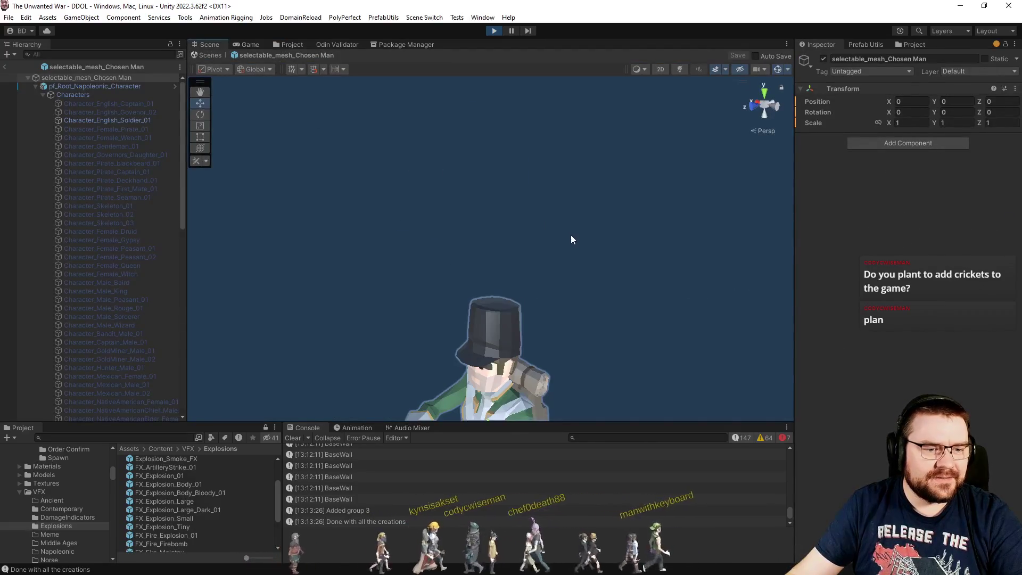
pyautogui.moveTo(609, 315)
pyautogui.mouseDown()
pyautogui.moveTo(601, 334)
pyautogui.moveTo(660, 309)
pyautogui.mouseUp()
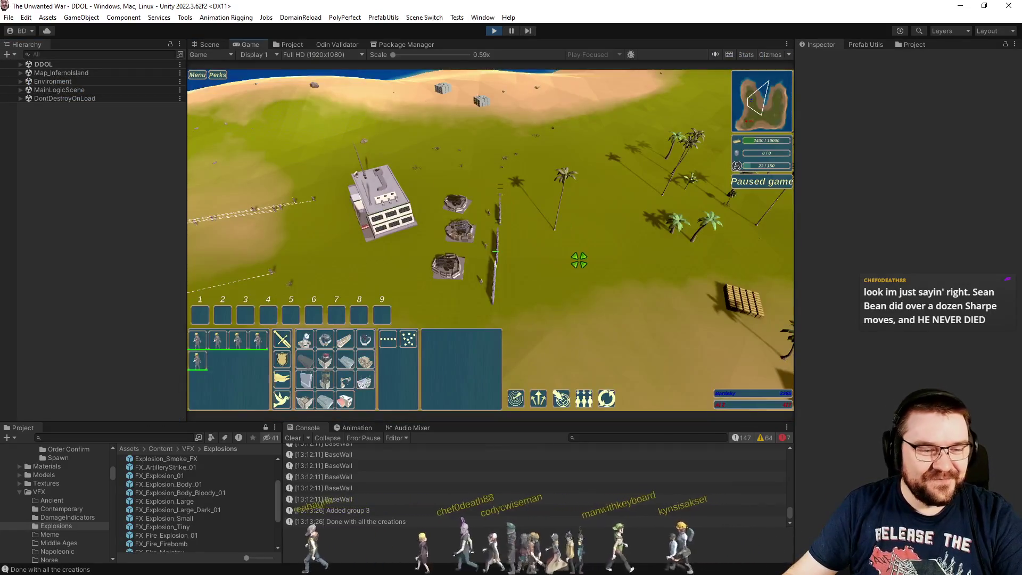
# - Deselect the units, briefly resume and pan right, then pause the game again
pyautogui.click(579, 260)
pyautogui.press('space')
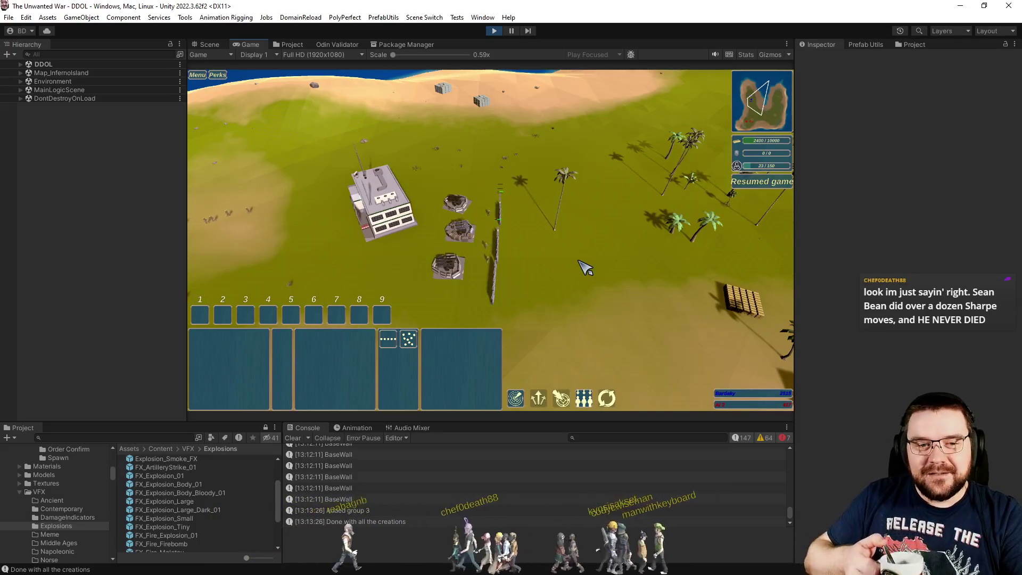
pyautogui.press('d')
pyautogui.press('space')
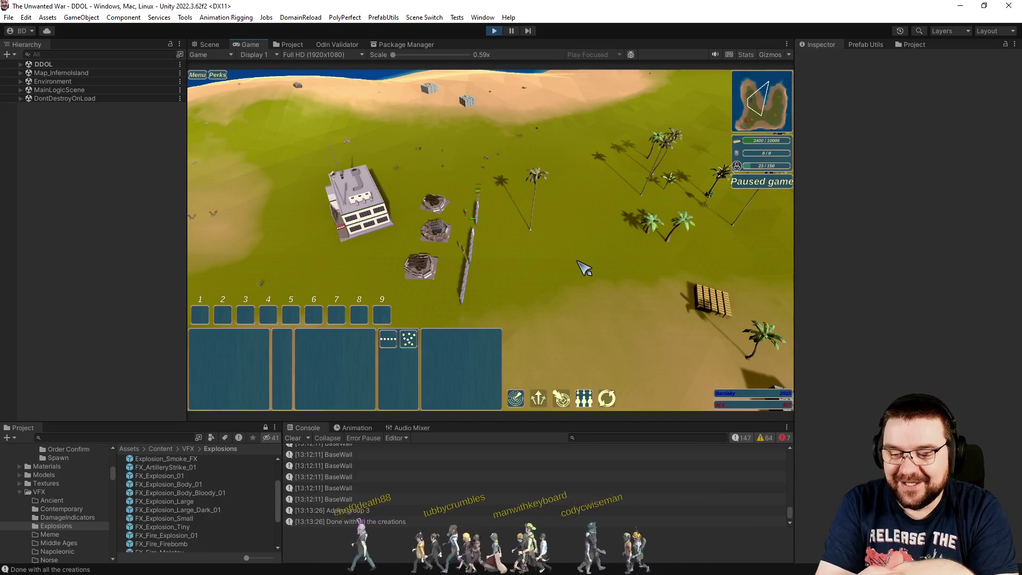
# - Resume the game, hiding and restoring the HUD while zooming the camera
pyautogui.press('p')
pyautogui.press('h')
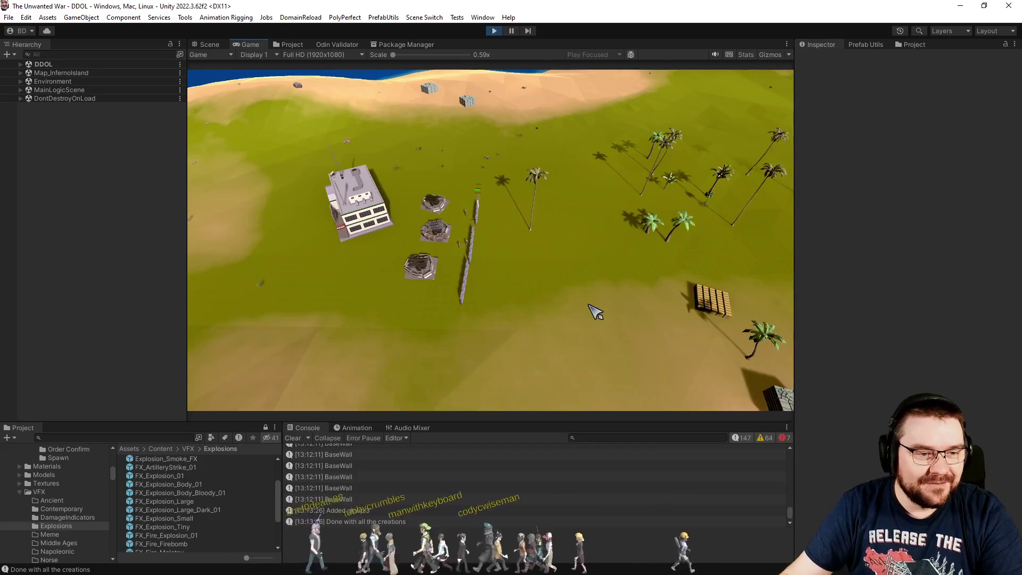
pyautogui.scroll(5, 593, 309)
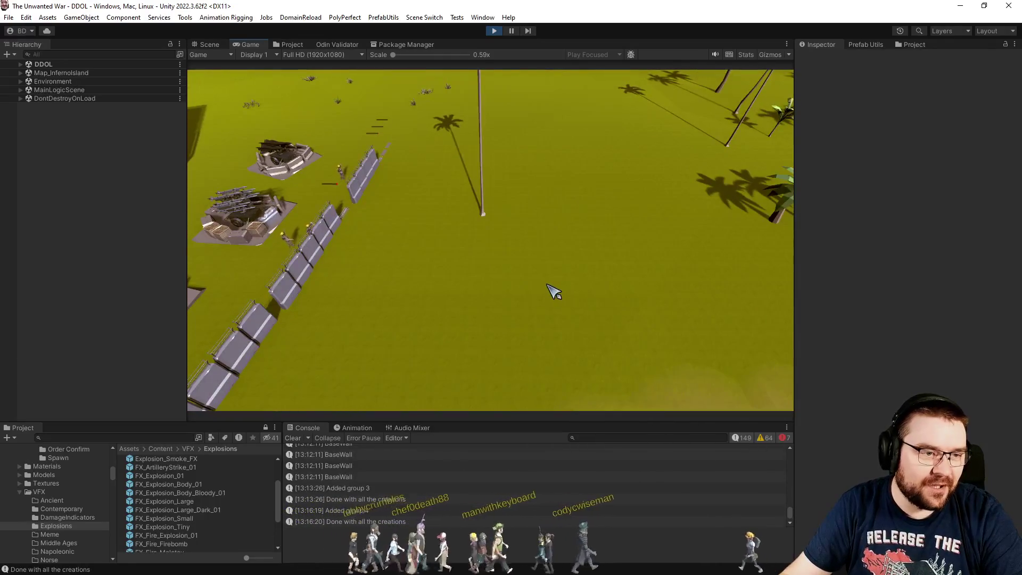
pyautogui.scroll(-5, 554, 292)
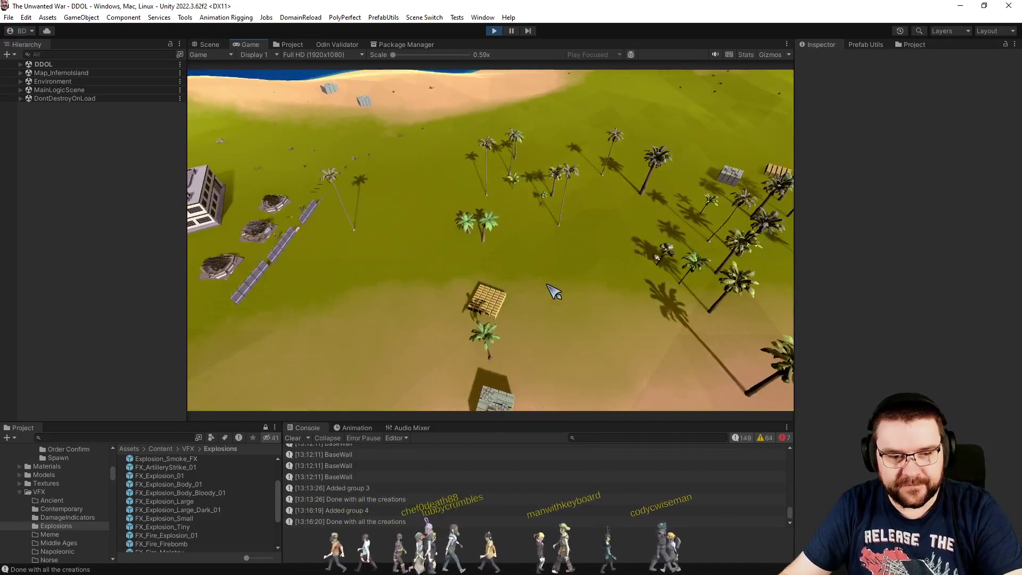
pyautogui.press('h')
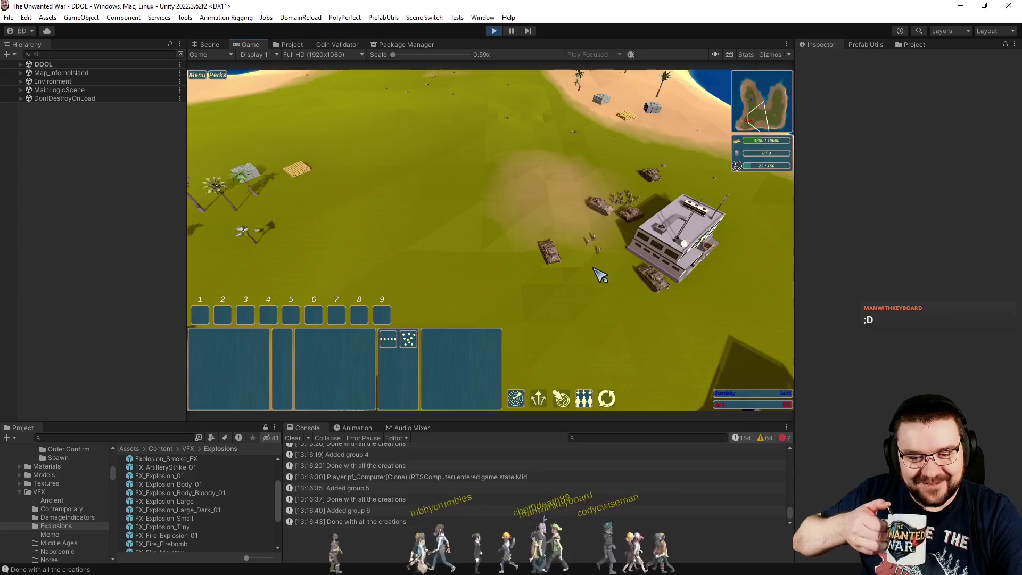
# - Pan the camera around the base toward the tanks, pausing and resuming the game
pyautogui.press('d')
pyautogui.press('a')
pyautogui.press('d')
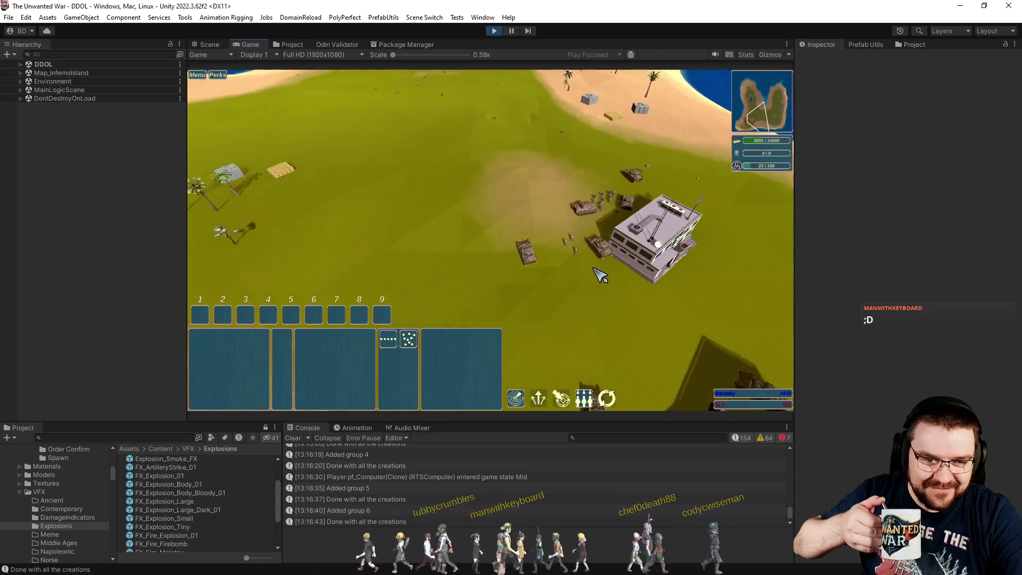
pyautogui.press('s')
pyautogui.press('a')
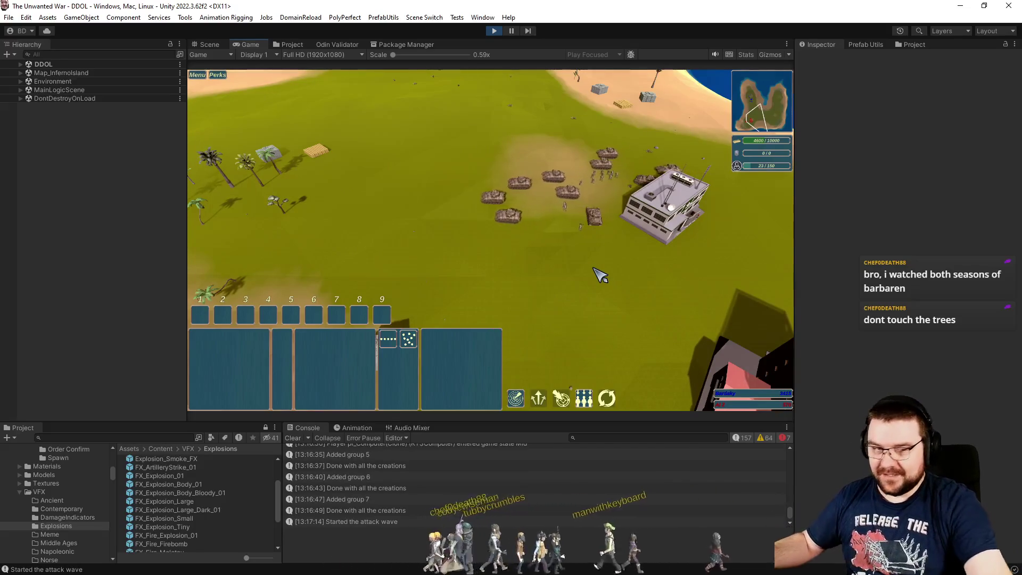
pyautogui.press('p')
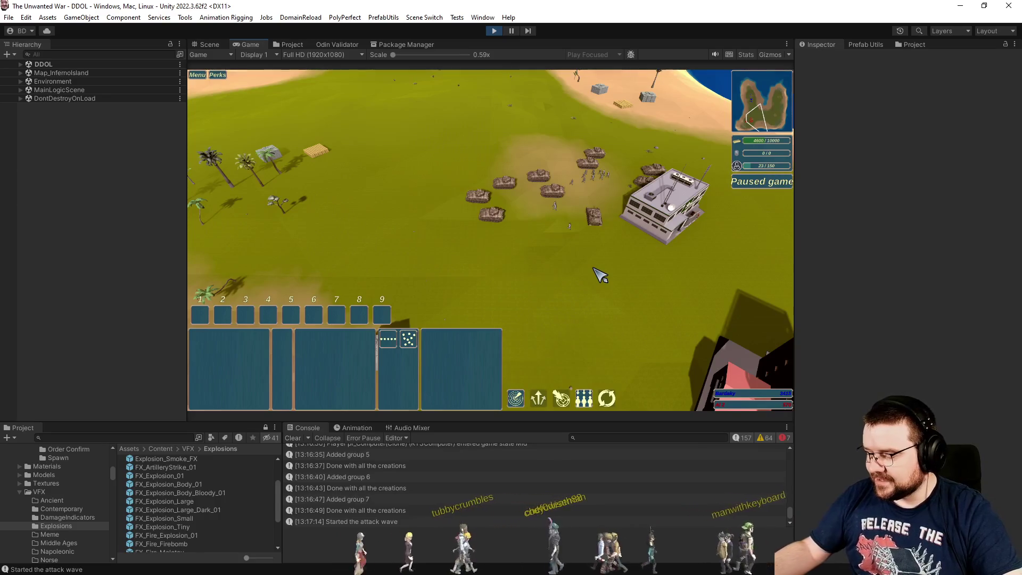
pyautogui.press('p')
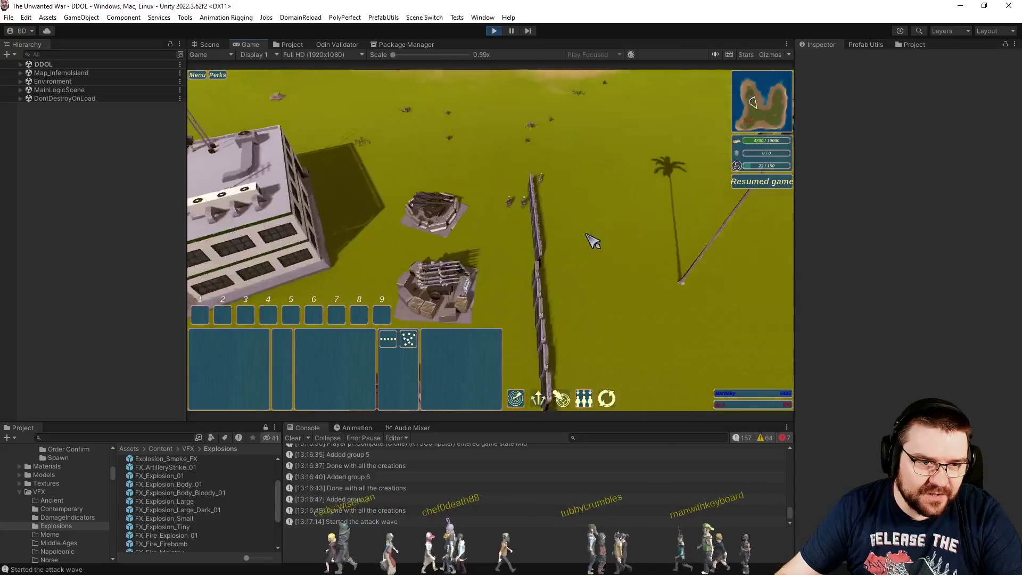
# - Order the Contractor to move beside the wall, then deselect it
pyautogui.click(512, 195)
pyautogui.click(495, 249)
pyautogui.click(513, 202)
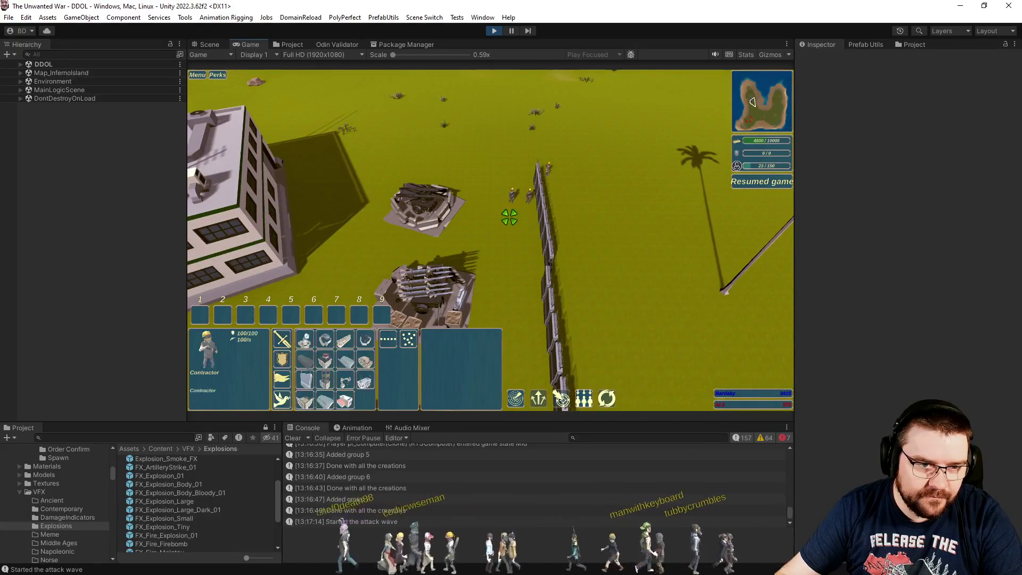
pyautogui.rightClick(511, 301)
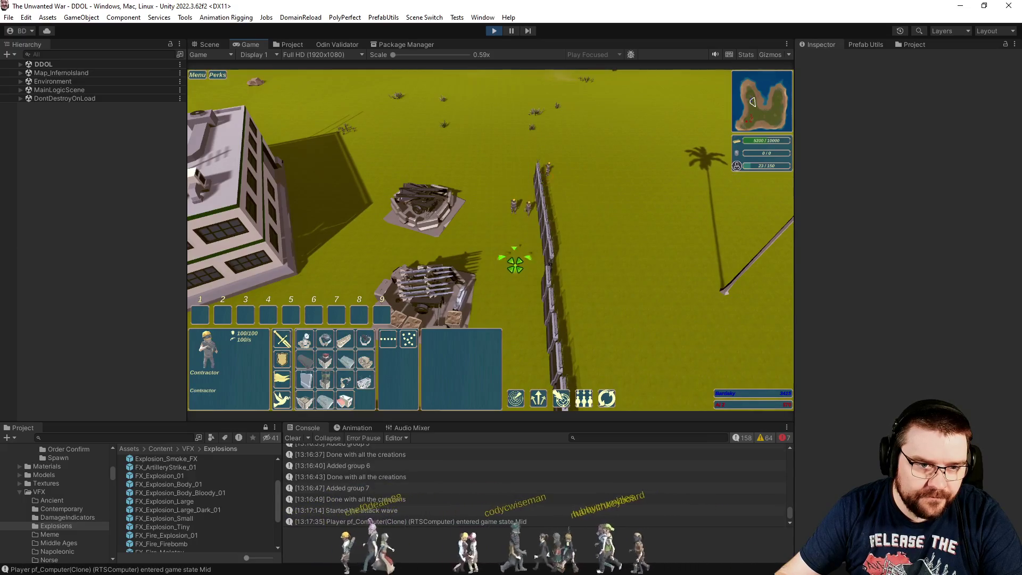
pyautogui.press('s')
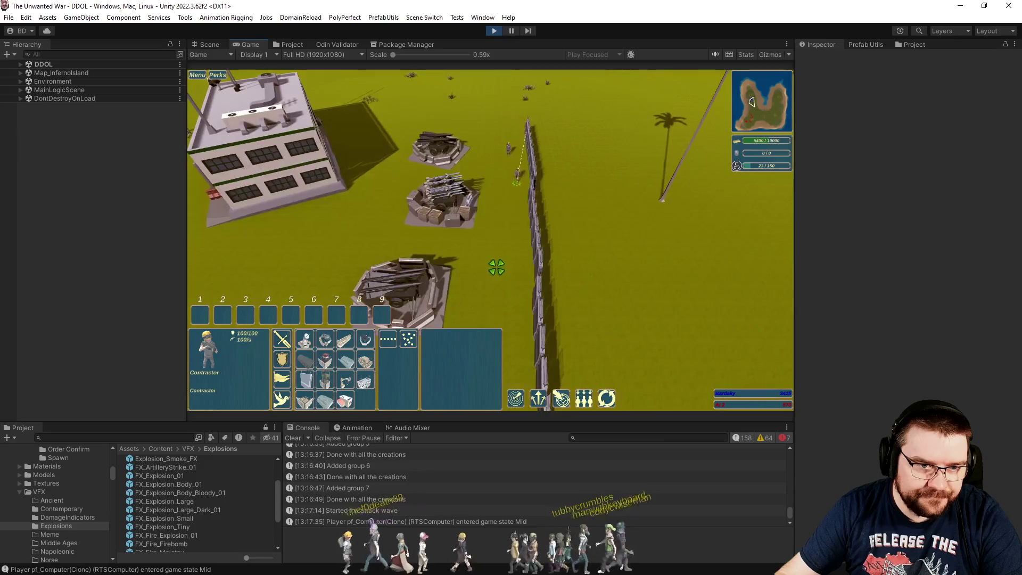
pyautogui.click(521, 285)
pyautogui.scroll(-5, 521, 285)
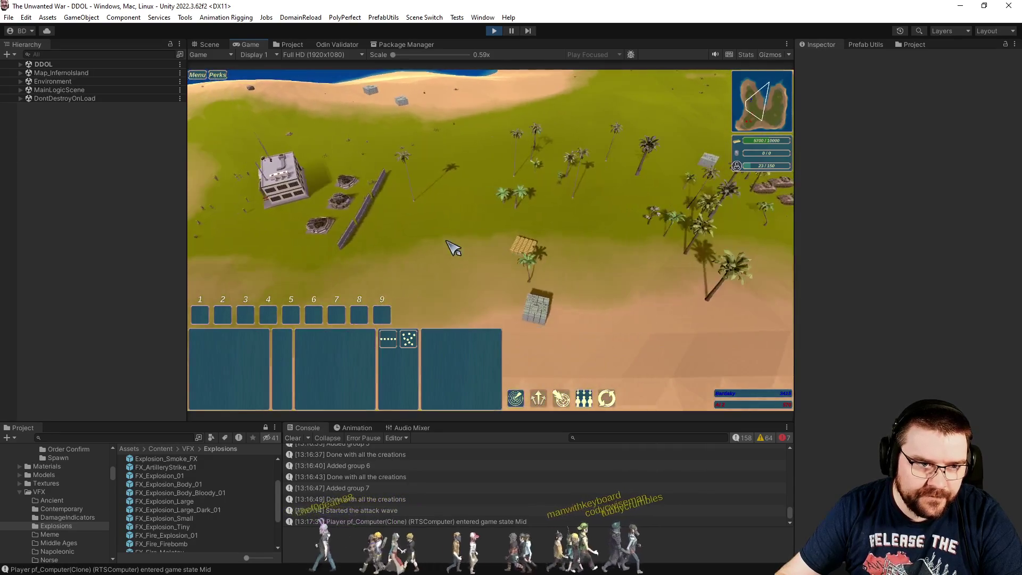
pyautogui.scroll(5, 519, 274)
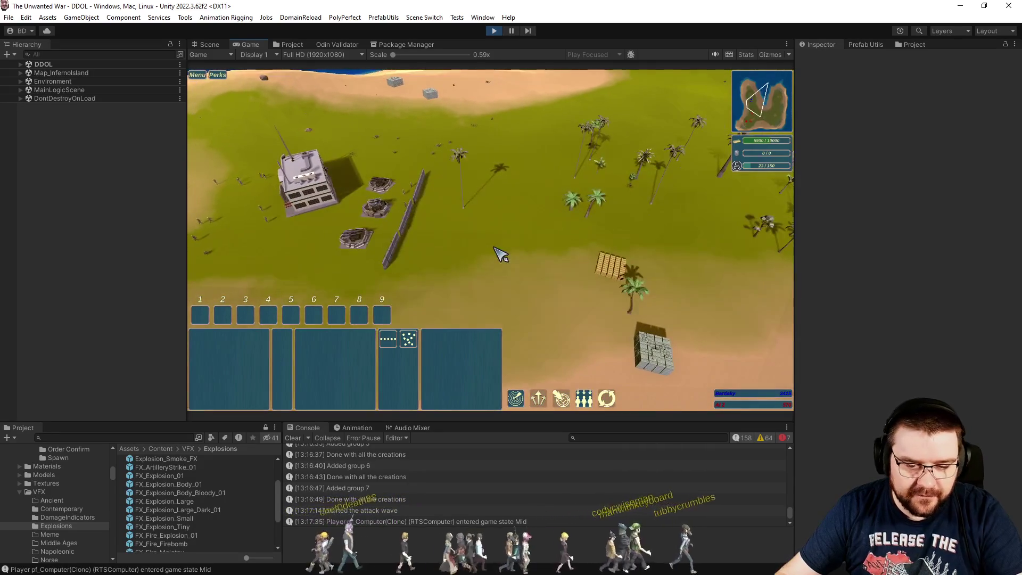
pyautogui.scroll(-2, 516, 262)
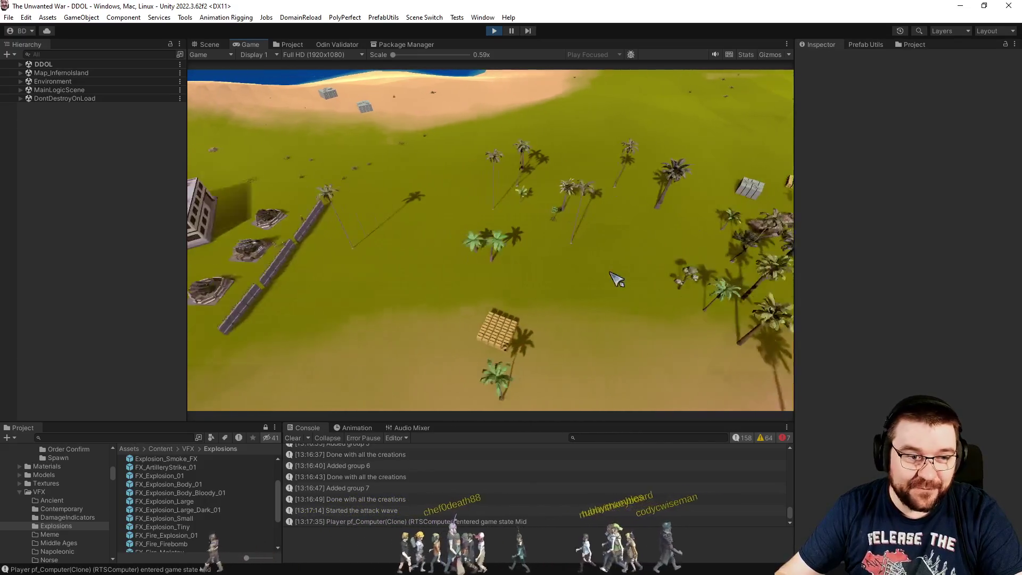
pyautogui.scroll(3, 616, 279)
pyautogui.scroll(2, 574, 284)
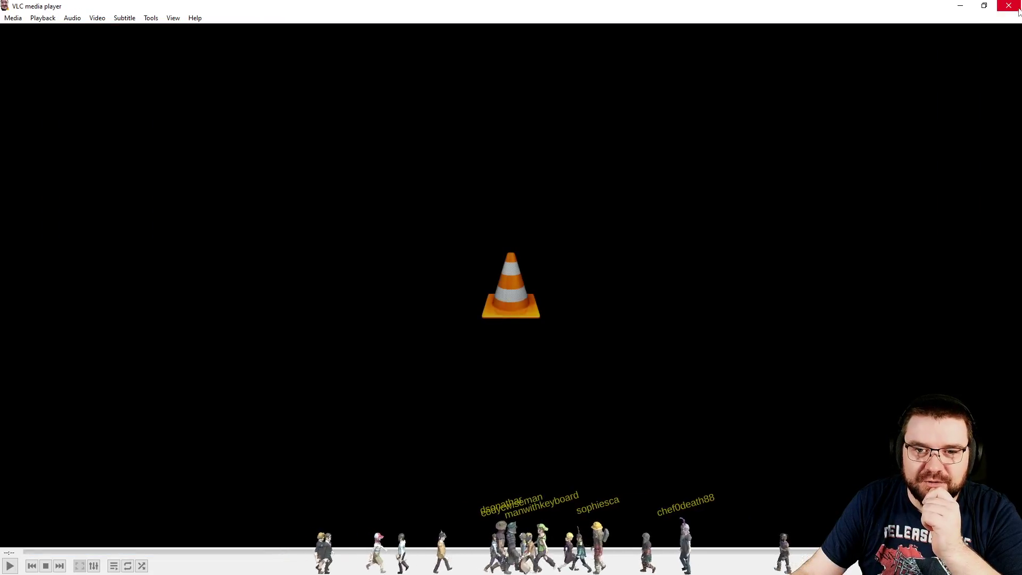
# - Close the VLC media player window
pyautogui.click(1018, 10)
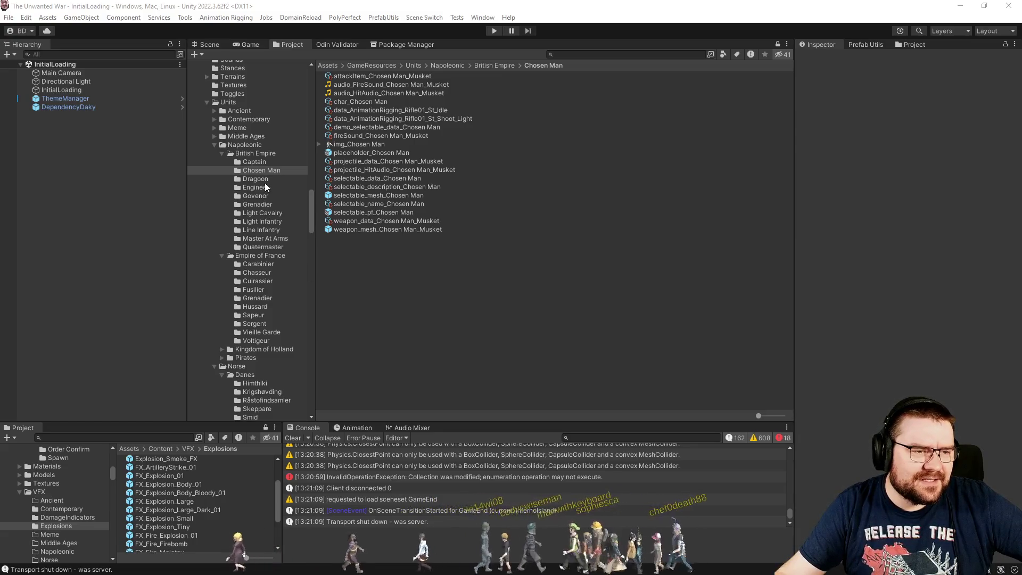
# - Open the BaseWall folder and inspect its selectable_data_BaseWall asset
pyautogui.scroll(7, 274, 244)
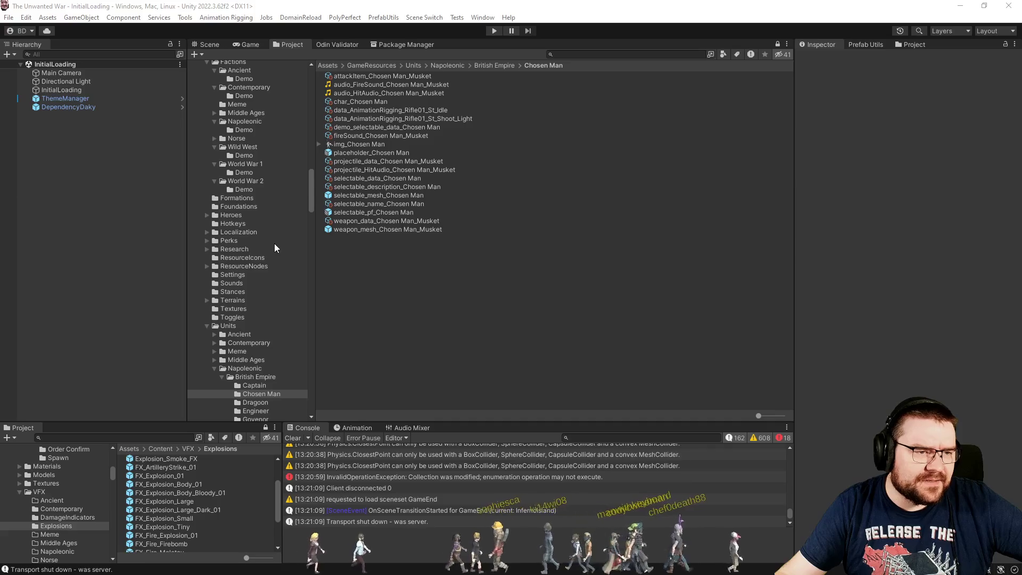
pyautogui.scroll(11, 274, 244)
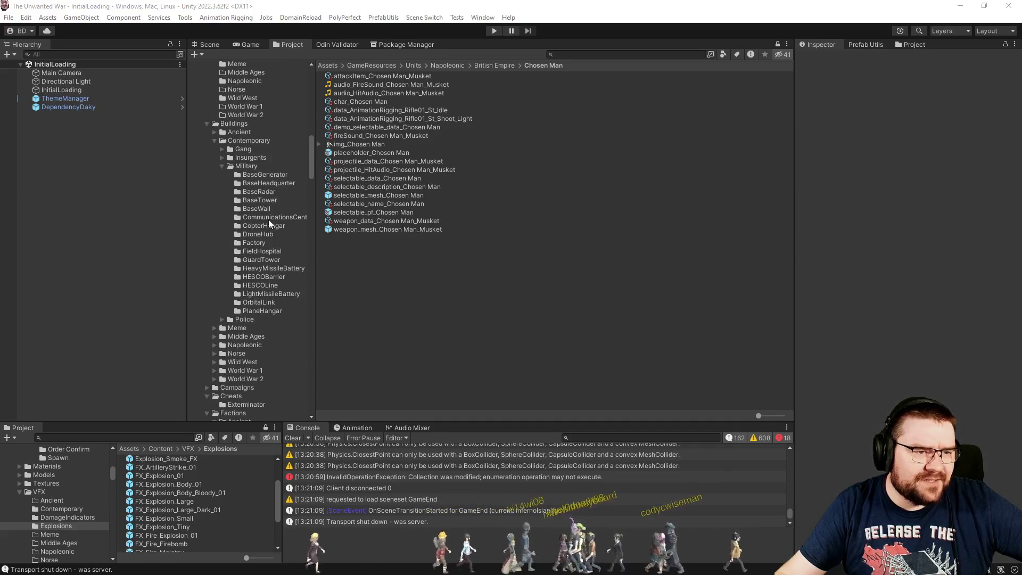
pyautogui.click(260, 208)
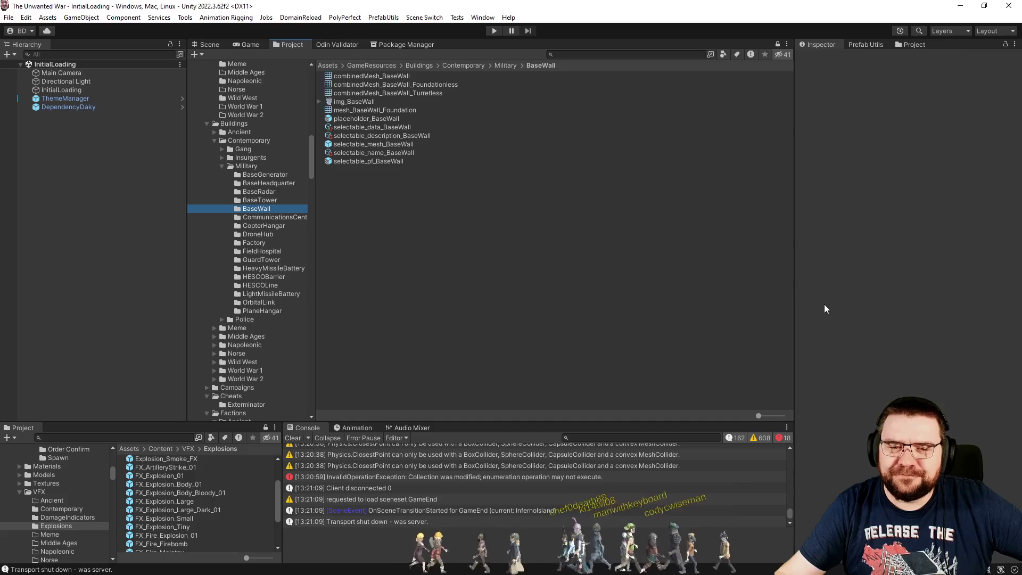
pyautogui.click(370, 127)
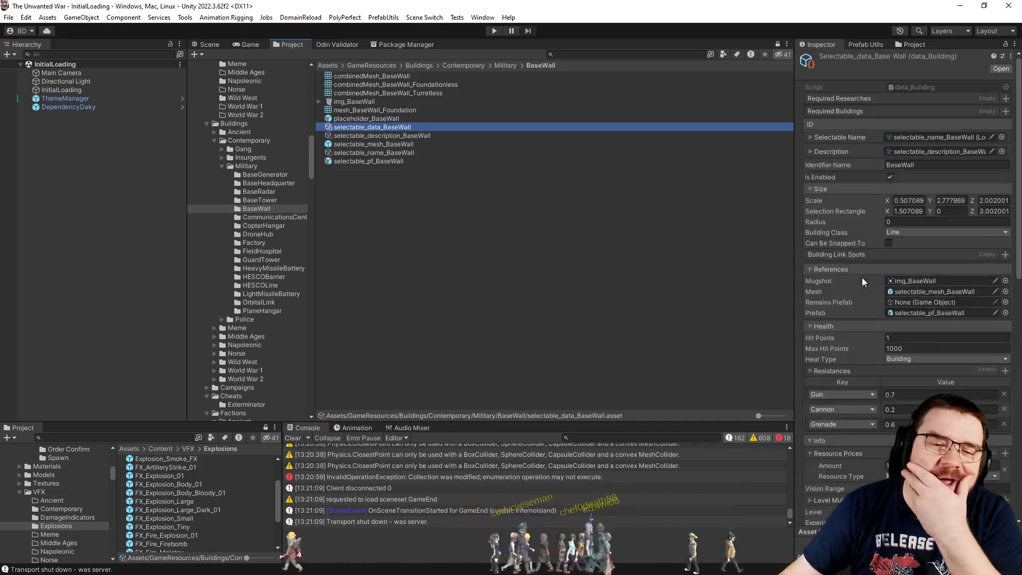
pyautogui.scroll(-5, 861, 277)
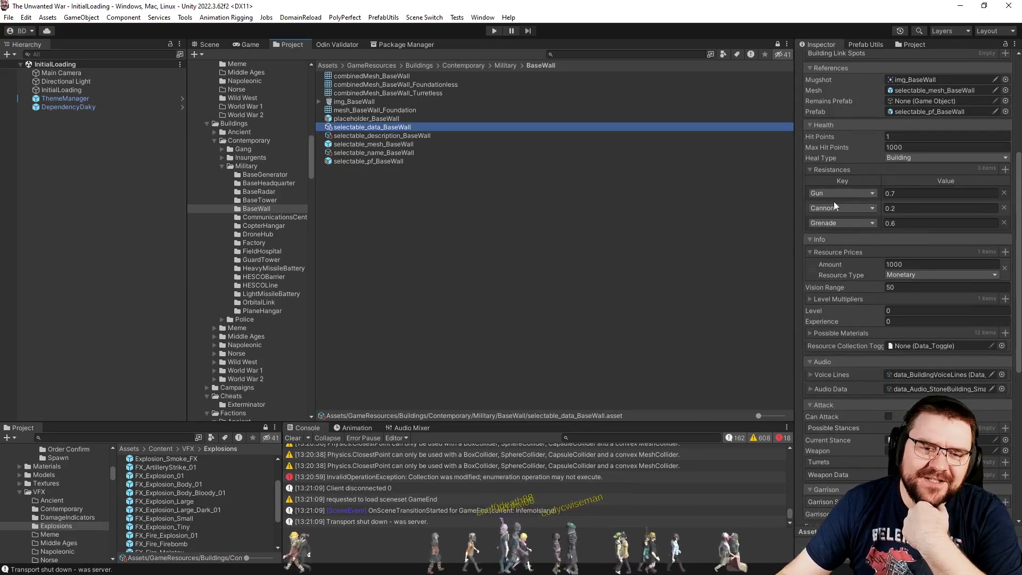
pyautogui.click(905, 195)
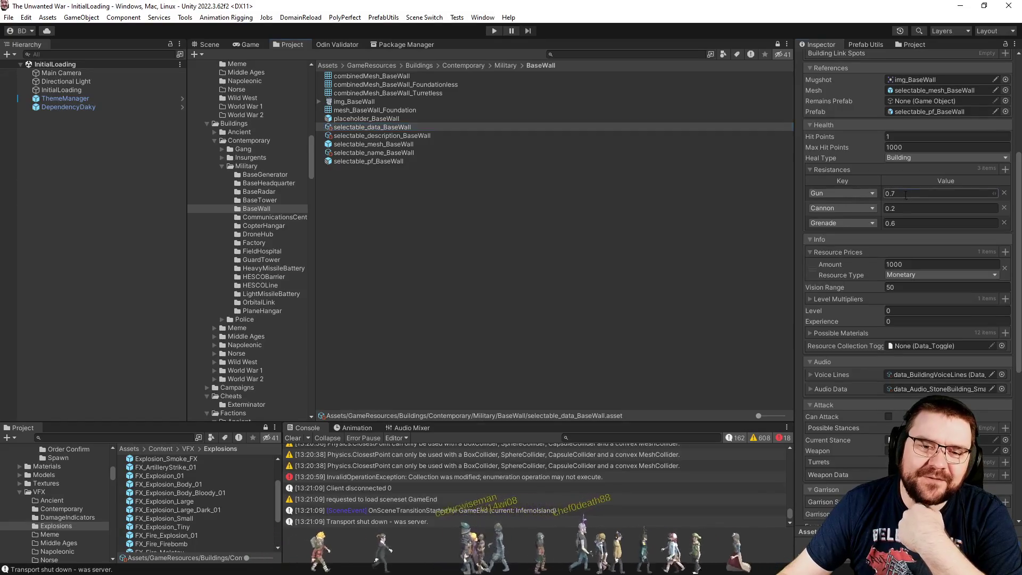
pyautogui.click(675, 234)
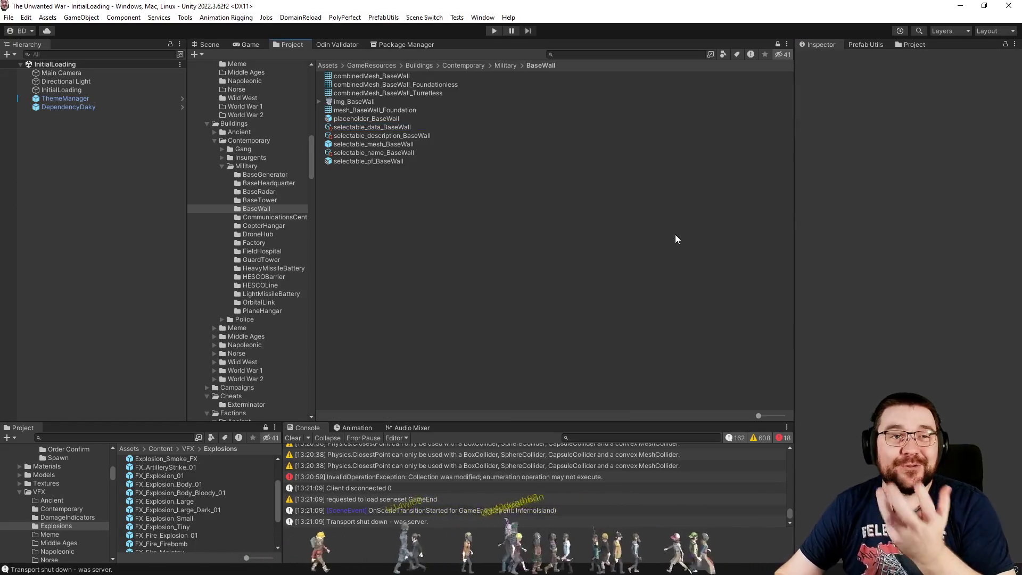
pyautogui.click(372, 127)
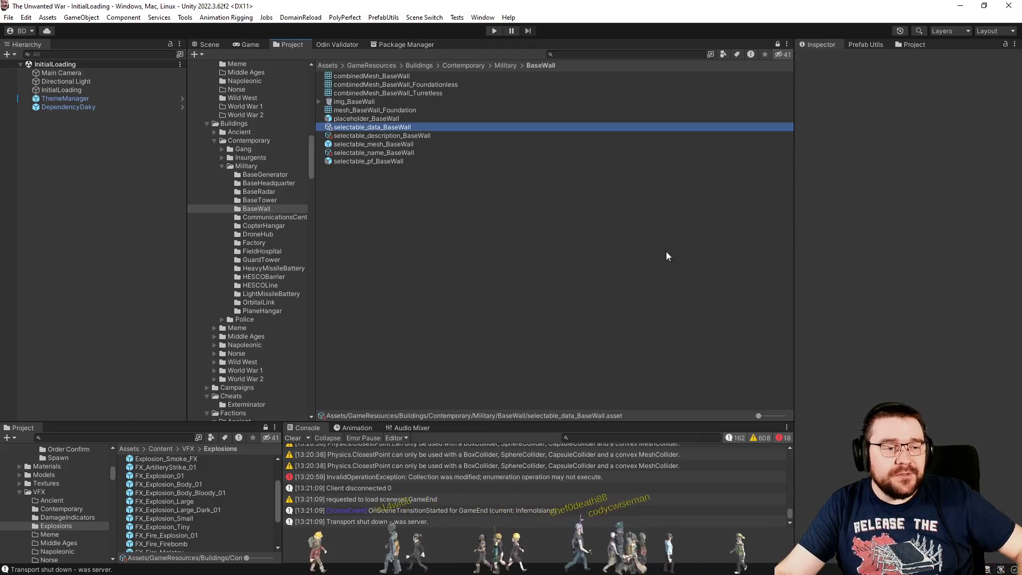
pyautogui.scroll(-5, 846, 282)
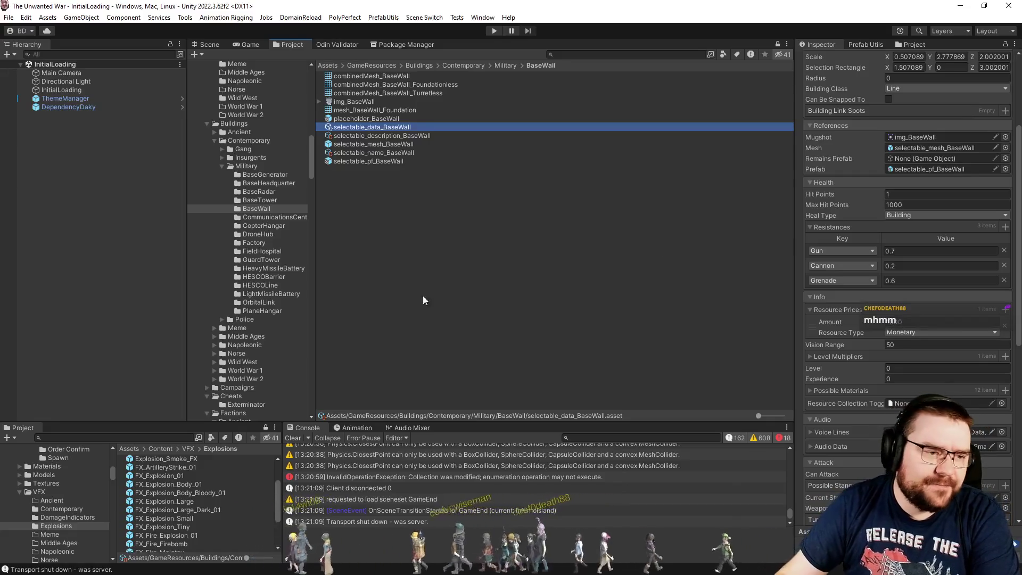
pyautogui.scroll(-15, 289, 304)
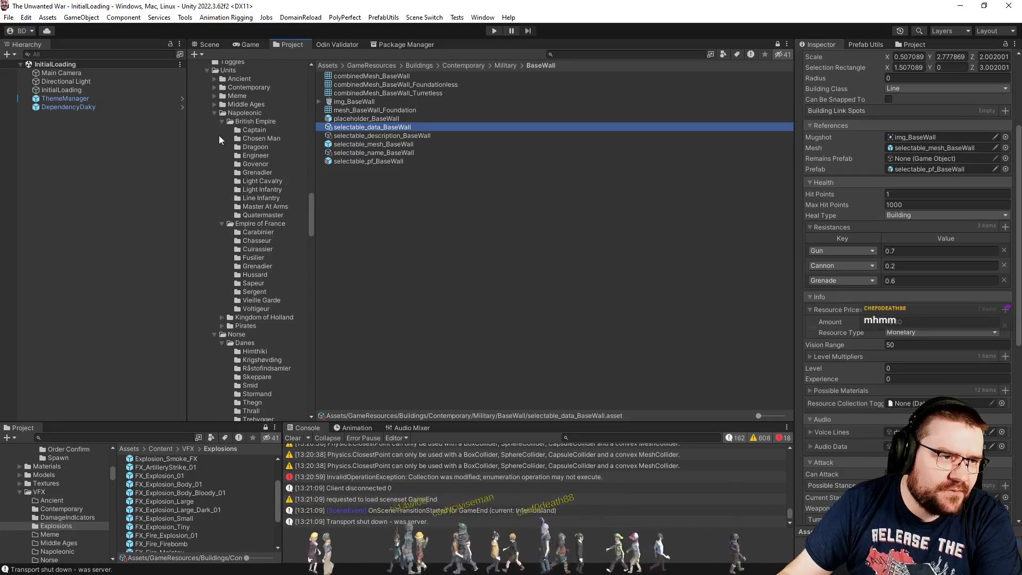
# - Expand Units > Contemporary > Military and open the BombDisposal folder
pyautogui.click(215, 88)
pyautogui.click(222, 113)
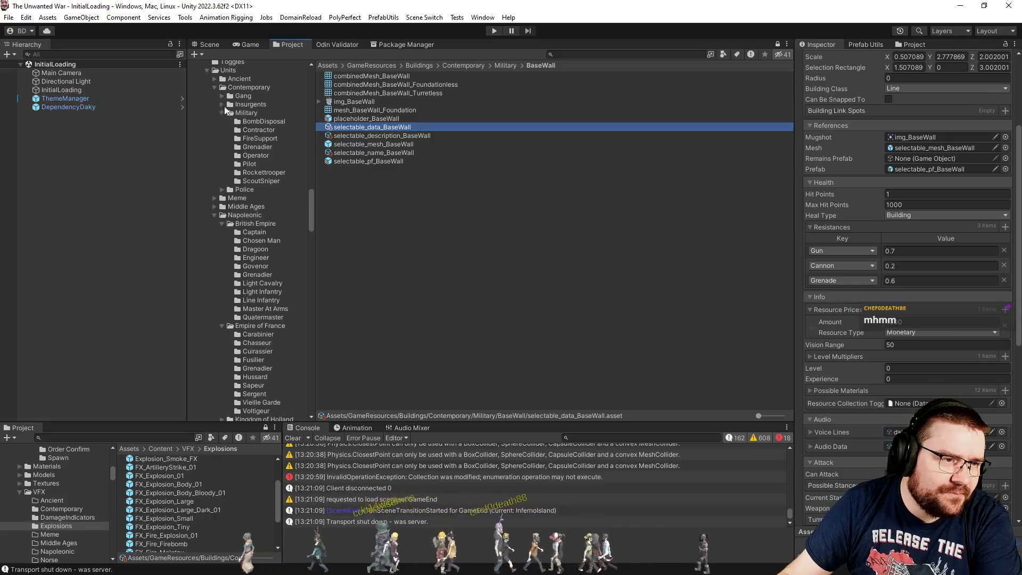
pyautogui.click(250, 123)
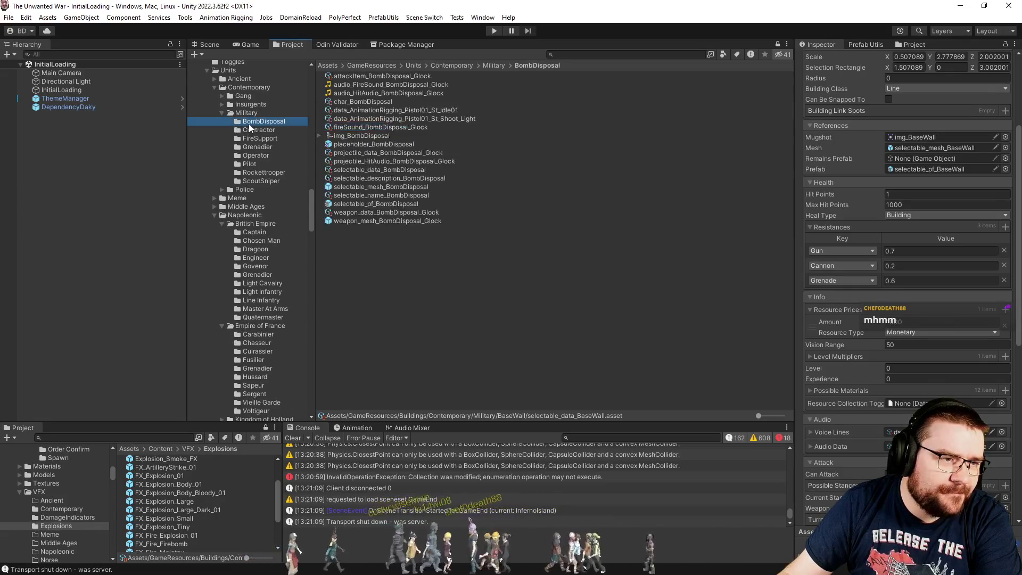
# - Preview the selectable_mesh_BombDisposal prefab in 3D, then exit Prefab Mode to the Project
pyautogui.doubleClick(381, 187)
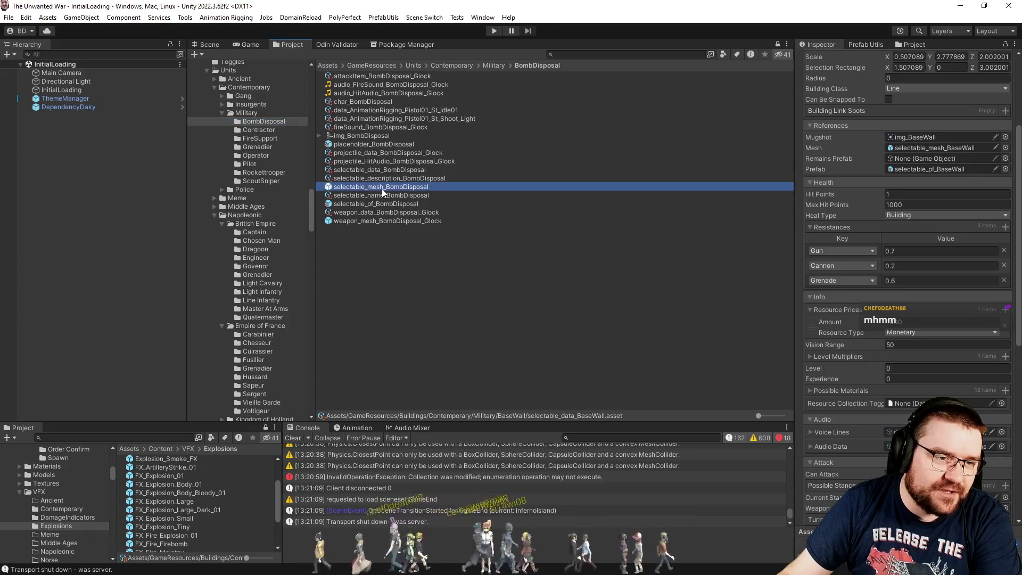
pyautogui.click(214, 42)
pyautogui.moveTo(644, 258)
pyautogui.mouseDown()
pyautogui.moveTo(641, 246)
pyautogui.moveTo(397, 278)
pyautogui.moveTo(308, 324)
pyautogui.moveTo(248, 242)
pyautogui.moveTo(271, 239)
pyautogui.moveTo(259, 212)
pyautogui.mouseUp()
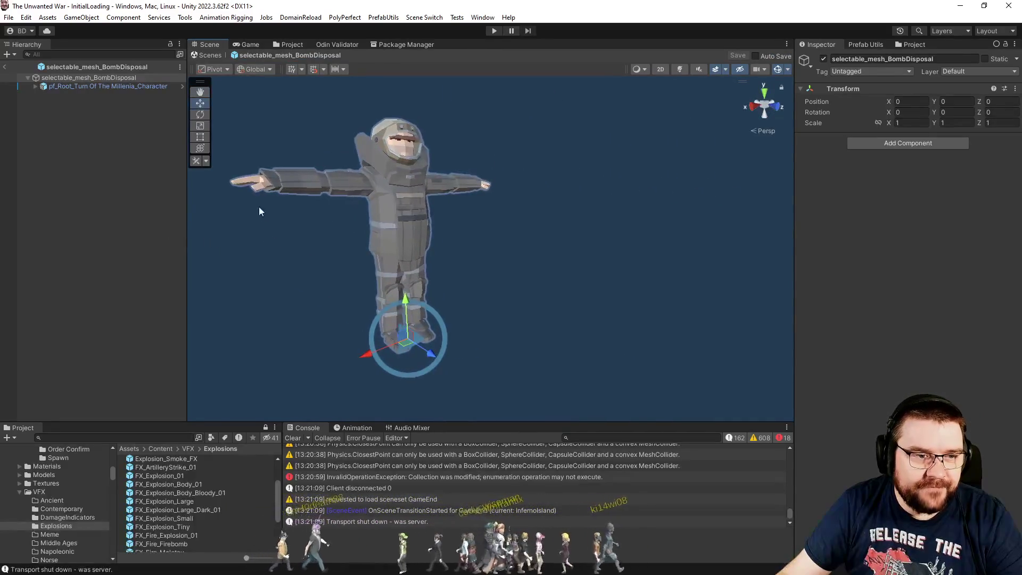
pyautogui.click(4, 68)
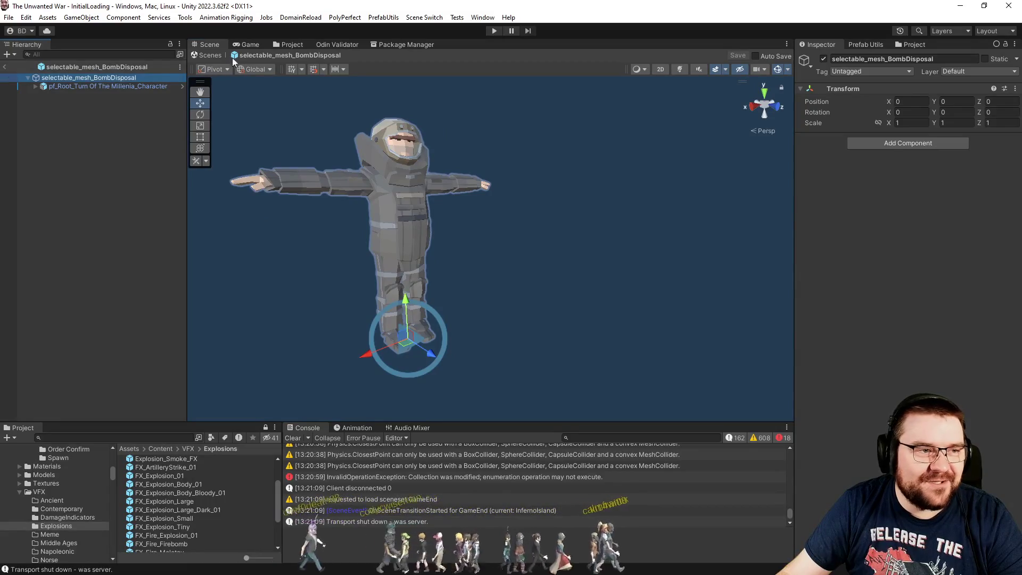
pyautogui.click(290, 44)
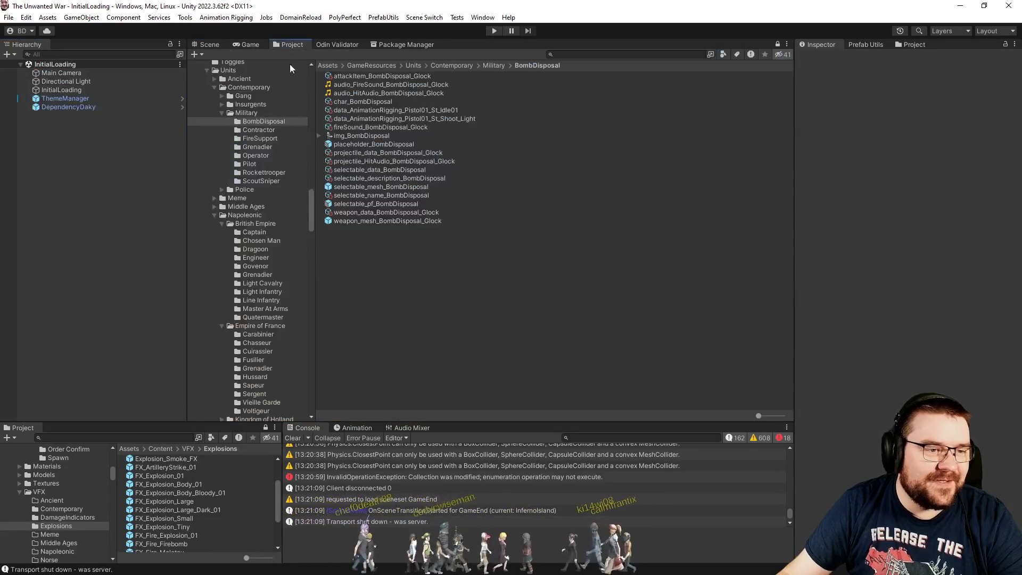
# - Inspect selectable_data_BombDisposal, then clear the Console log
pyautogui.click(355, 170)
pyautogui.scroll(-3, 803, 367)
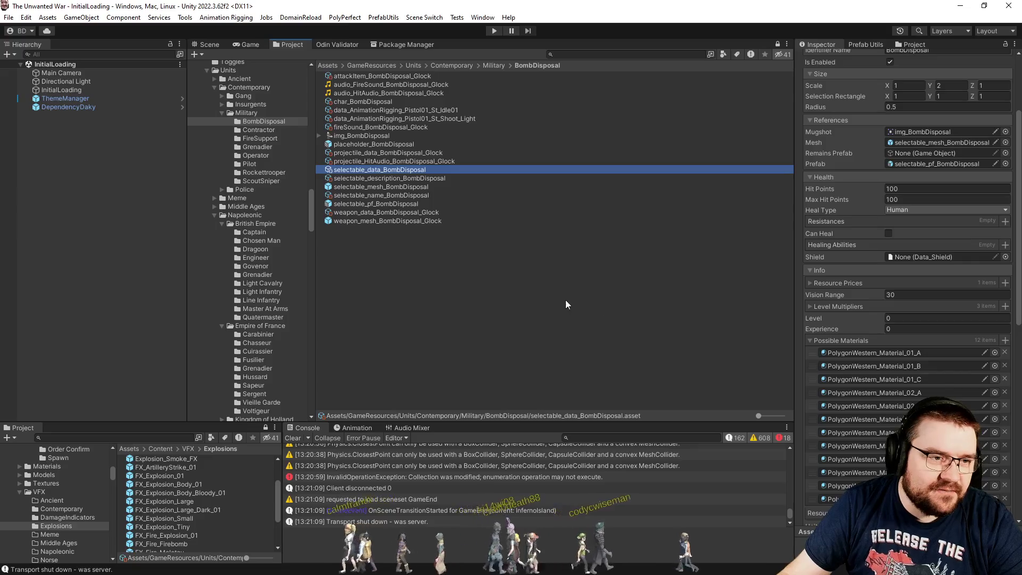
pyautogui.click(448, 267)
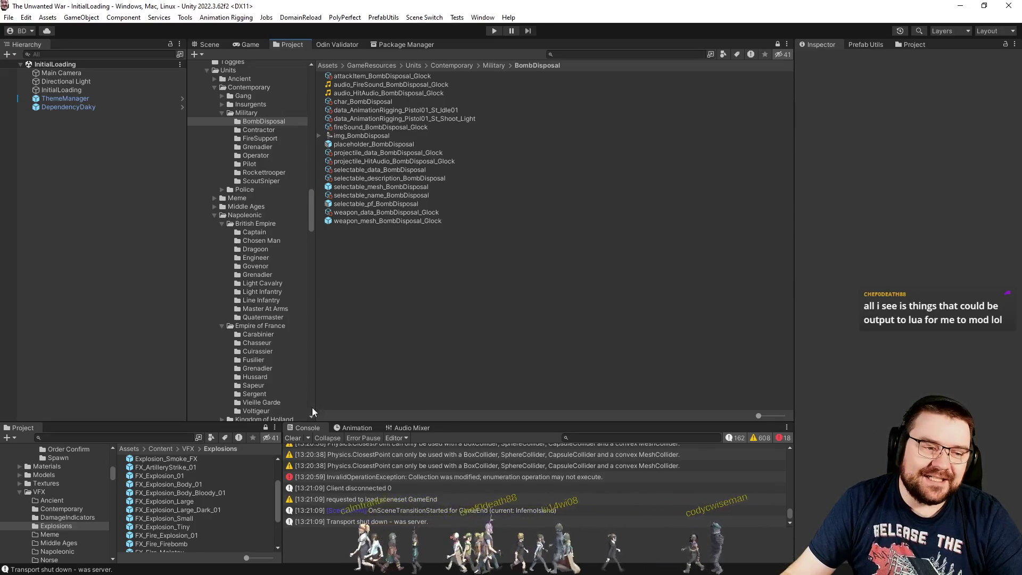
pyautogui.click(292, 439)
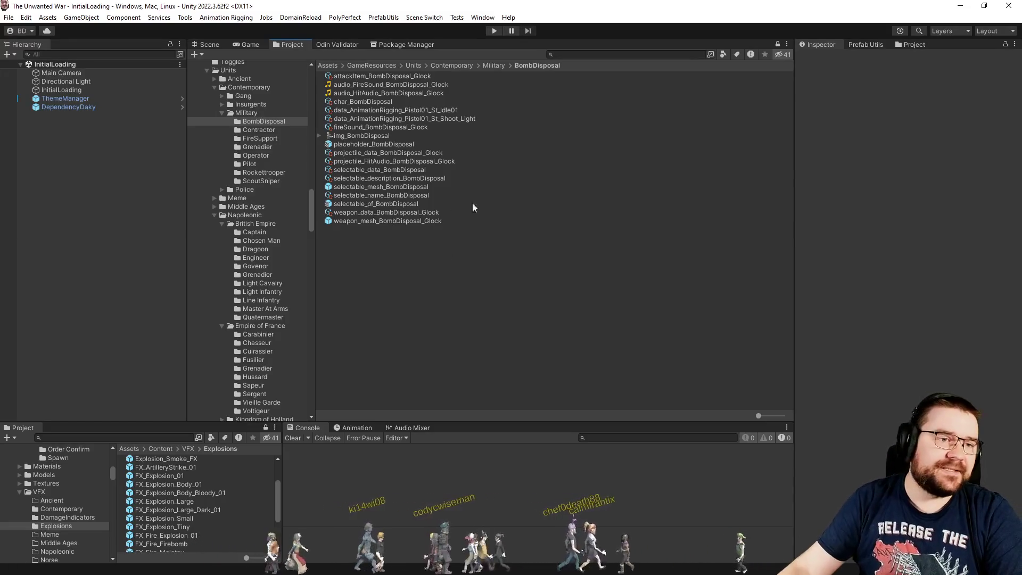
# - Open the Test Runner from Window > General
pyautogui.click(426, 18)
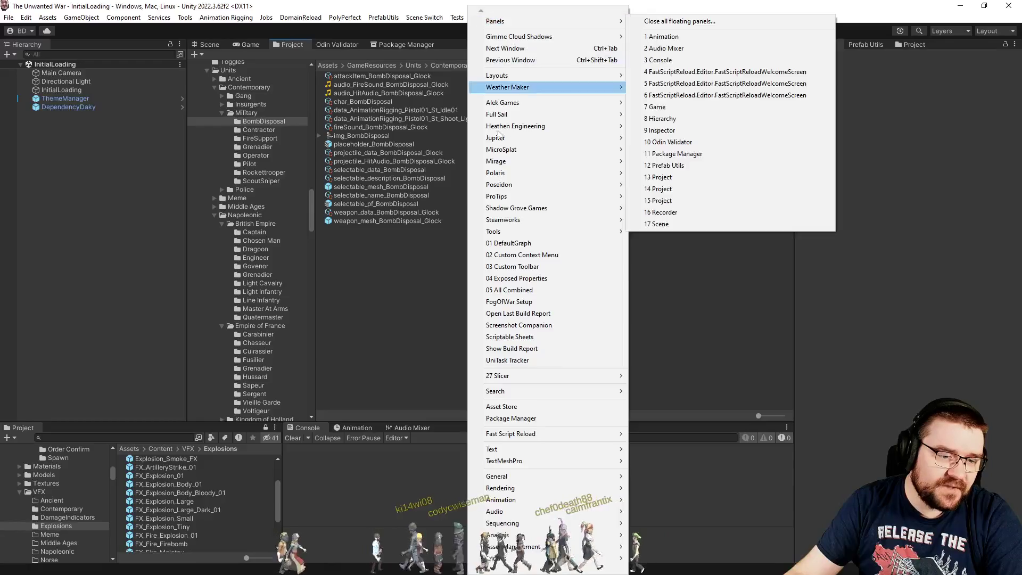
pyautogui.moveTo(535, 476)
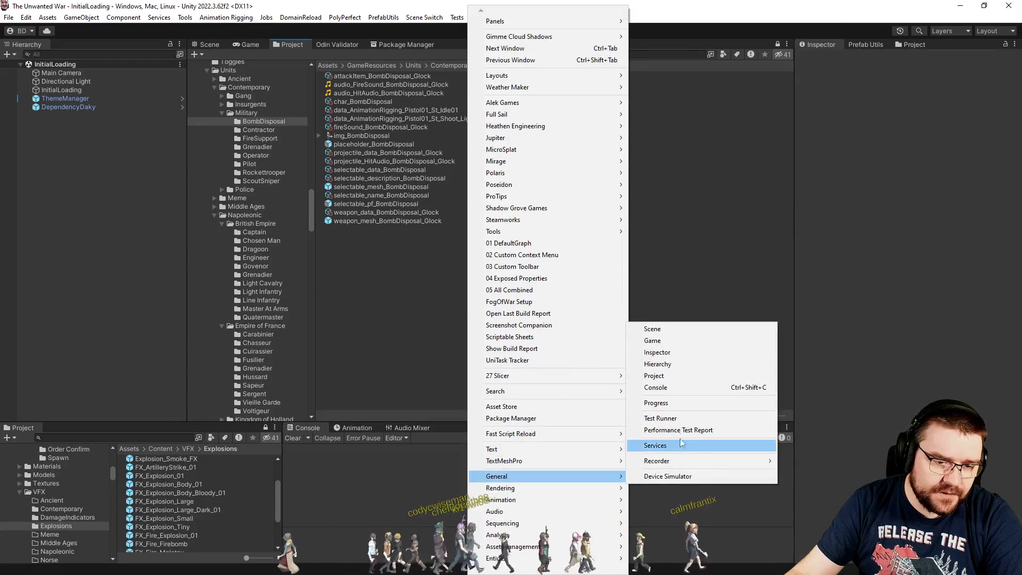
pyautogui.click(692, 419)
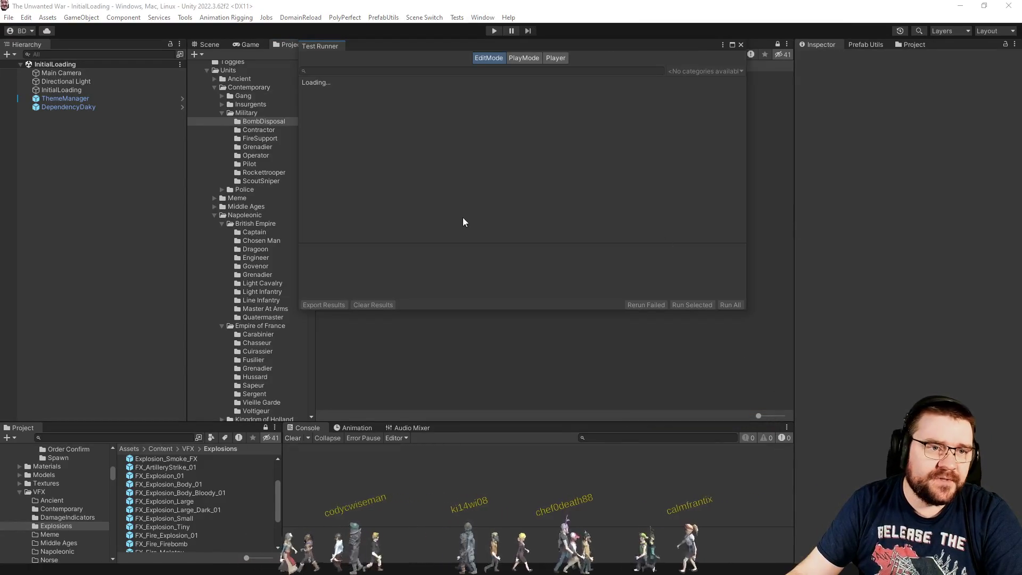
# - Show the PlayMode tests and select SpawnAllBuildings under the BuildingSpawning fixture
pyautogui.click(533, 59)
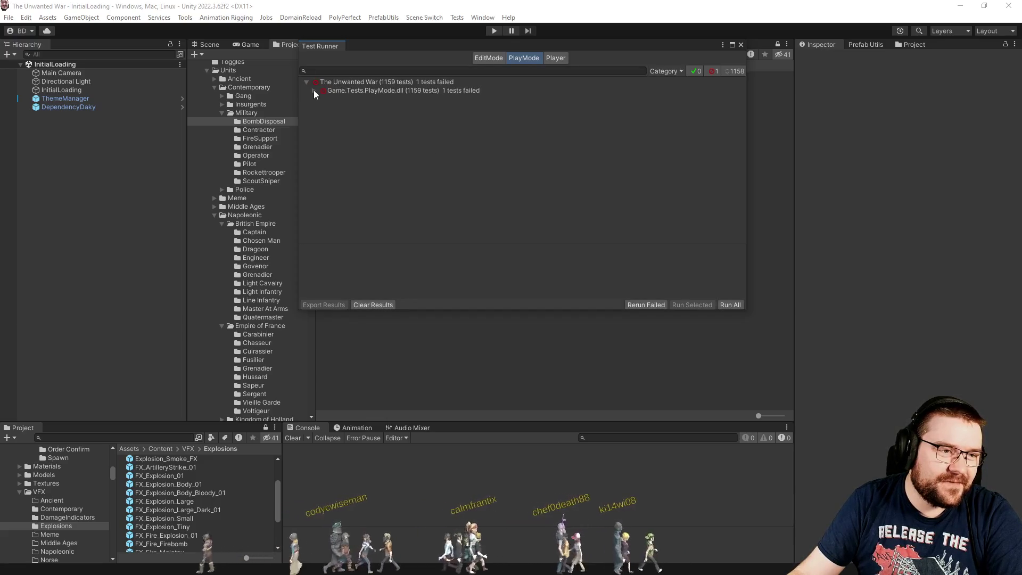
pyautogui.click(314, 90)
pyautogui.click(321, 99)
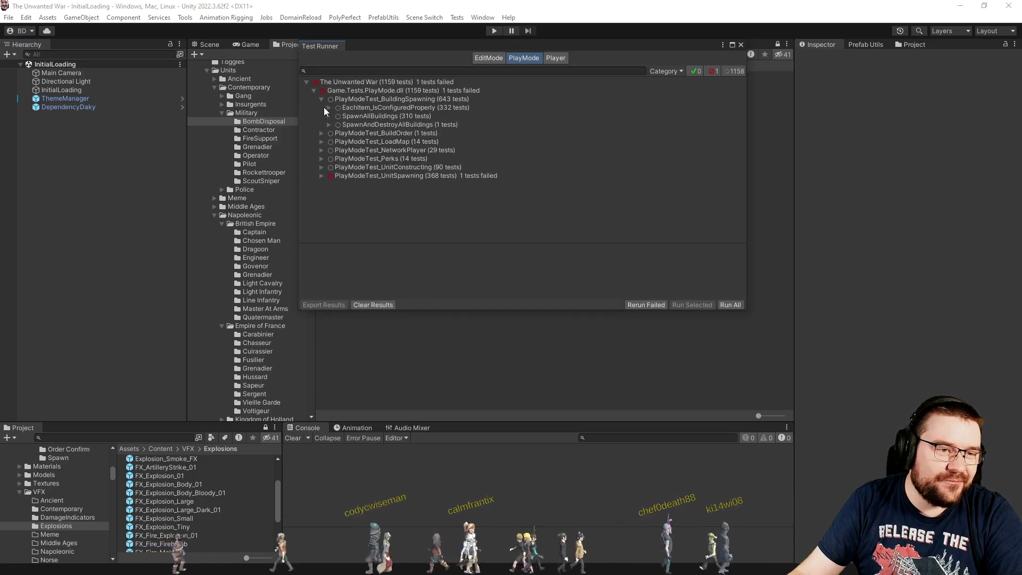
pyautogui.click(404, 116)
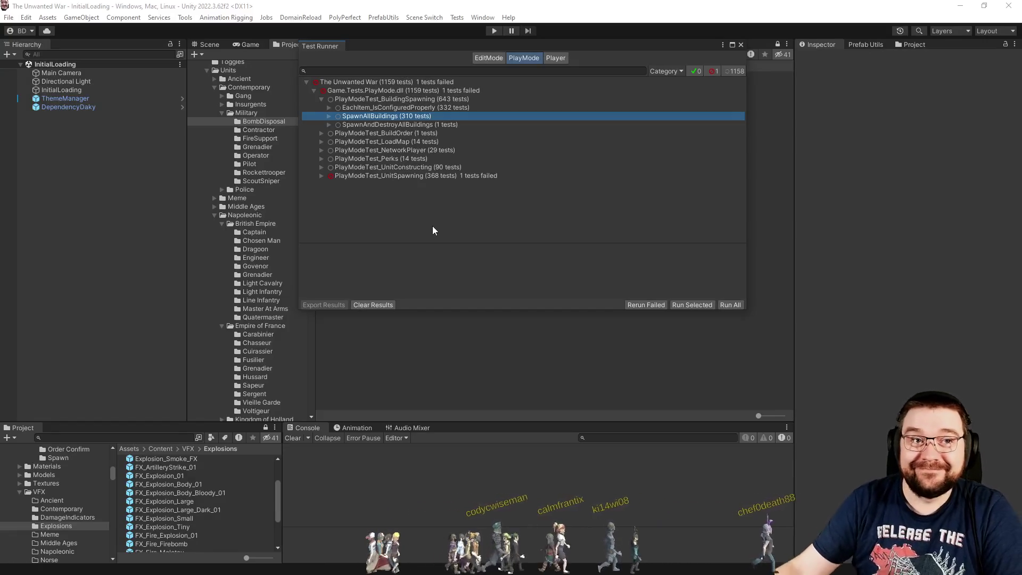
# - Expand UnitSpawning and select the Helicopters through WheeledVehicles spawn-and-destroy tests
pyautogui.click(321, 173)
pyautogui.click(321, 174)
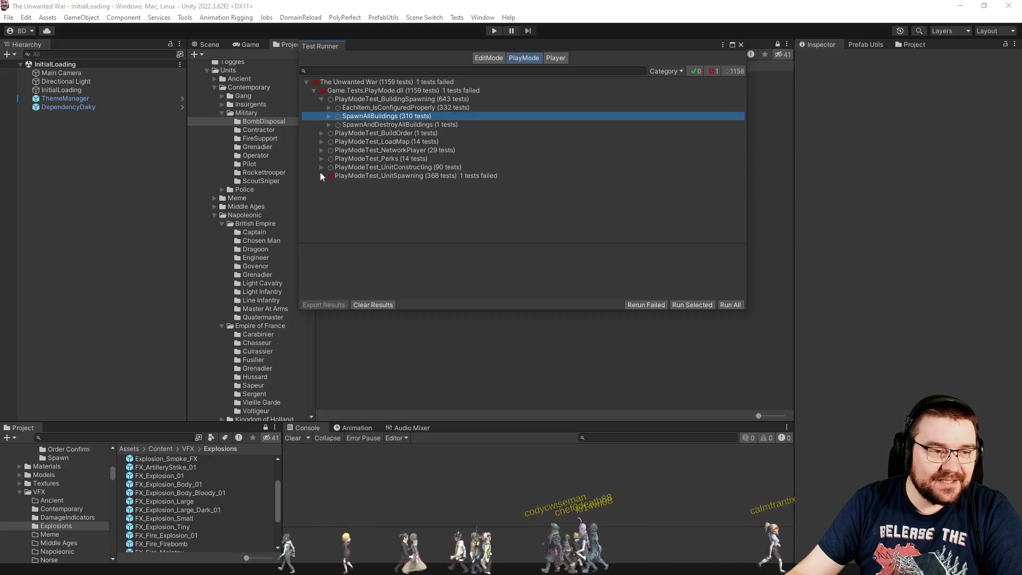
pyautogui.click(321, 174)
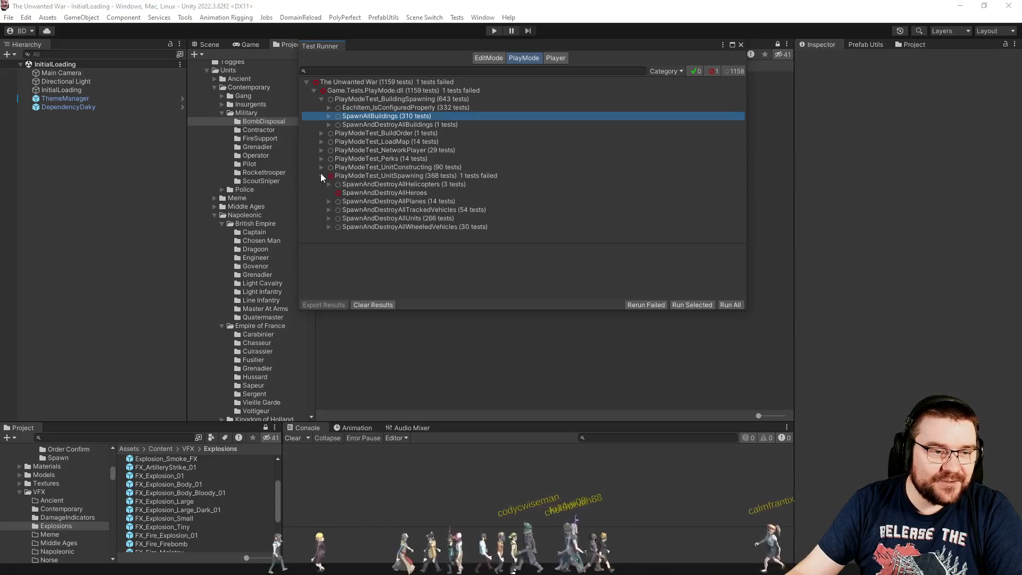
pyautogui.click(452, 205)
pyautogui.click(458, 212)
pyautogui.click(453, 218)
pyautogui.click(453, 227)
pyautogui.keyDown('shift'); pyautogui.click(433, 204); pyautogui.keyUp('shift')
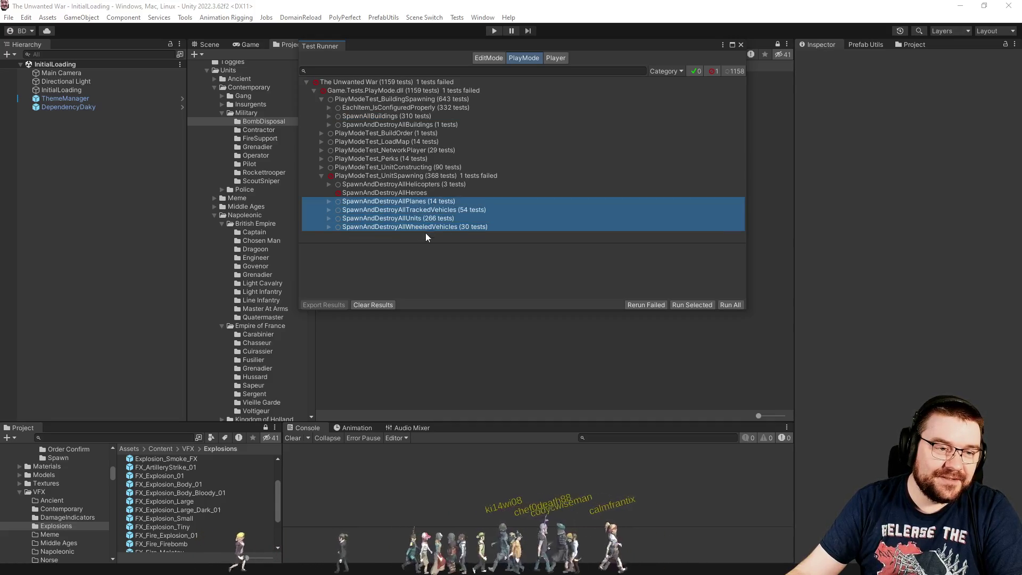
pyautogui.keyDown('ctrl'); pyautogui.click(442, 188); pyautogui.keyUp('ctrl')
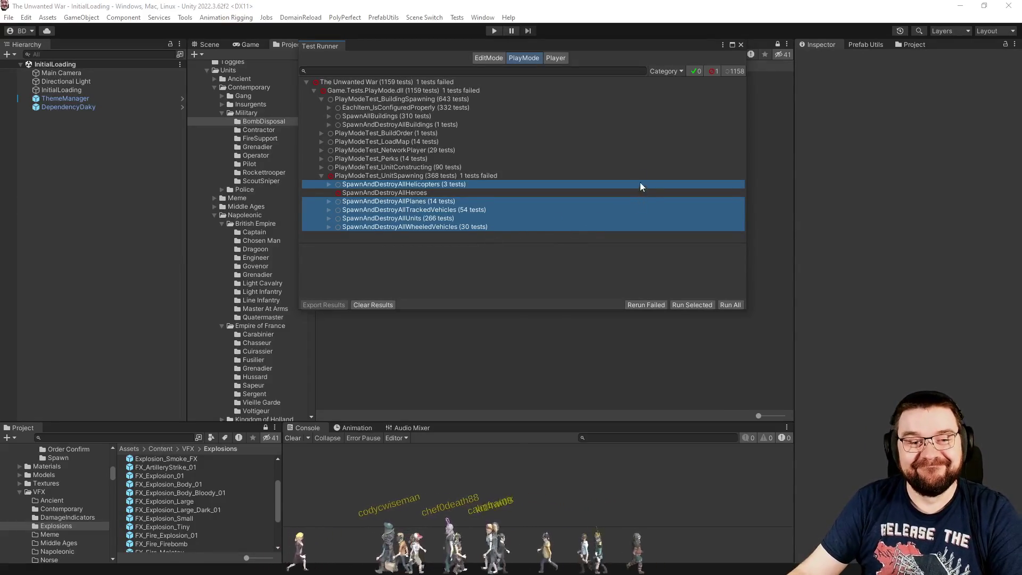
# - Close the Test Runner, view the Prefab Utils functions, and switch to Visual Studio's MapNature.cs
pyautogui.click(741, 45)
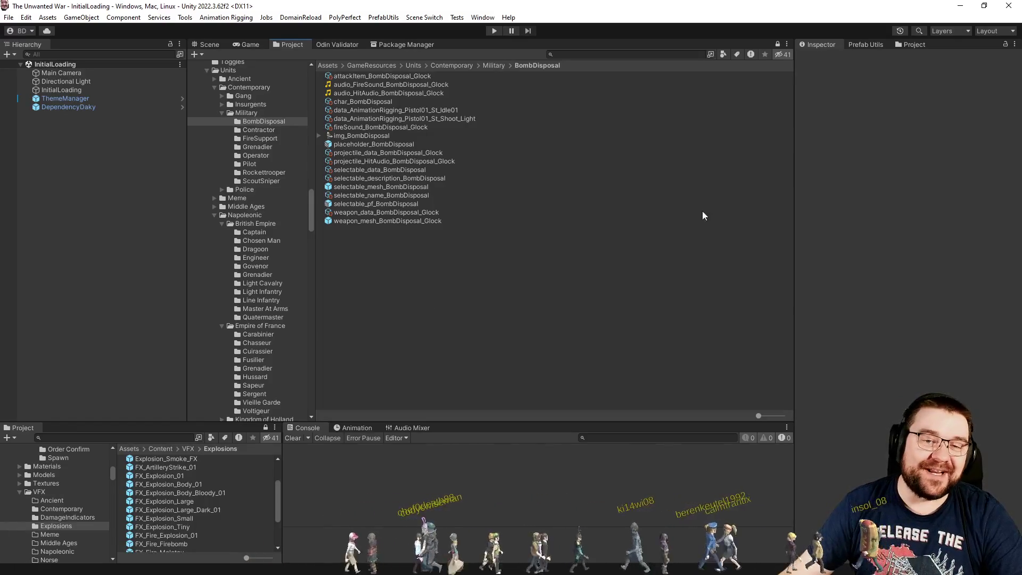
pyautogui.click(865, 45)
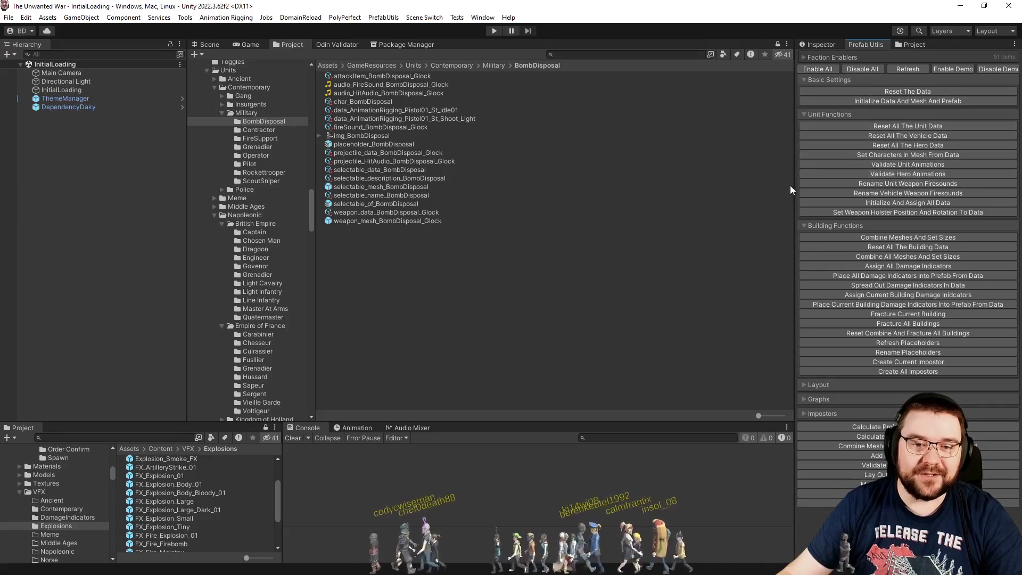
pyautogui.hotkey('alt', 'Tab')
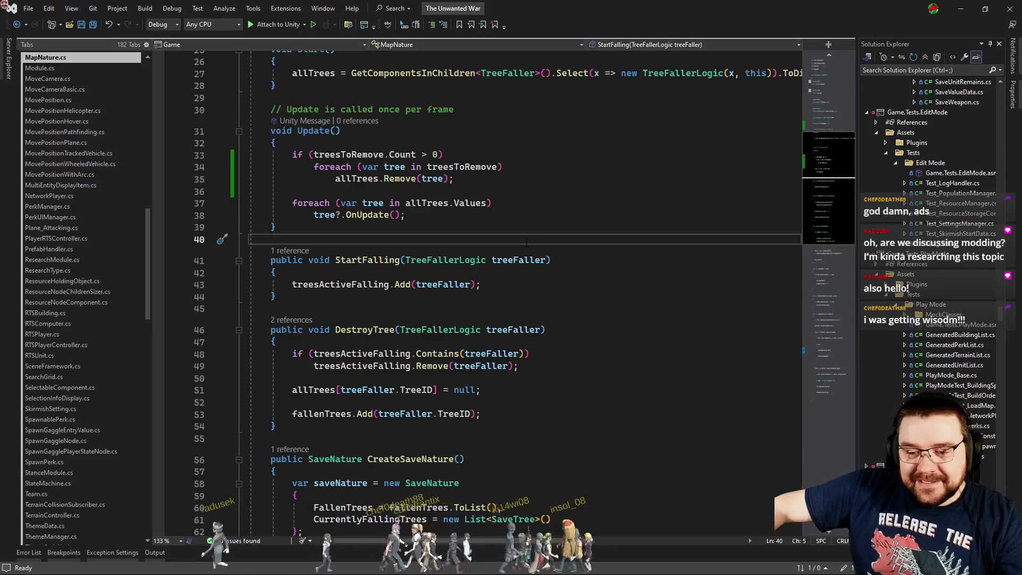